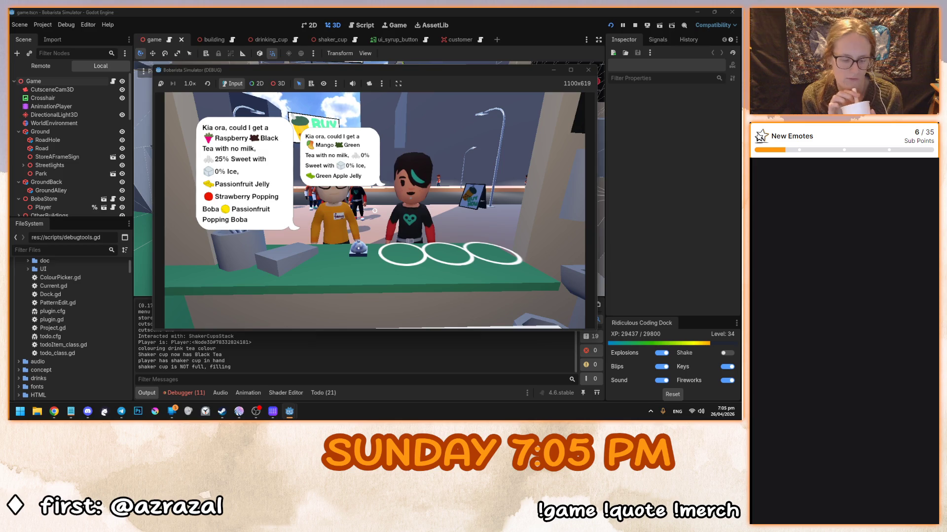
Stop the running game and open the building scene
key(F8)
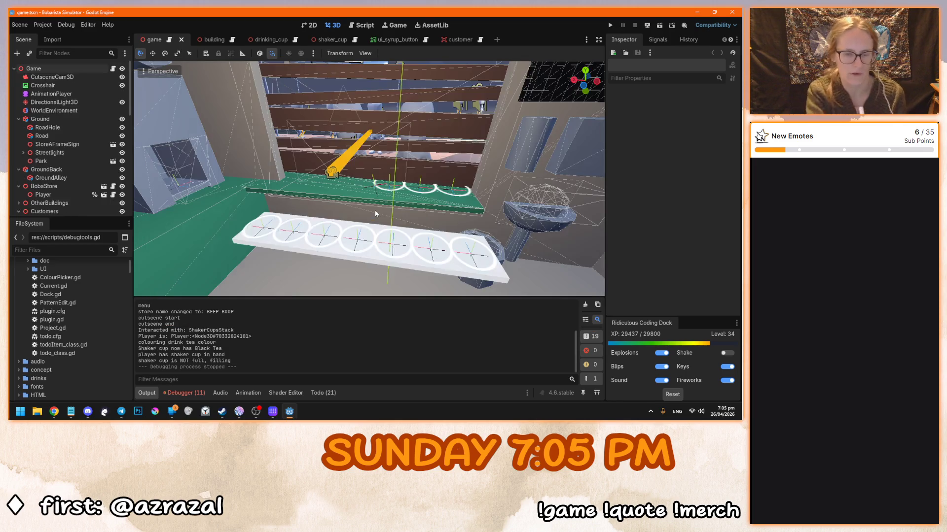
click(207, 43)
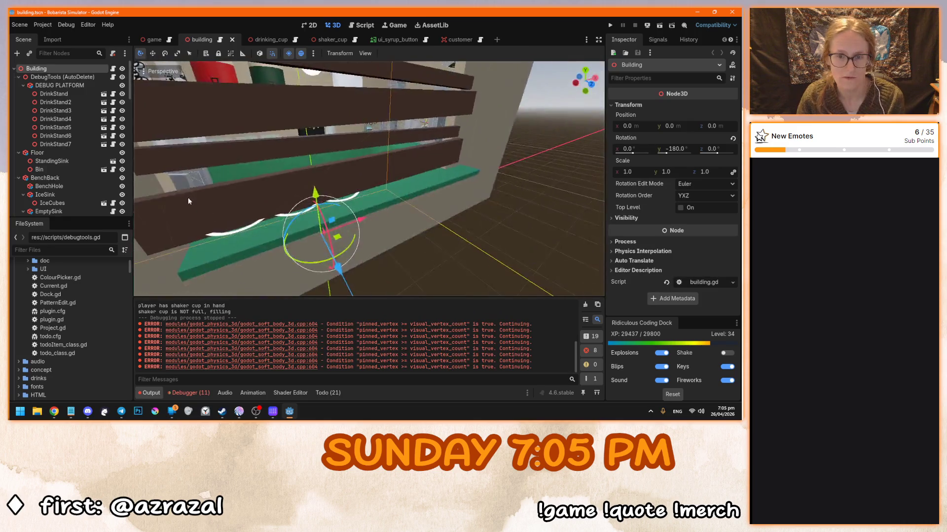
drag(259, 193, 217, 195)
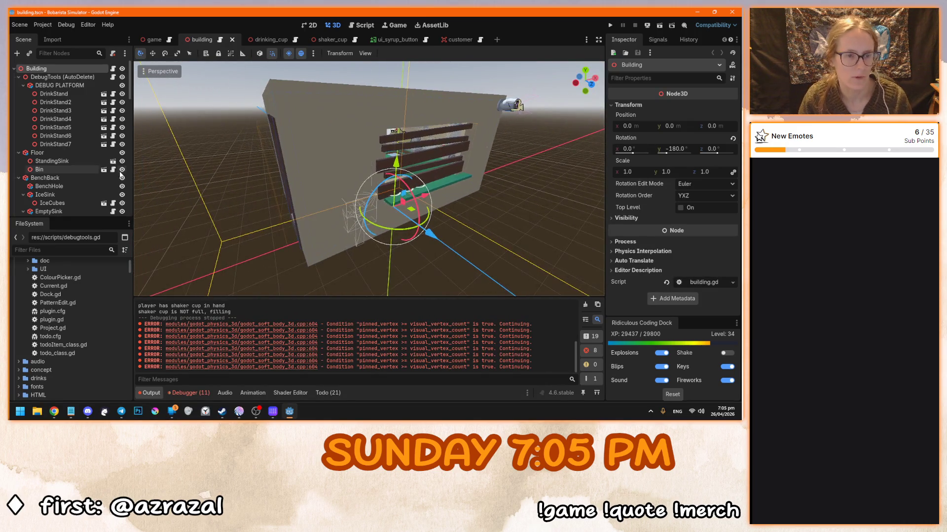
Unhide the Sign_PopularChoices node in the scene tree
scroll(109, 195, down, 5)
scroll(109, 195, down, 5)
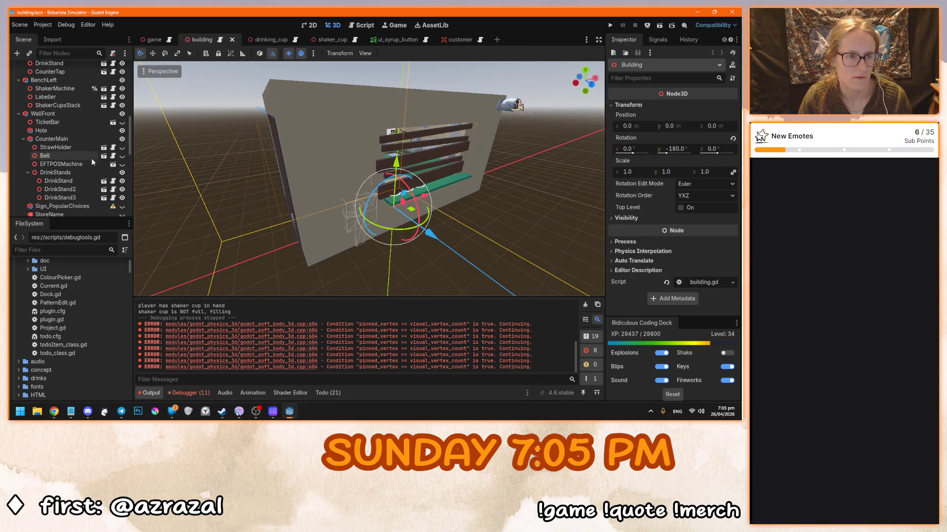
scroll(101, 167, down, 3)
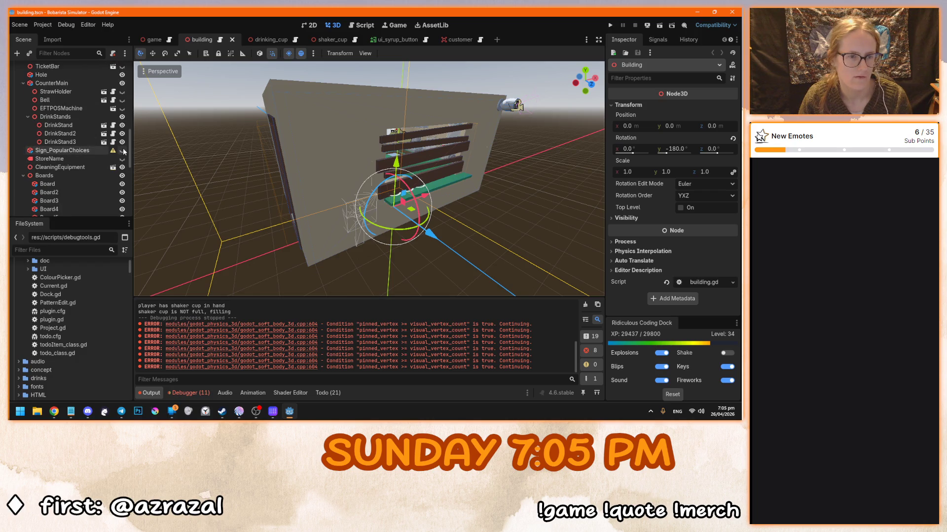
click(122, 151)
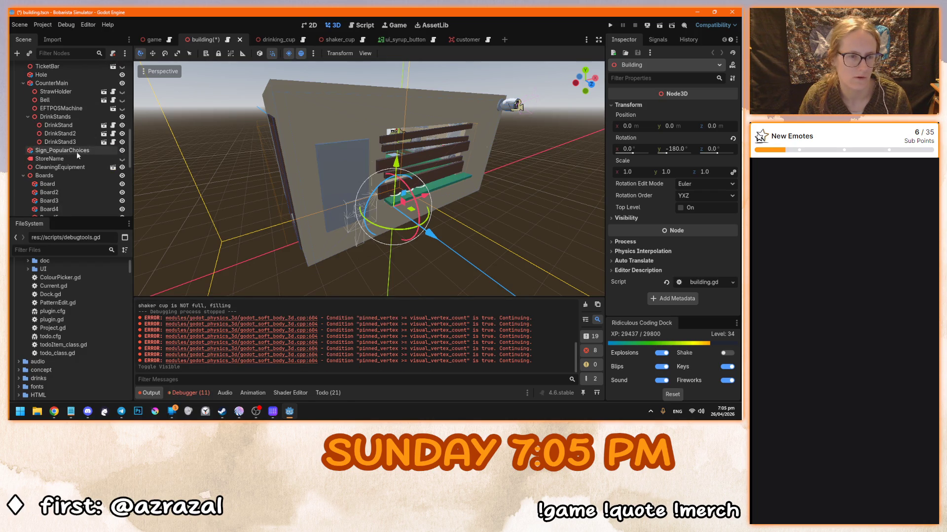
Select Sign_PopularChoices and frame the 3D view on it
click(44, 150)
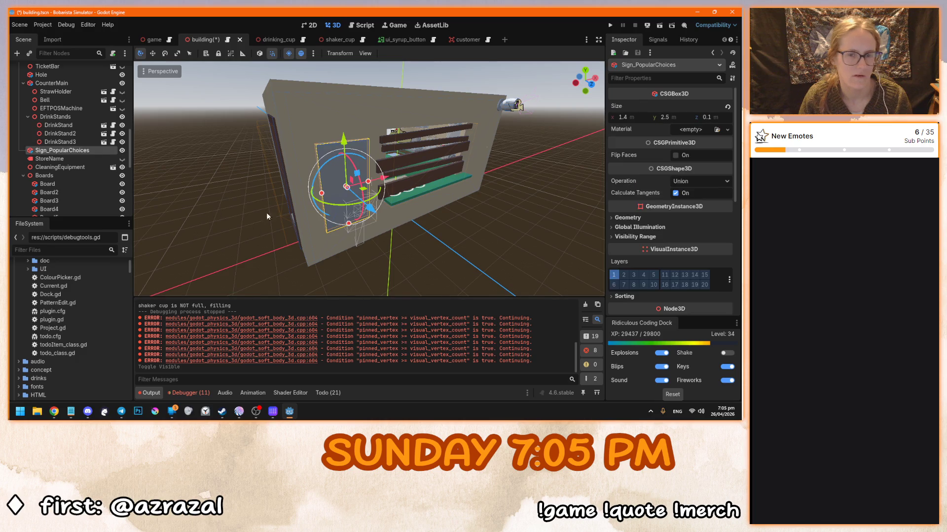
key(f)
drag(296, 192, 322, 186)
click(323, 190)
scroll(363, 196, down, 5)
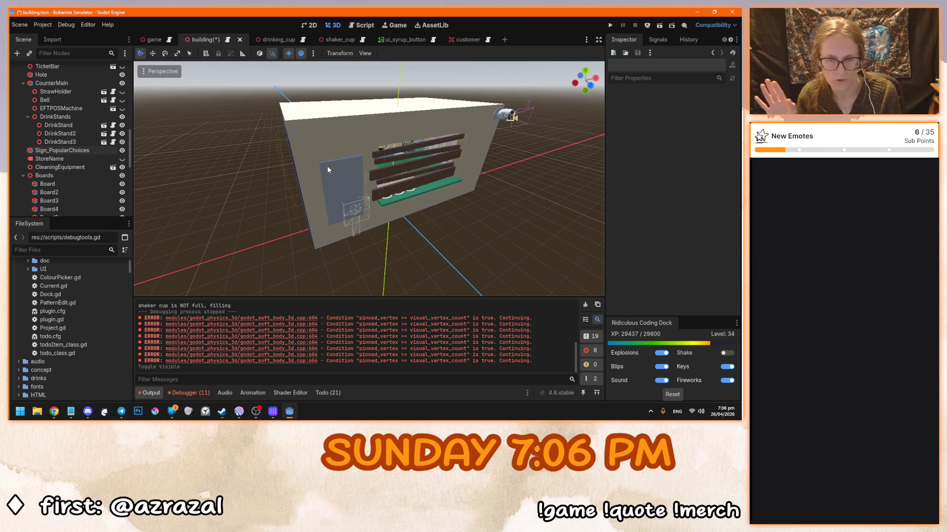
Orbit around the building to inspect the sign on the front wall and shelves
drag(327, 165, 353, 206)
scroll(353, 205, up, 3)
scroll(326, 192, down, 1)
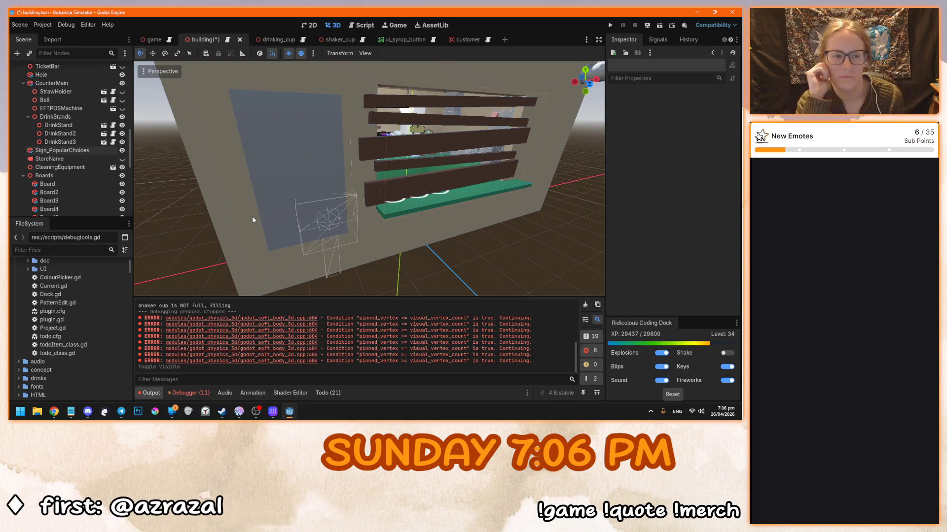
mouse_move(256, 217)
mouse_down()
mouse_move(282, 215)
mouse_move(274, 210)
mouse_up()
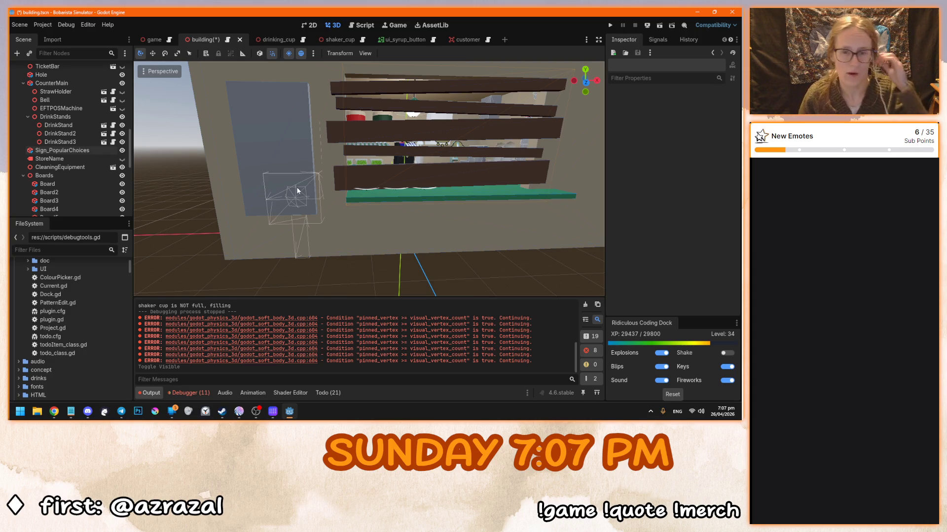
mouse_move(296, 191)
mouse_down()
mouse_move(329, 209)
mouse_move(353, 195)
mouse_move(349, 201)
mouse_move(383, 211)
mouse_move(362, 220)
mouse_move(327, 209)
mouse_move(345, 222)
mouse_up()
Save the building scene with Ctrl+S, then select the AnimationPlayer node
key(ctrl+s)
scroll(365, 202, up, 5)
scroll(326, 210, down, 5)
scroll(326, 209, up, 5)
scroll(327, 209, down, 5)
scroll(345, 222, up, 3)
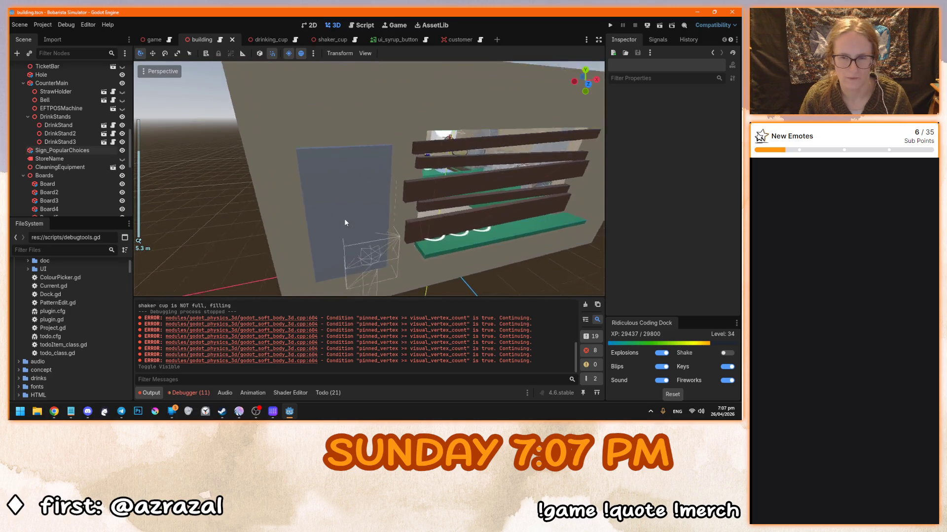
scroll(344, 222, down, 5)
scroll(343, 225, up, 2)
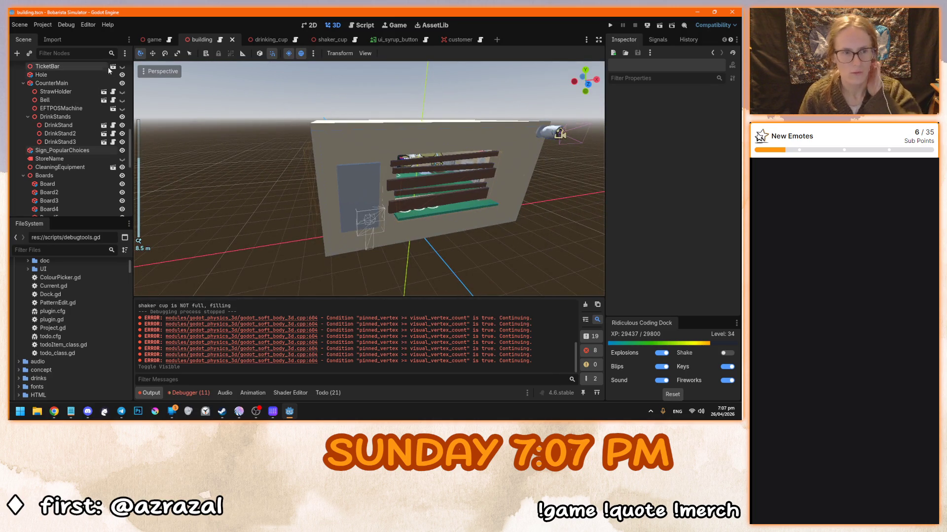
scroll(88, 208, down, 10)
click(51, 141)
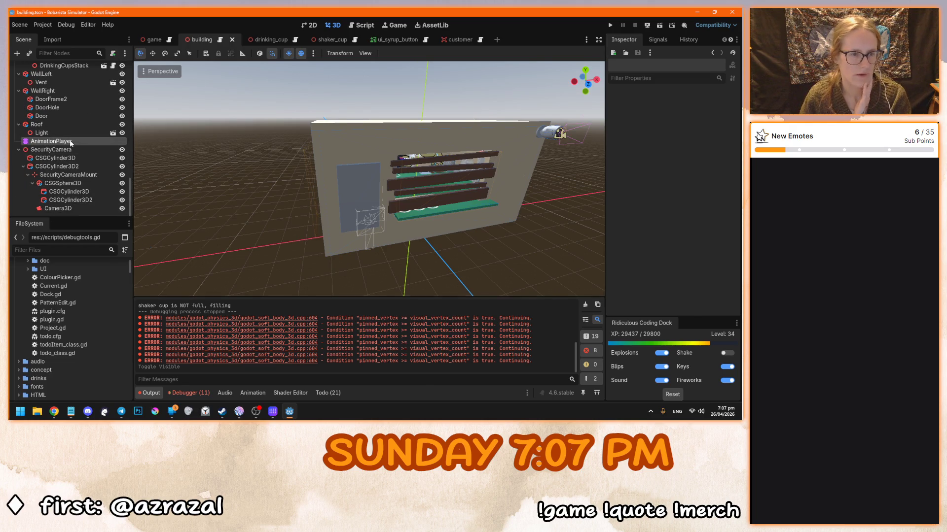
Hide the Sign_PopularChoices sign again
scroll(89, 175, up, 8)
scroll(88, 174, up, 1)
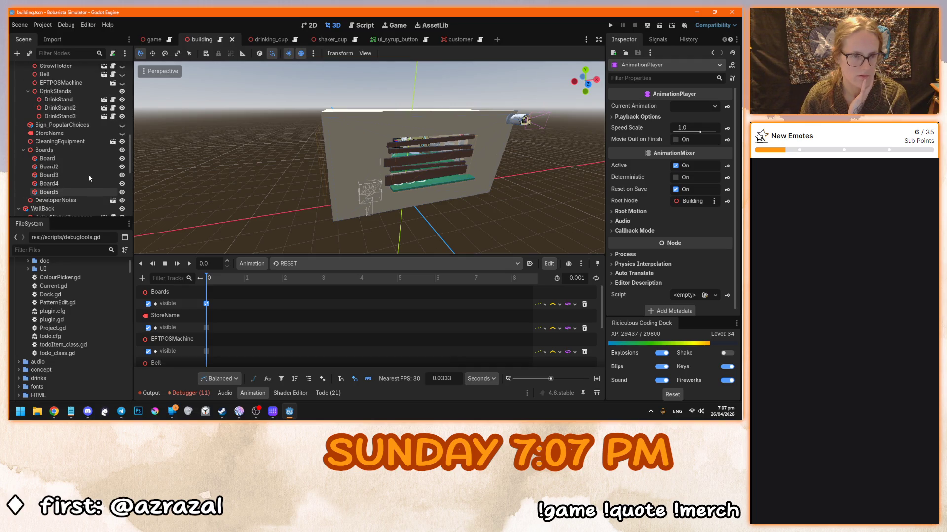
click(120, 124)
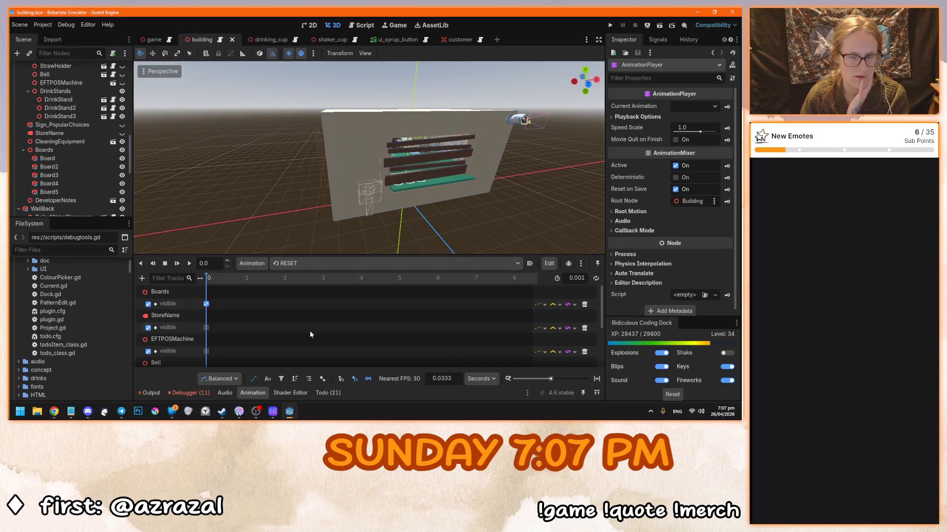
scroll(256, 348, down, 5)
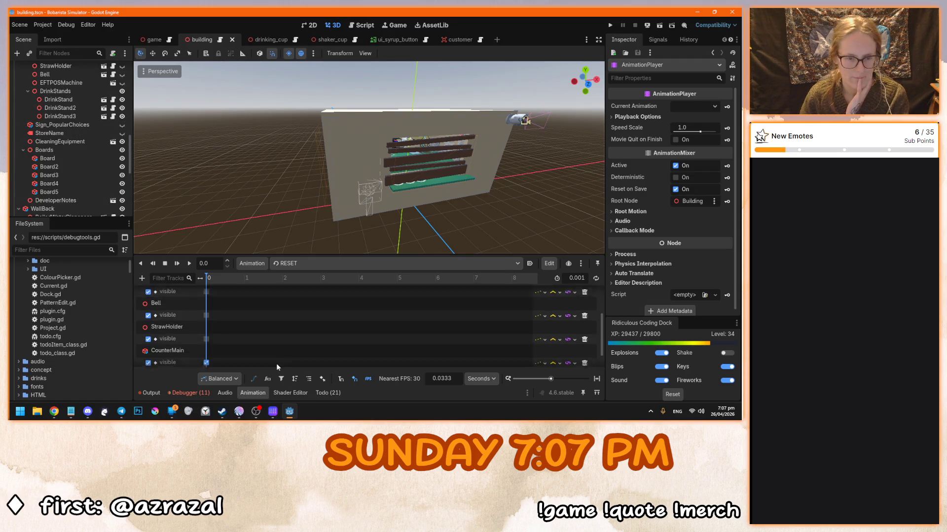
scroll(265, 332, up, 5)
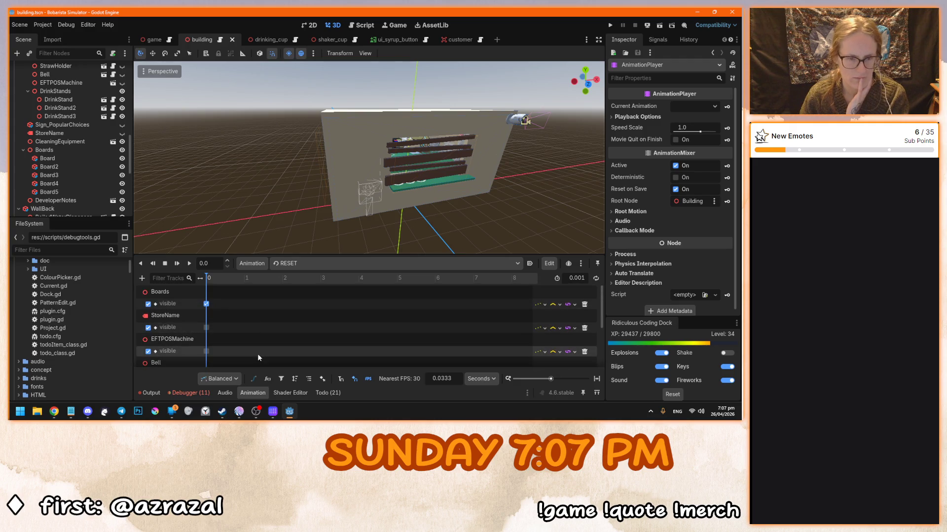
Switch to the 'opening' animation, play it and scrub through the timeline
click(286, 264)
click(299, 287)
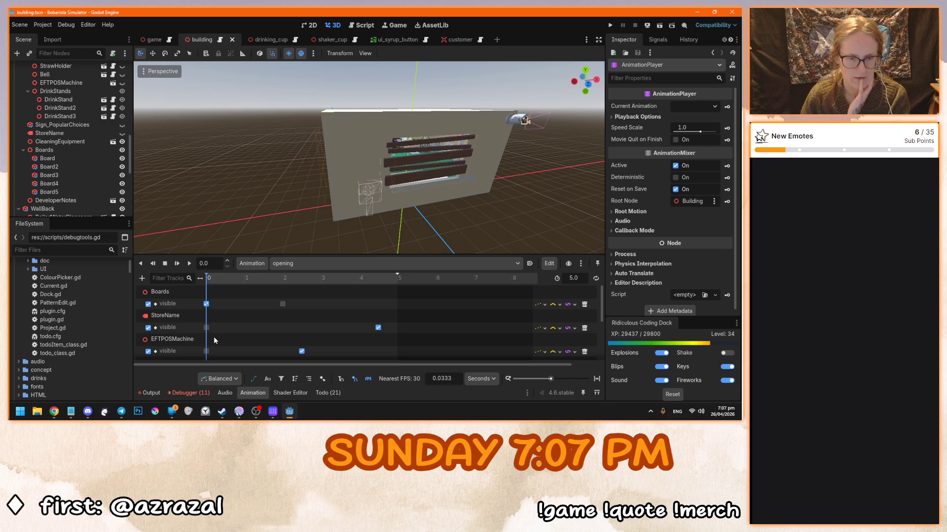
click(187, 264)
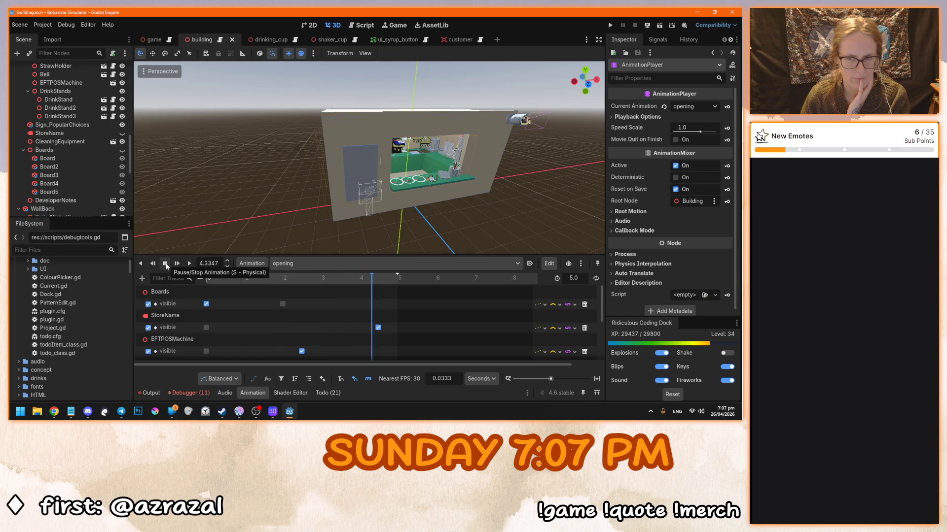
mouse_move(208, 277)
mouse_down()
mouse_move(304, 288)
mouse_move(270, 286)
mouse_up()
drag(334, 233, 379, 212)
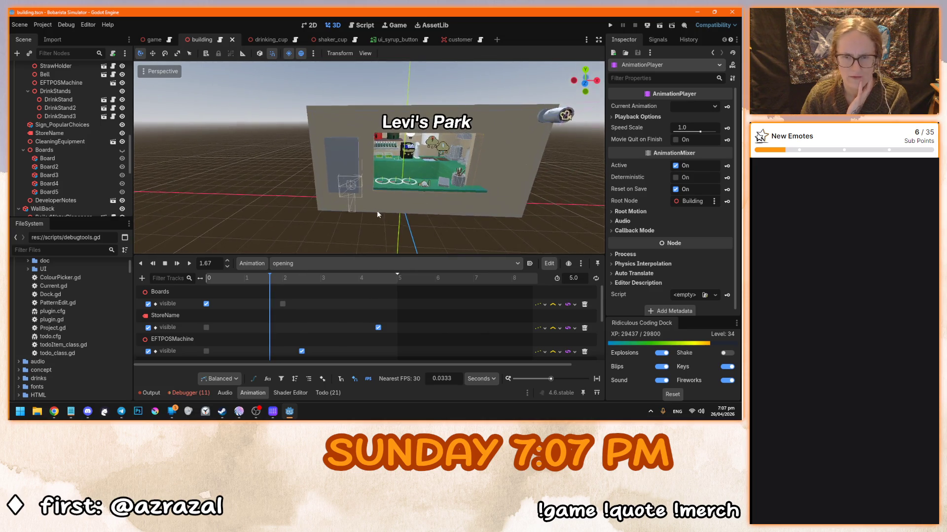
scroll(378, 211, up, 3)
Replay the opening animation and drag the StoreName visibility key earlier, to about 3.1 s
click(166, 264)
click(189, 264)
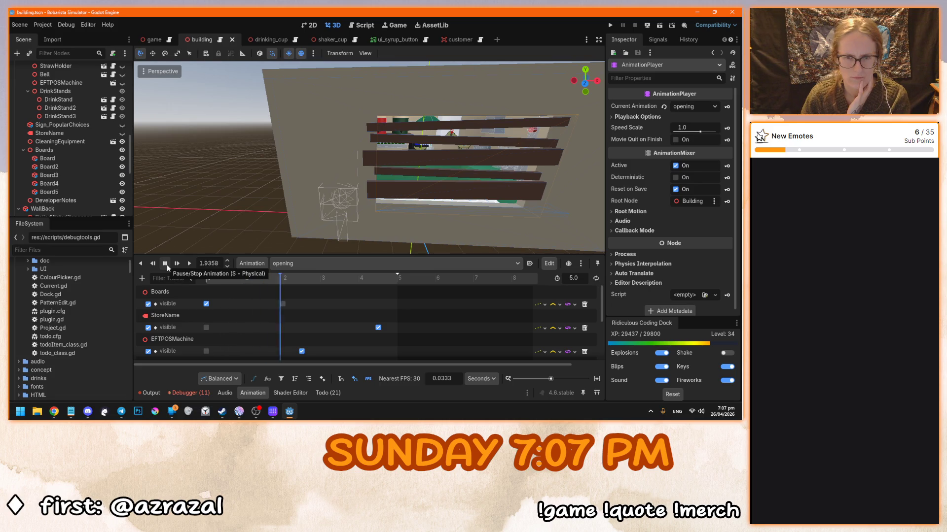
click(167, 264)
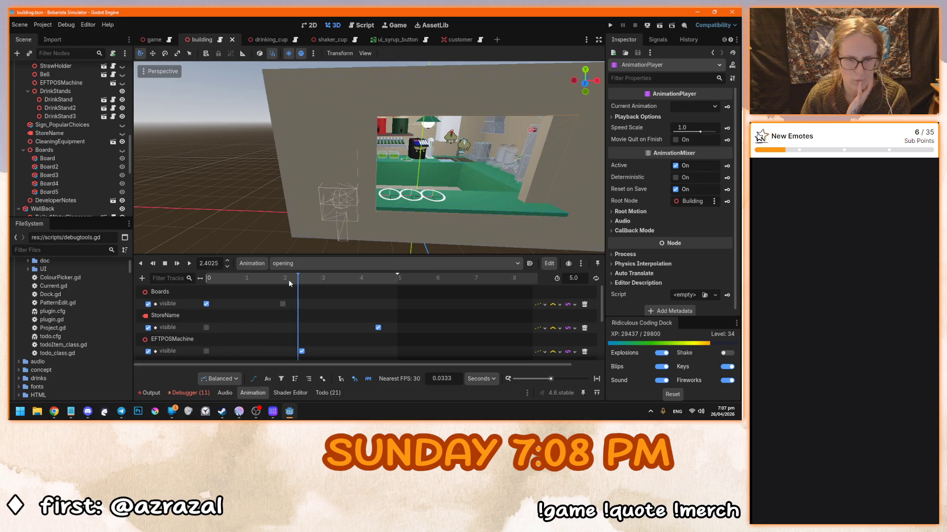
drag(377, 327, 316, 325)
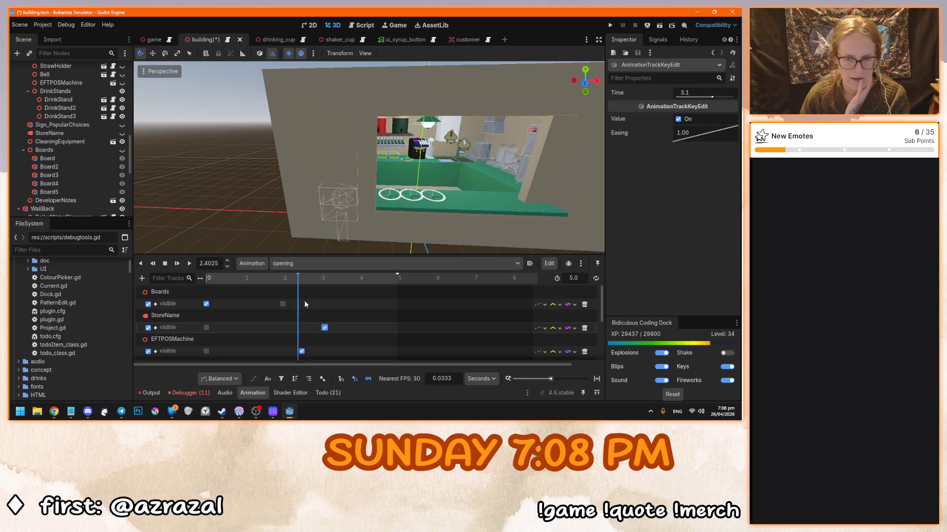
Try the StoreName key near 3.1 s, then at 2.0 s, and replay the animation
click(283, 279)
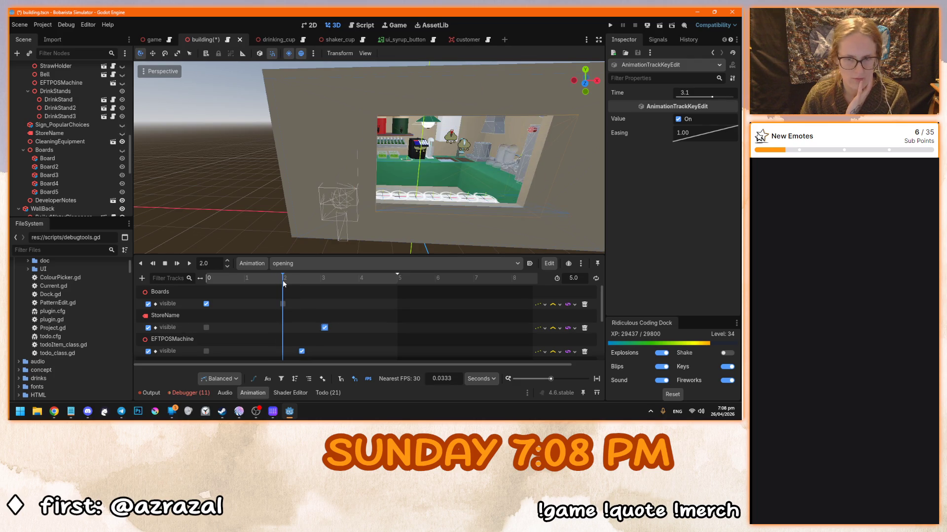
drag(324, 327, 284, 329)
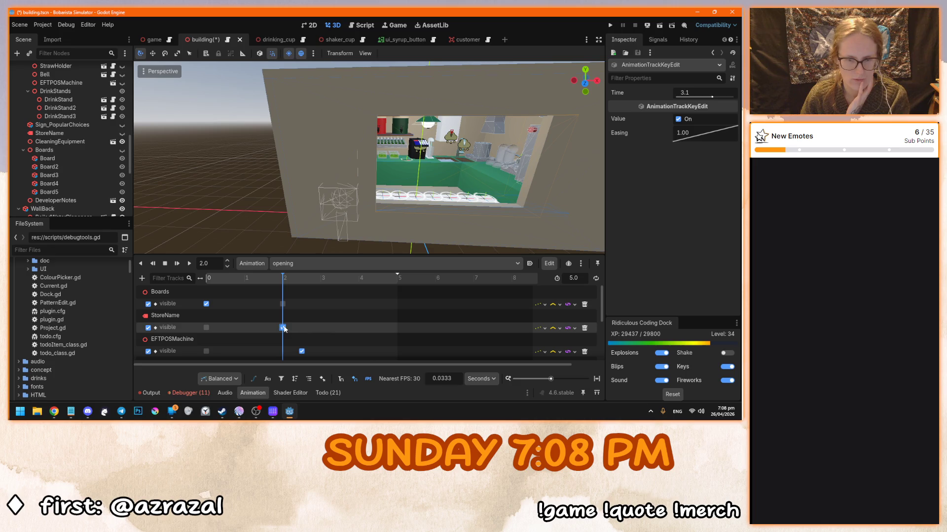
click(165, 263)
click(192, 264)
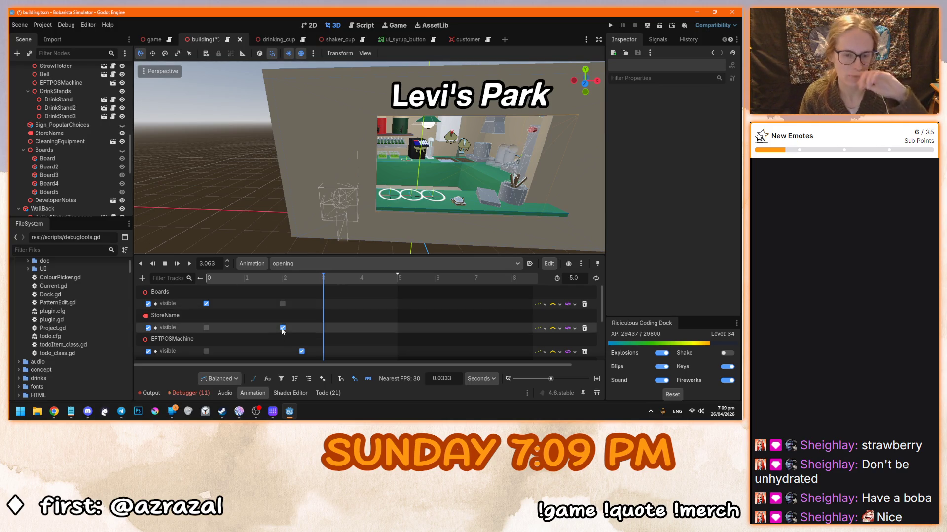
Set the playhead to exactly 3.0 s and move the StoreName key onto it
click(321, 284)
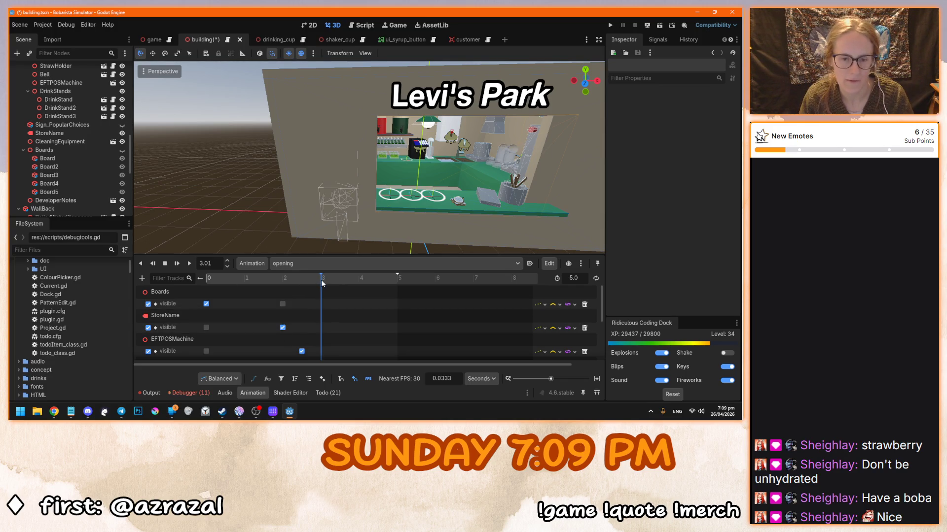
click(218, 262)
key(BackSpace)
key(Return)
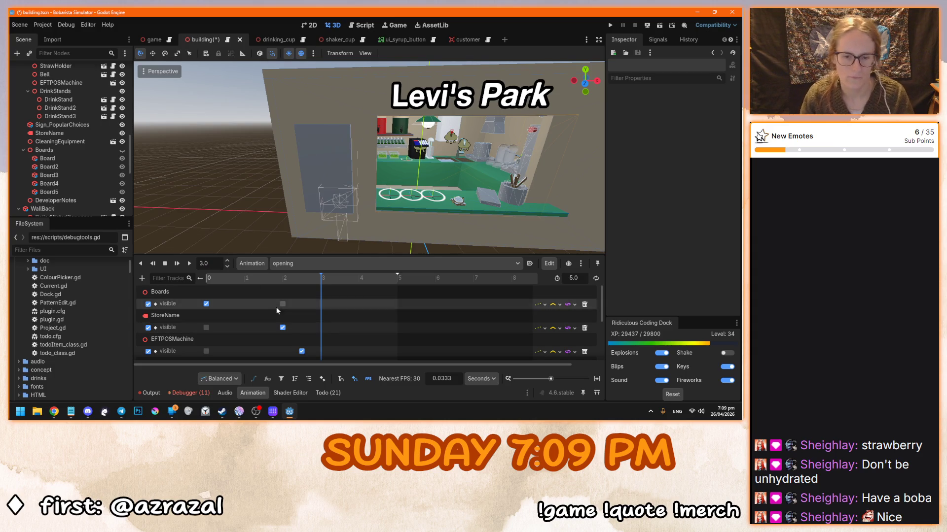
drag(284, 331, 321, 330)
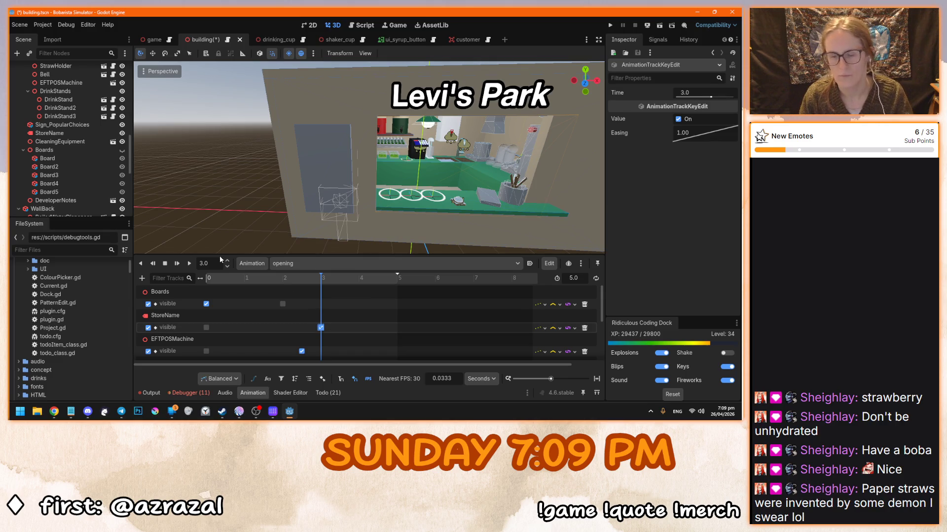
Rewind and replay the opening animation to preview the 3.0 s timing
click(164, 263)
click(189, 266)
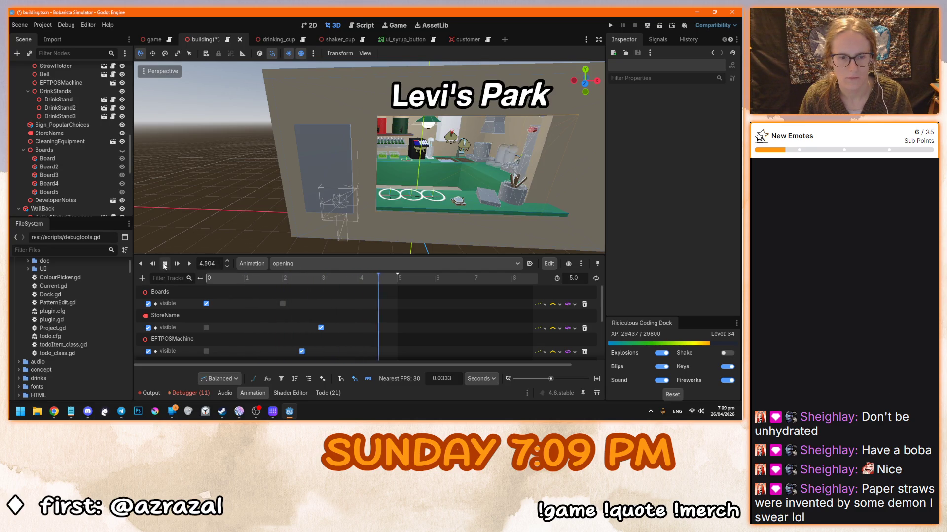
click(164, 265)
Run the project with F5, start from the title menu, watch the cutscene, then stop with F8
key(F5)
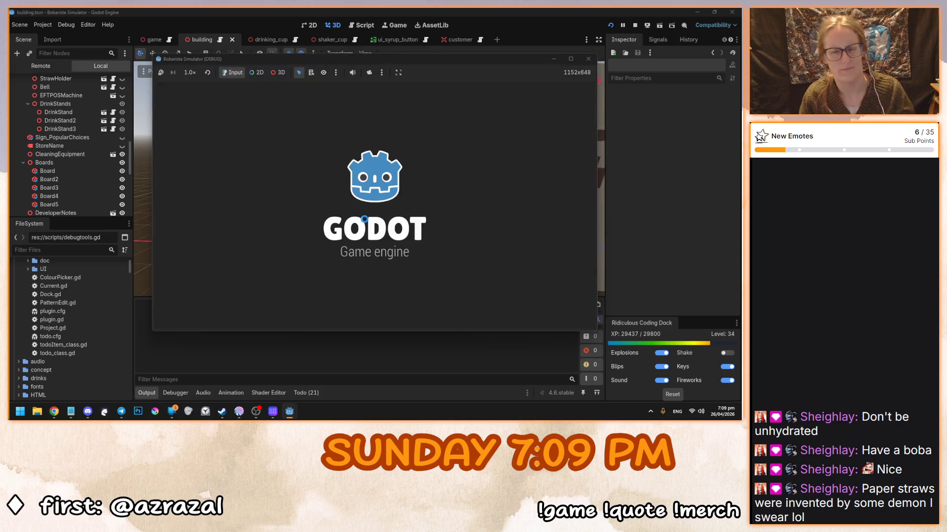
click(364, 219)
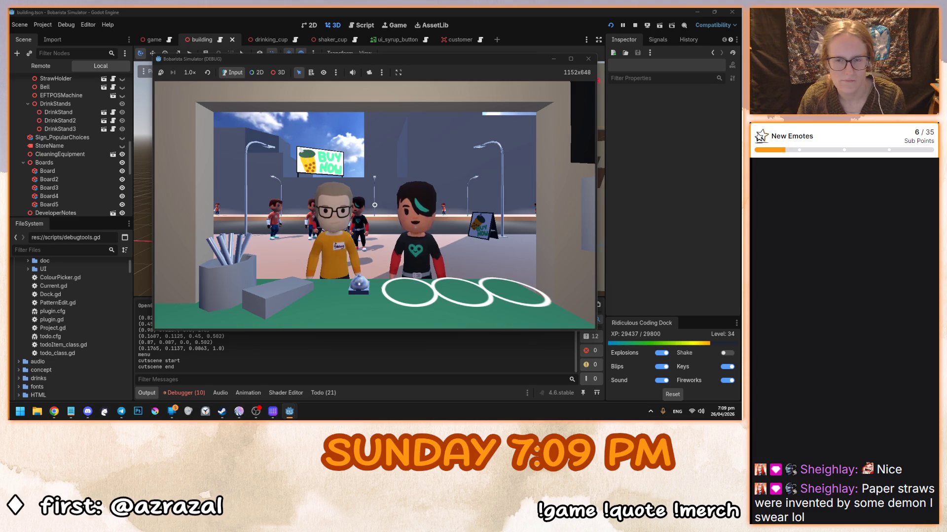
key(F8)
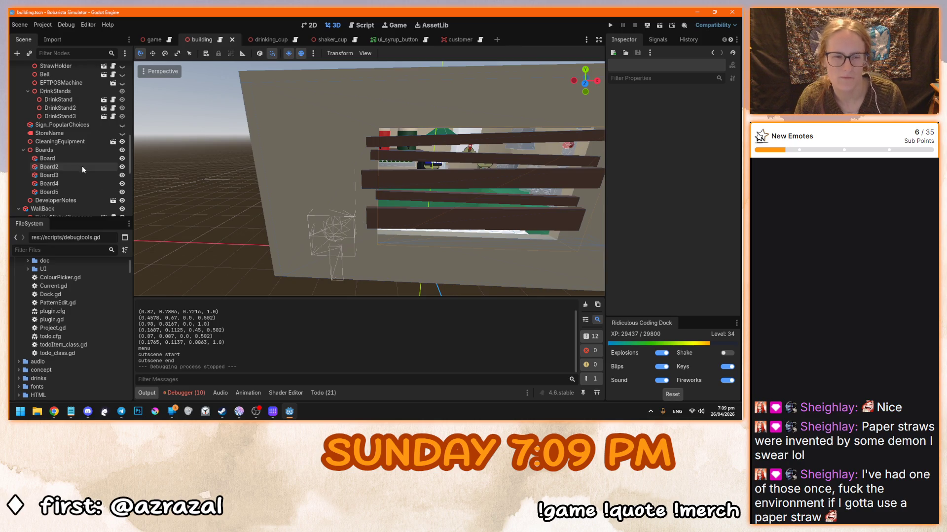
Select AnimationPlayer and move the StoreName visibility key to 4.5 s
scroll(82, 165, down, 5)
click(73, 196)
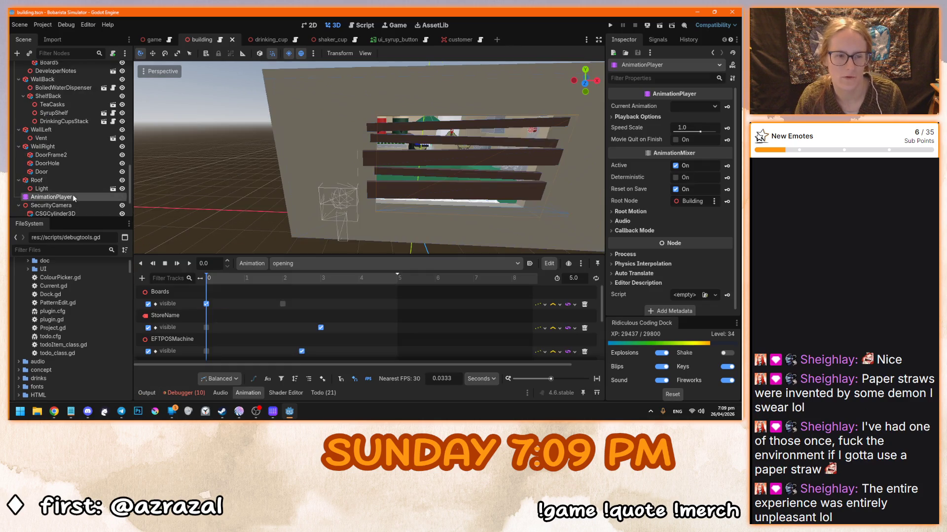
click(319, 334)
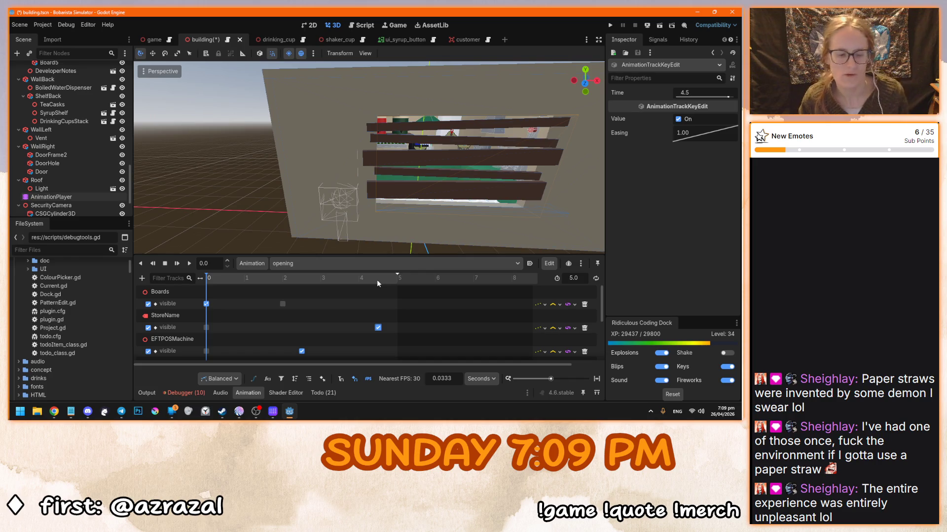
Orbit out around the building, save the scene, and switch to the shaker_cup scene
scroll(333, 129, down, 3)
drag(343, 171, 472, 197)
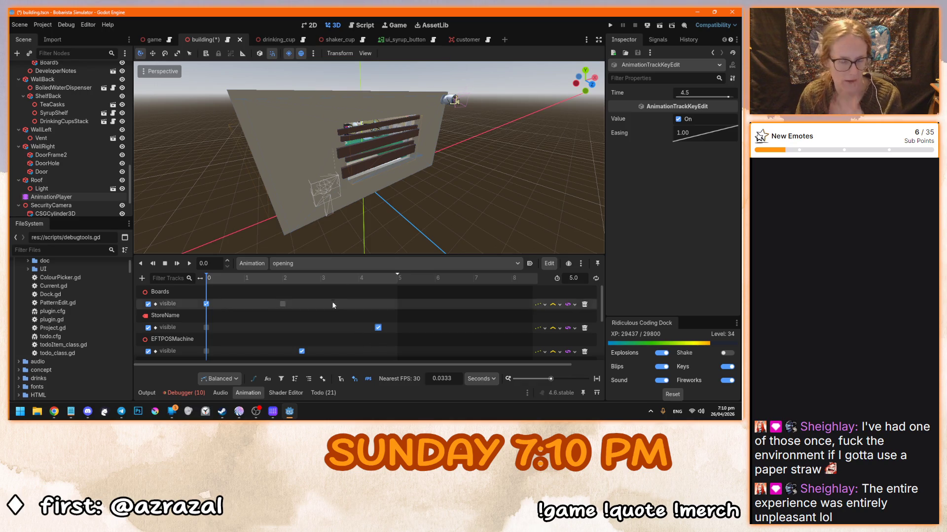
key(ctrl+s)
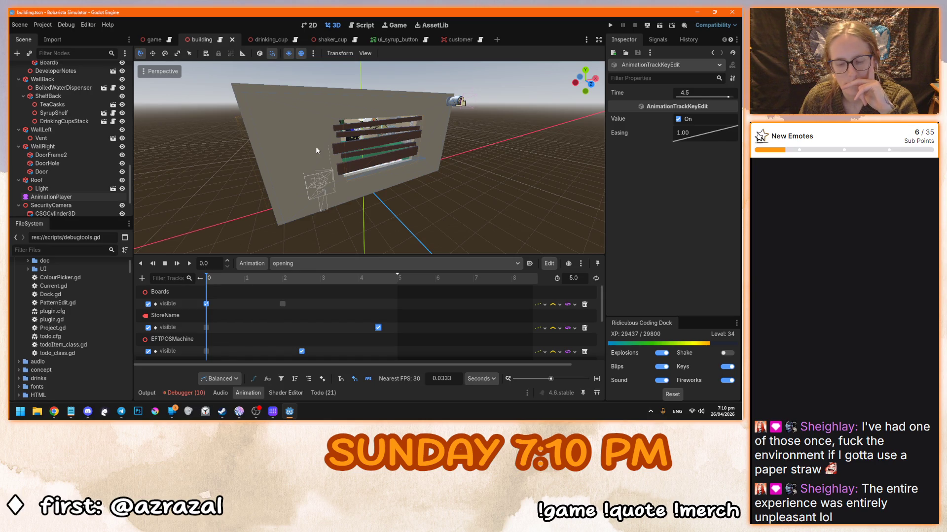
scroll(85, 171, up, 5)
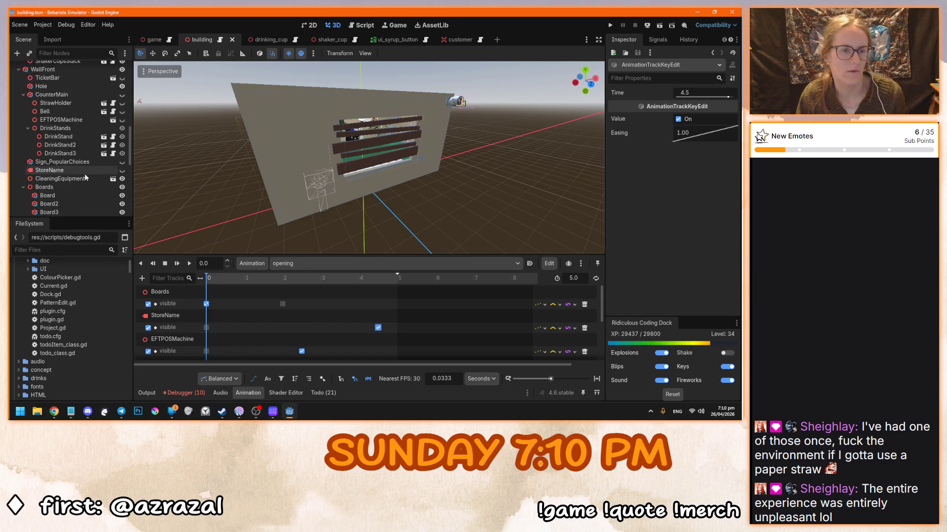
click(321, 37)
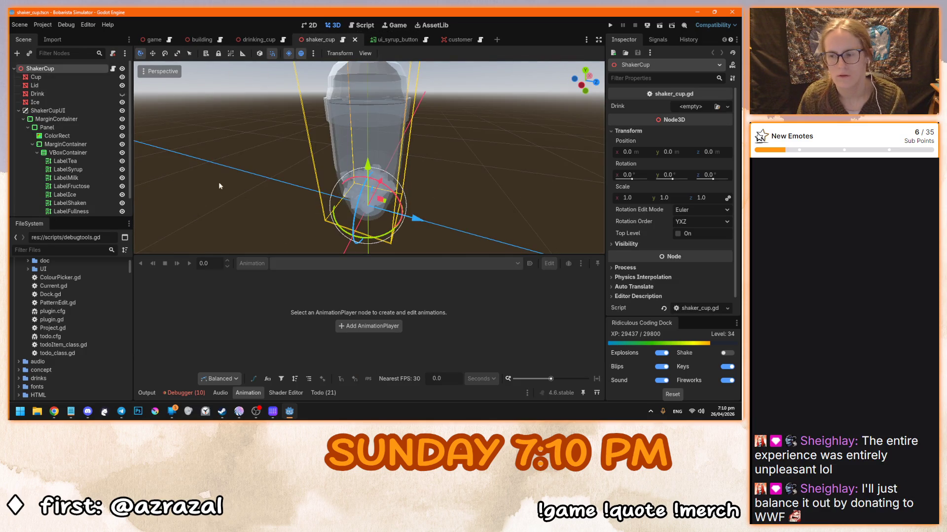
Select Drink, set its Full blend shape to 1.0, view the cup side-on and save
drag(207, 180, 299, 190)
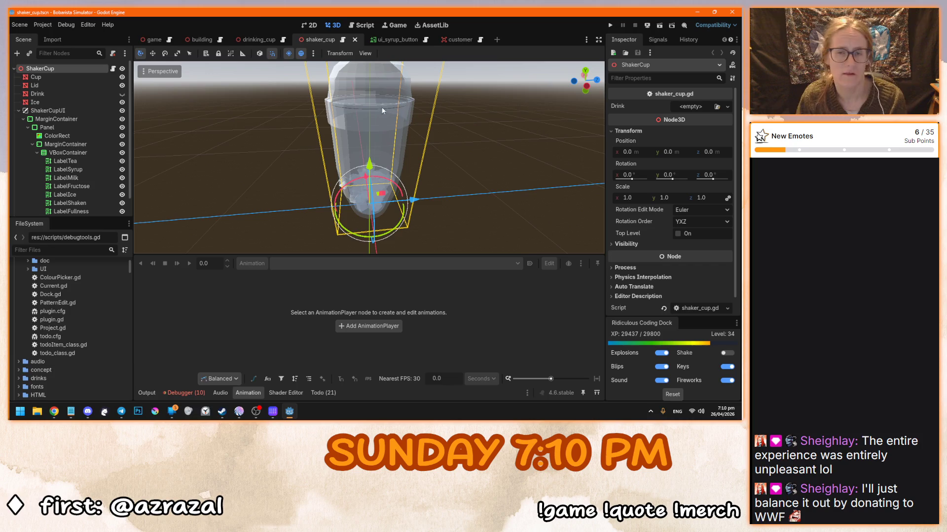
click(105, 94)
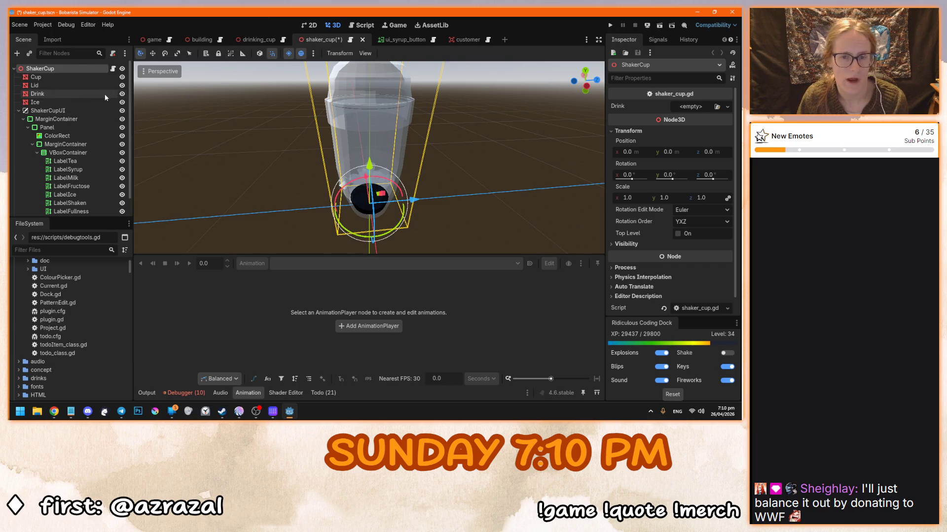
drag(702, 154, 728, 154)
mouse_move(463, 131)
mouse_down()
mouse_move(358, 113)
mouse_move(402, 132)
mouse_up()
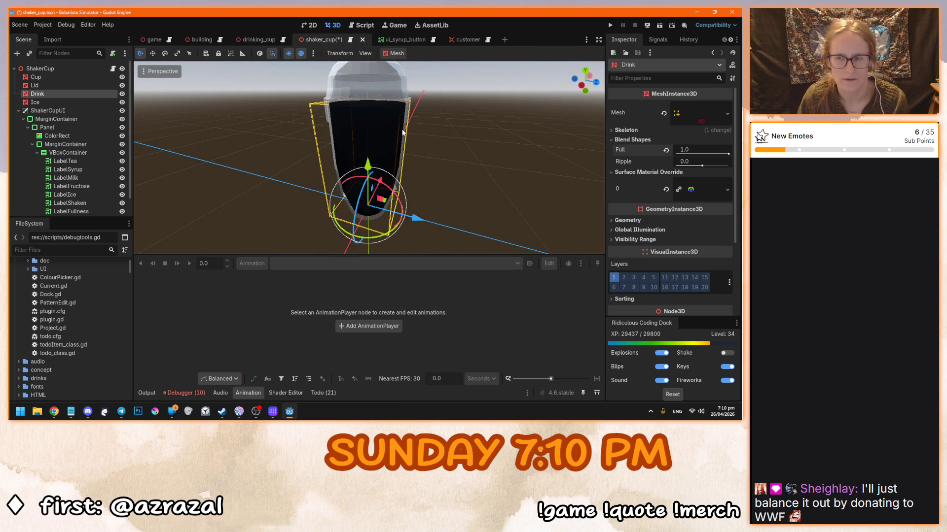
key(ctrl+KP_3)
scroll(433, 143, up, 3)
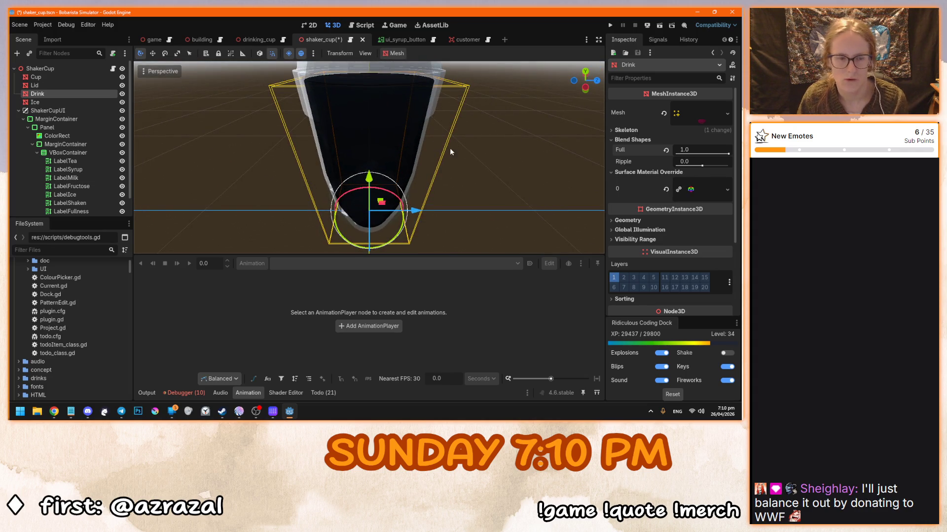
drag(451, 147, 464, 157)
key(ctrl+s)
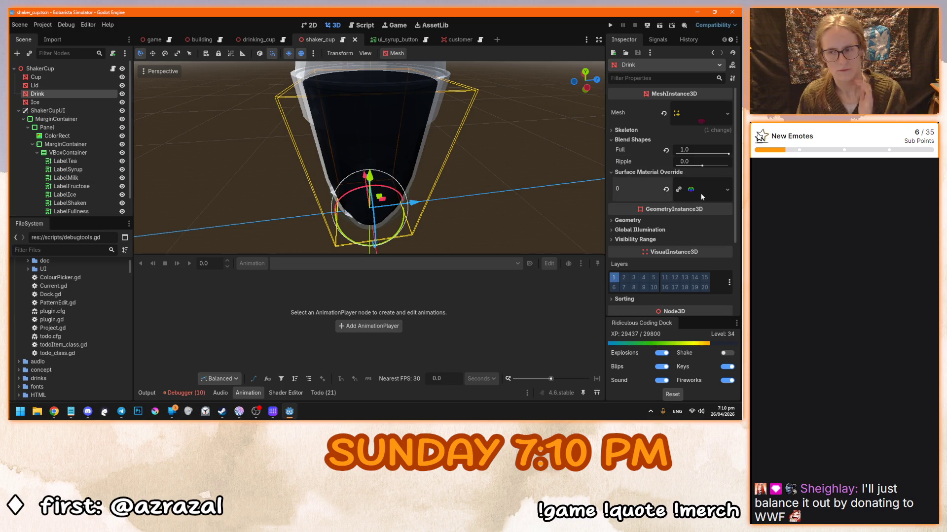
Give the Drink override material a fully opaque, deep-red albedo colour
click(698, 192)
scroll(689, 226, down, 4)
click(700, 181)
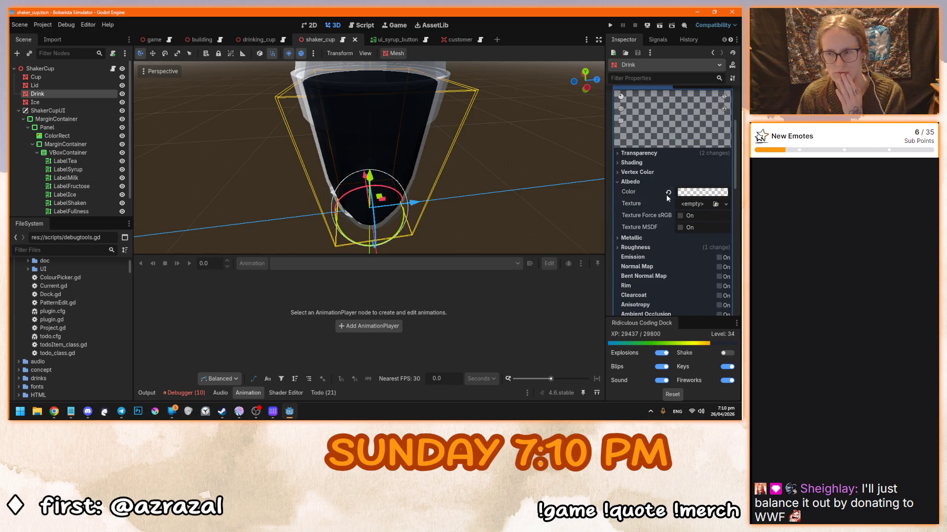
click(701, 196)
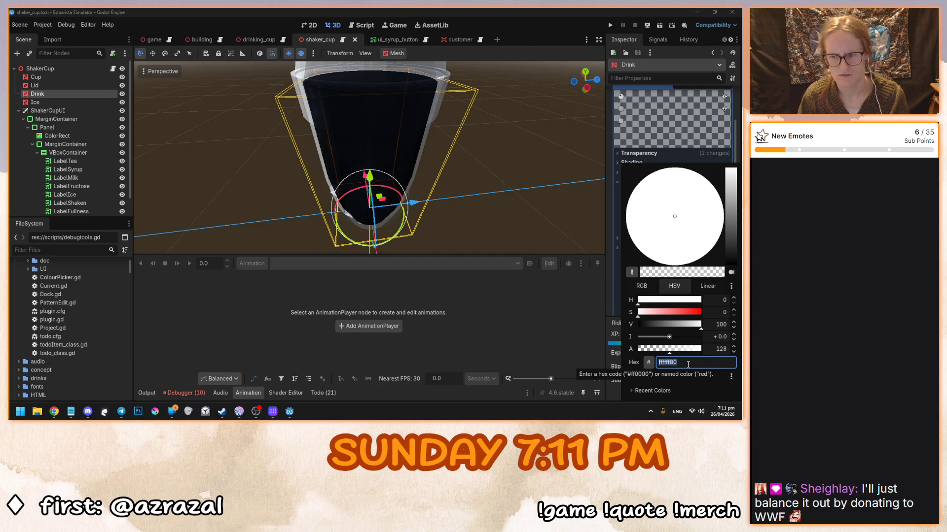
mouse_move(673, 316)
mouse_down()
mouse_move(697, 319)
mouse_move(682, 320)
mouse_up()
drag(730, 217, 732, 213)
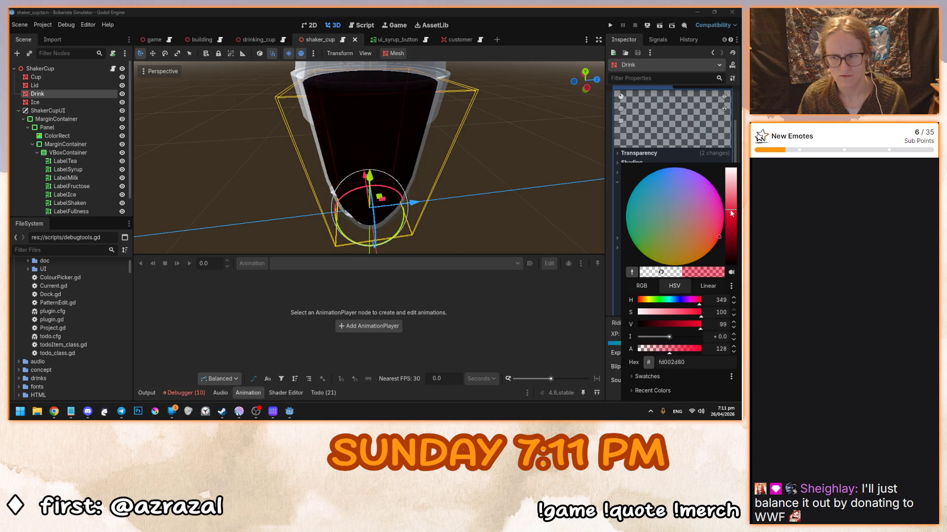
drag(680, 349, 713, 350)
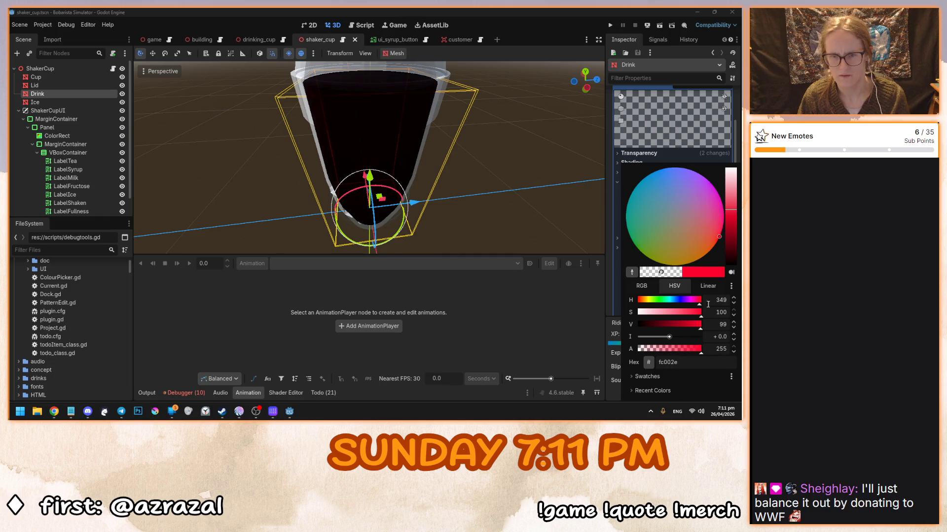
click(382, 127)
Reset the material's roughness to its default 1.0 and check the Transparency blend mode
click(636, 247)
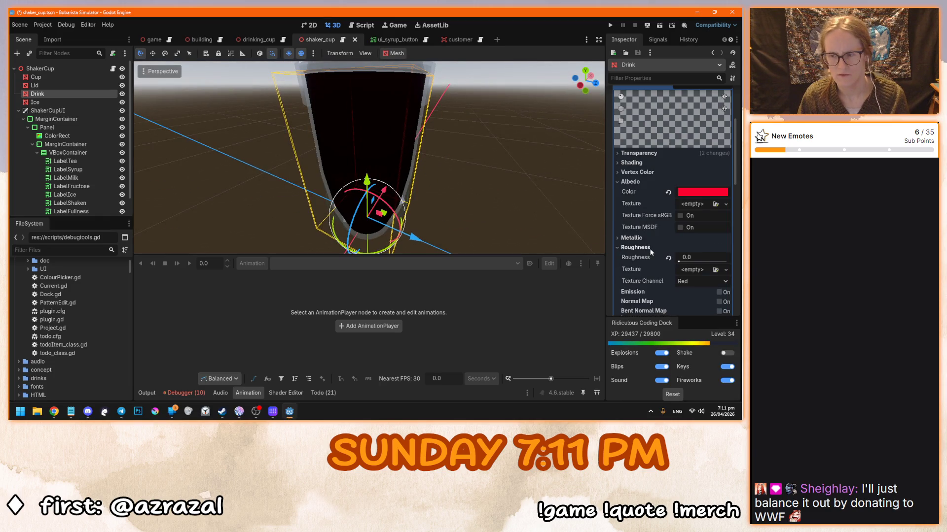
click(668, 258)
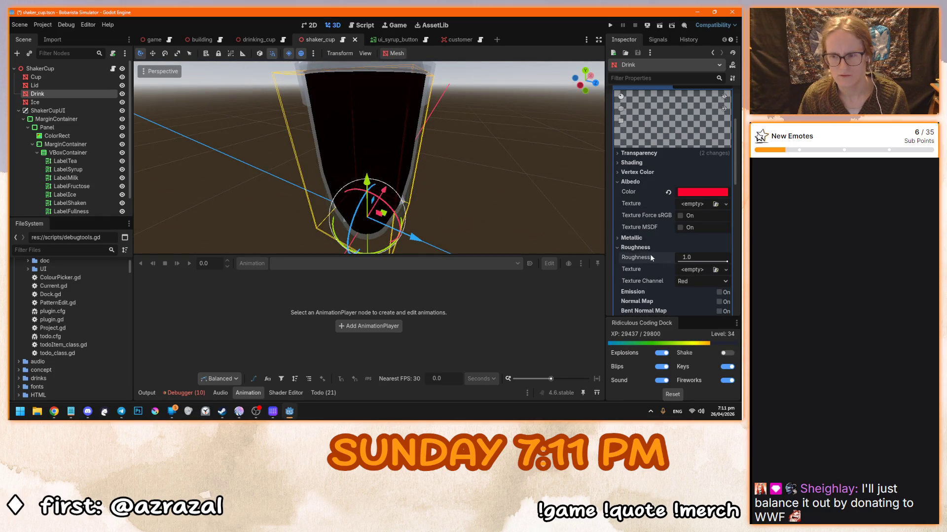
scroll(628, 250, down, 8)
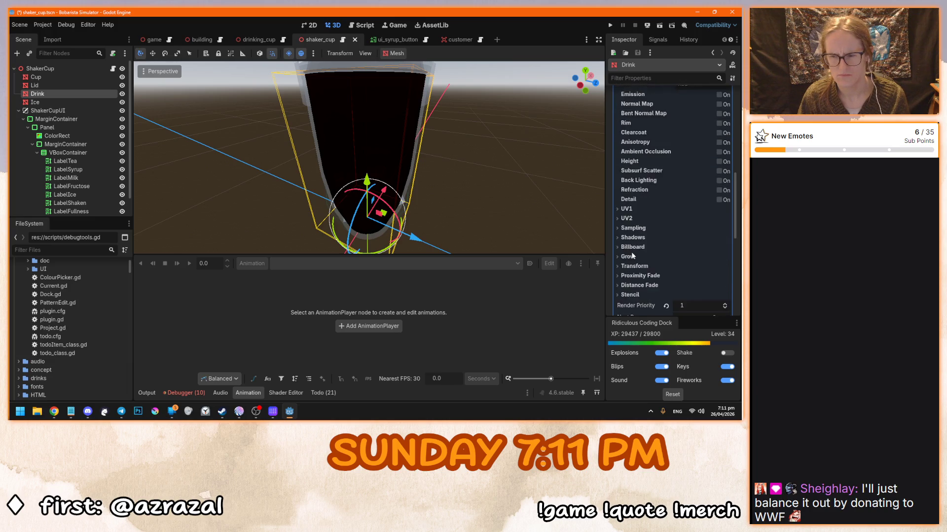
scroll(633, 255, up, 8)
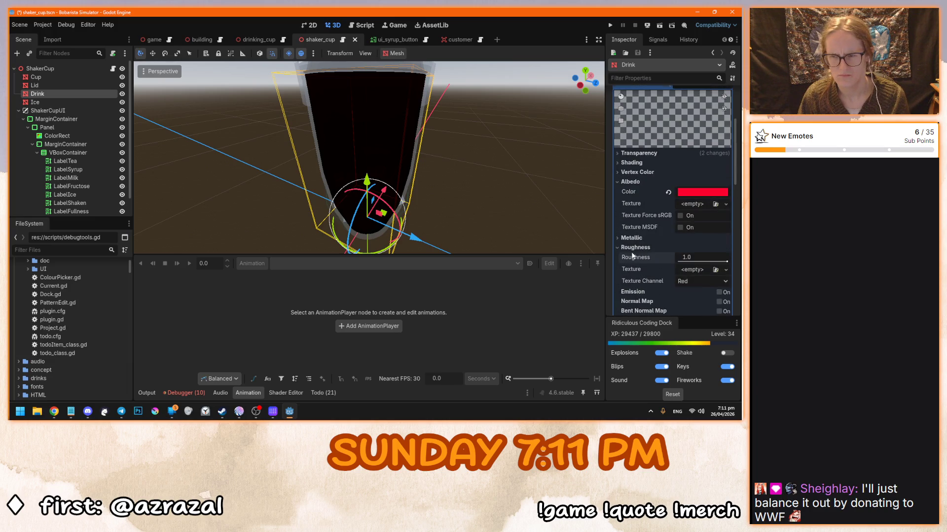
click(638, 153)
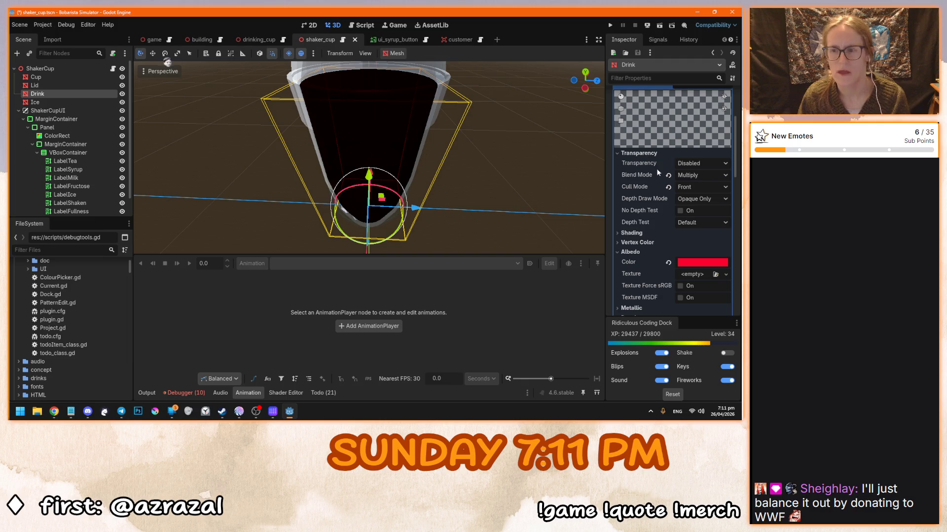
mouse_move(441, 151)
mouse_down()
mouse_move(345, 115)
mouse_move(377, 134)
mouse_move(456, 150)
mouse_up()
Undo and redo the albedo change, then orbit around the cup to inspect the drink
key(ctrl+z)
key(ctrl+shift+z)
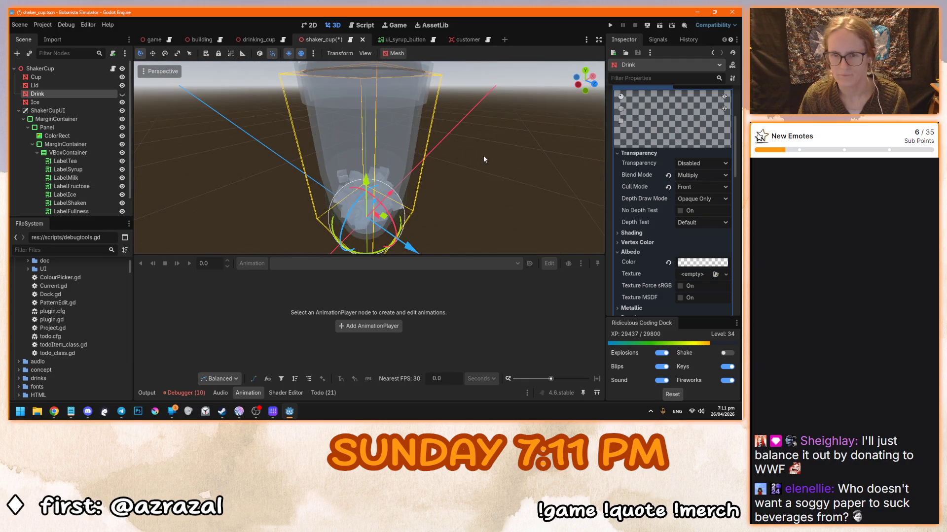
drag(483, 155, 436, 162)
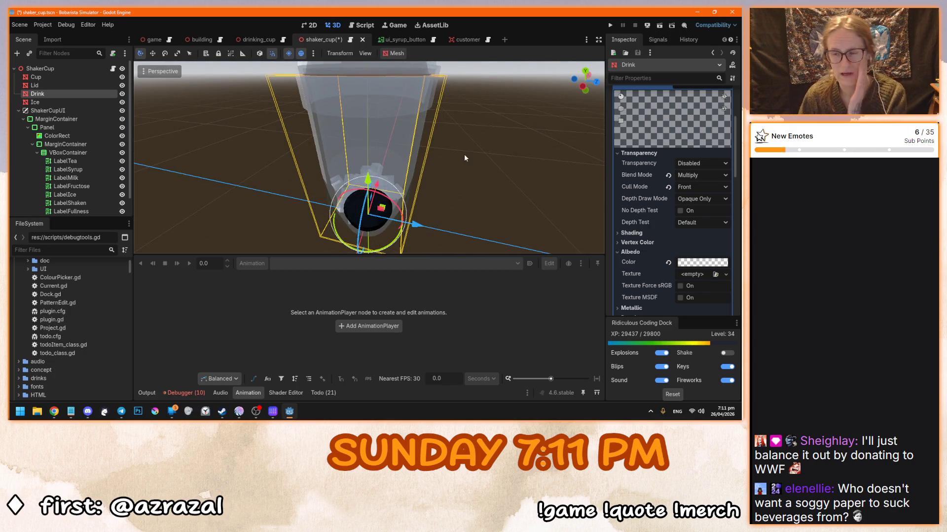
mouse_move(464, 154)
mouse_down()
mouse_move(458, 170)
mouse_move(427, 163)
mouse_up()
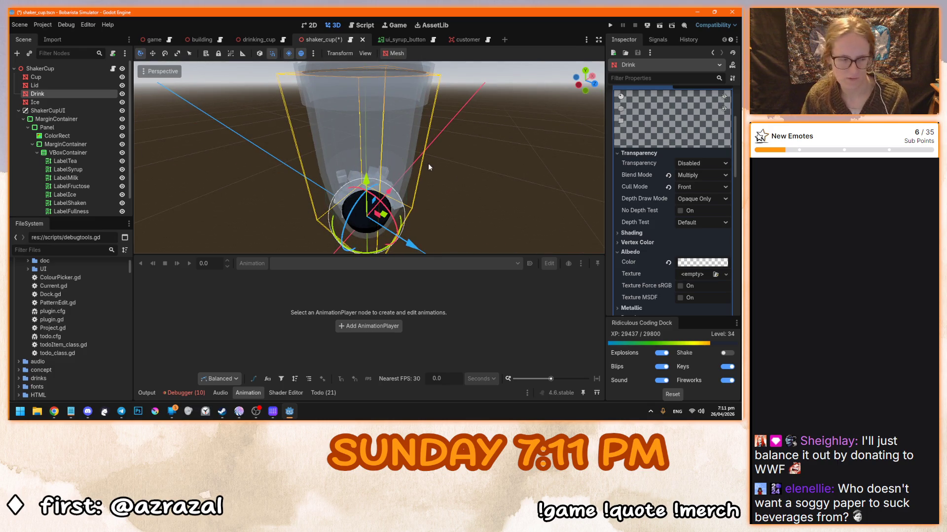
drag(427, 163, 371, 156)
scroll(499, 227, up, 2)
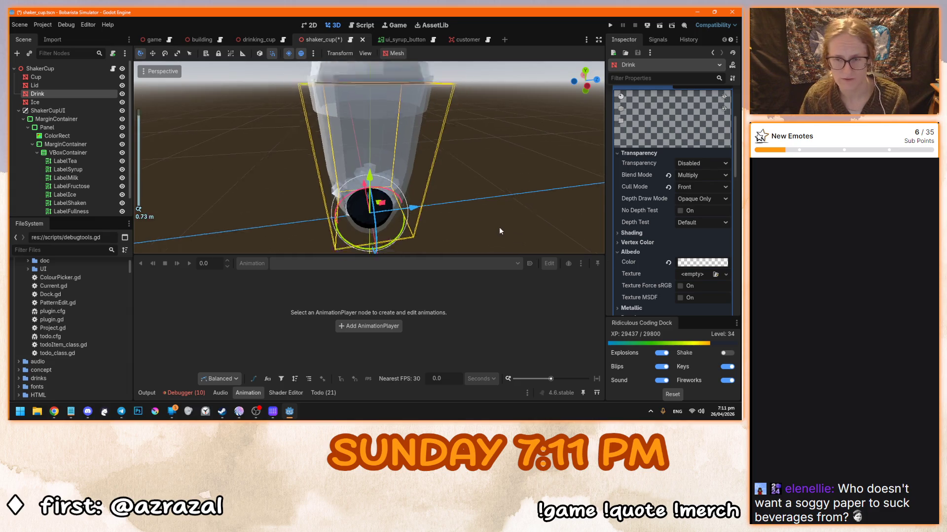
scroll(499, 231, down, 3)
scroll(625, 235, up, 3)
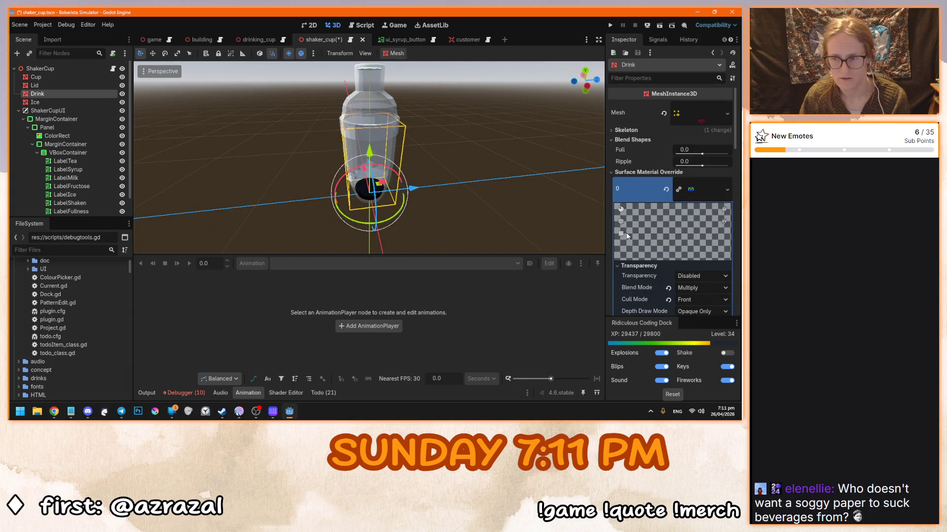
Collapse the override material section, clear the selection and save the shaker cup scene
click(625, 172)
drag(458, 187, 419, 196)
scroll(419, 191, up, 5)
click(466, 149)
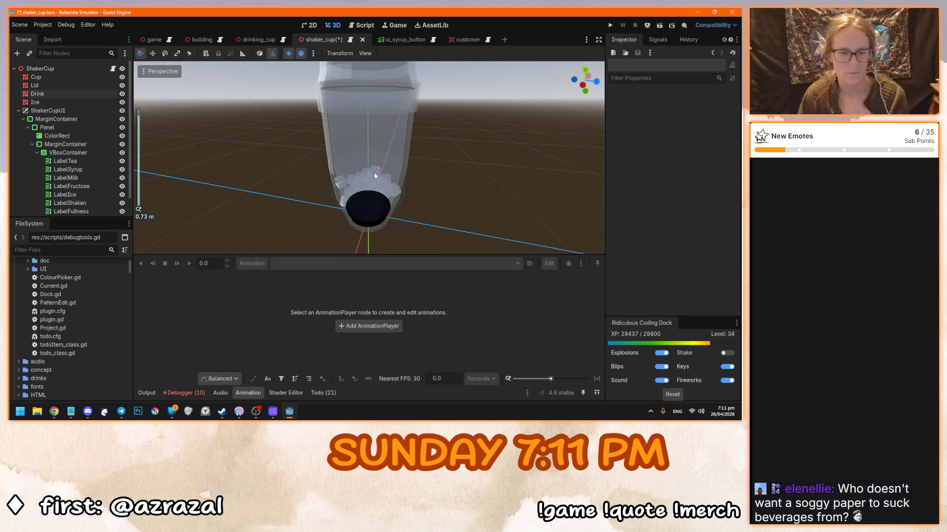
key(ctrl+s)
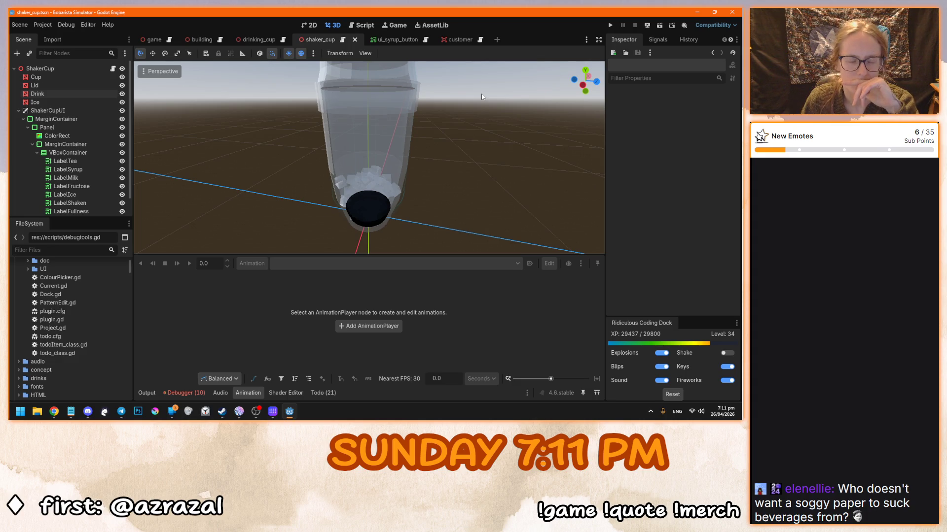
Reselect Drink, expand its override material, revert Albedo Color, then undo the revert
click(362, 168)
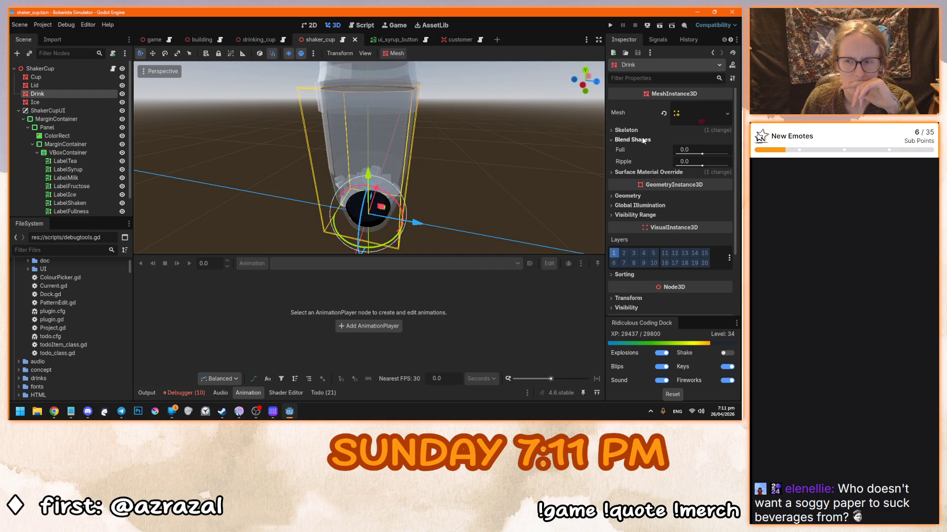
click(640, 172)
scroll(659, 259, down, 3)
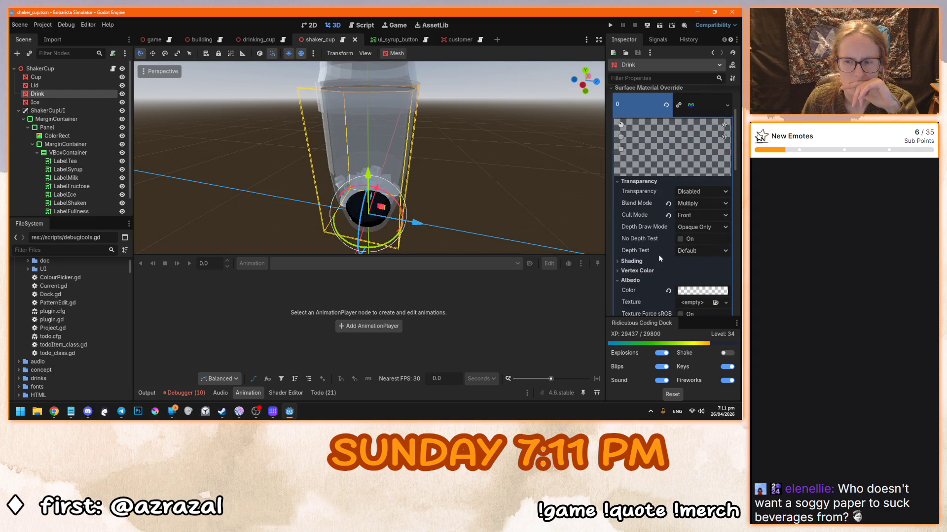
click(668, 291)
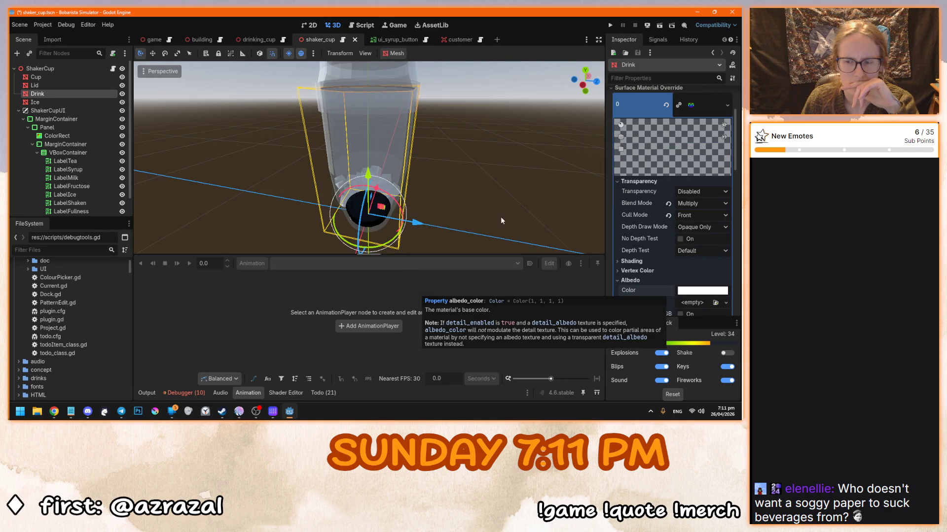
key(ctrl+KP_3)
key(ctrl+z)
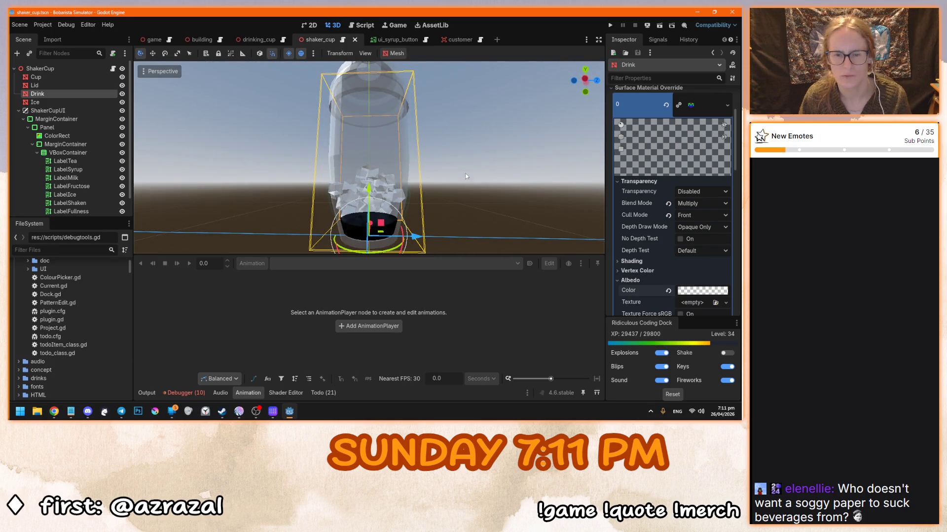
scroll(364, 146, up, 2)
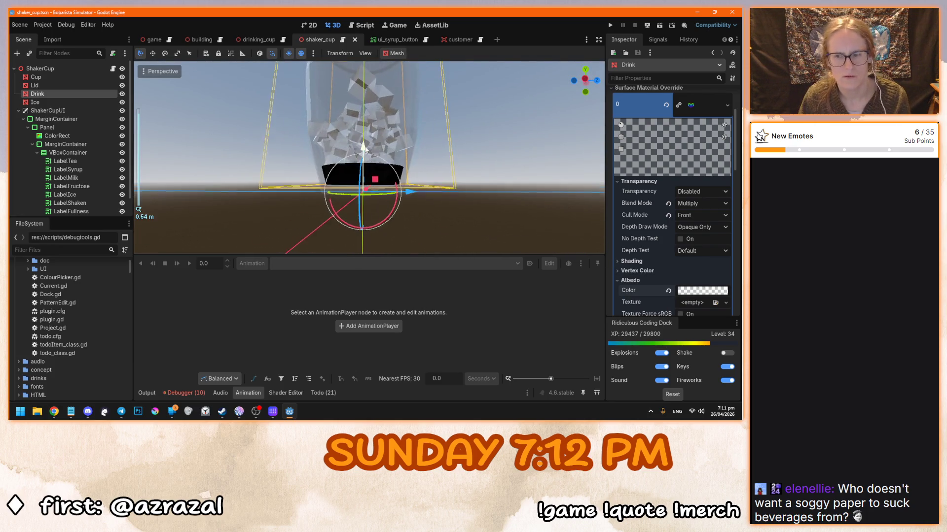
drag(367, 157, 383, 206)
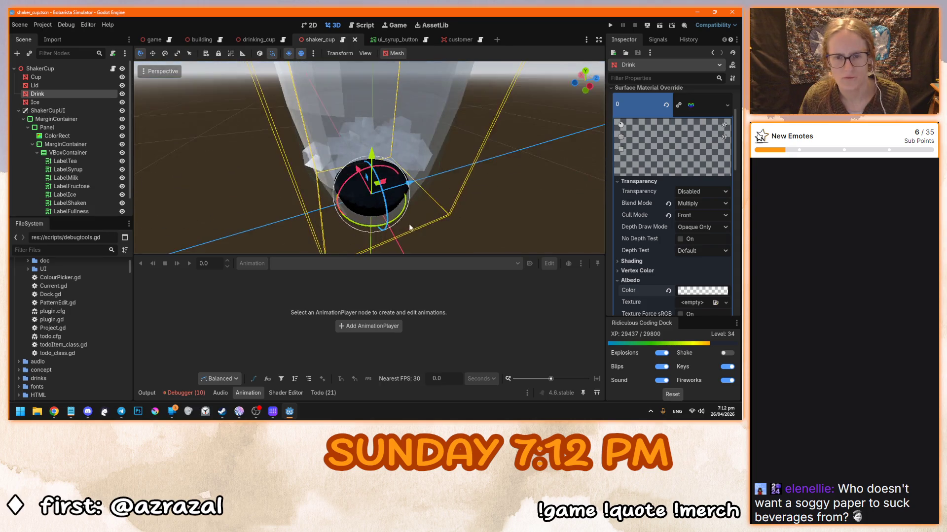
scroll(383, 206, up, 4)
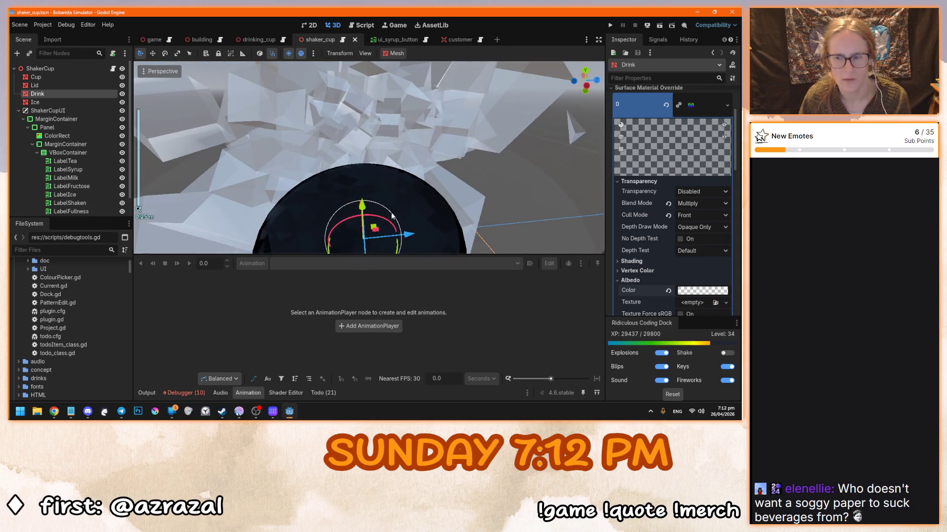
scroll(652, 198, down, 5)
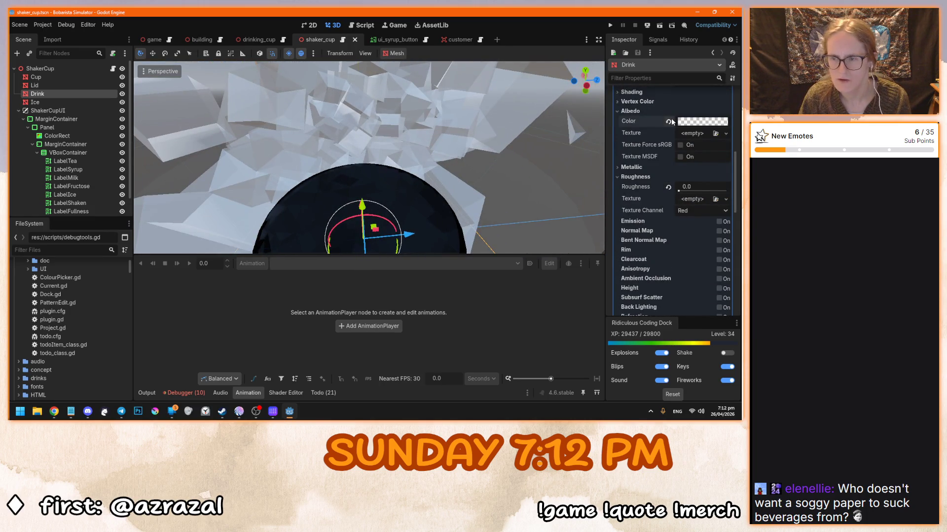
Try a more saturated red albedo, then delete and restore the Drink node
click(669, 122)
click(695, 123)
click(688, 277)
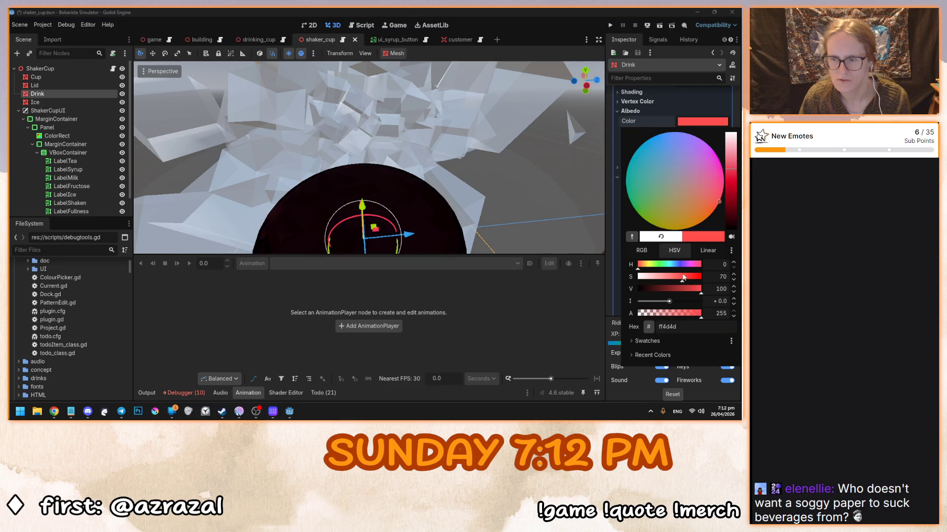
click(418, 196)
key(Delete)
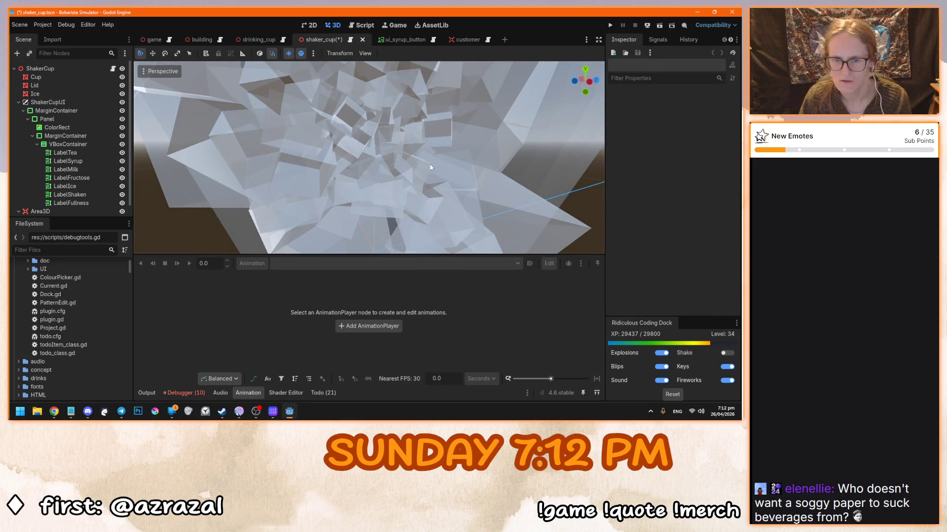
key(ctrl+z)
Reselect Drink and toggle its visibility while looking down into the cup
drag(430, 168, 431, 143)
scroll(431, 143, down, 3)
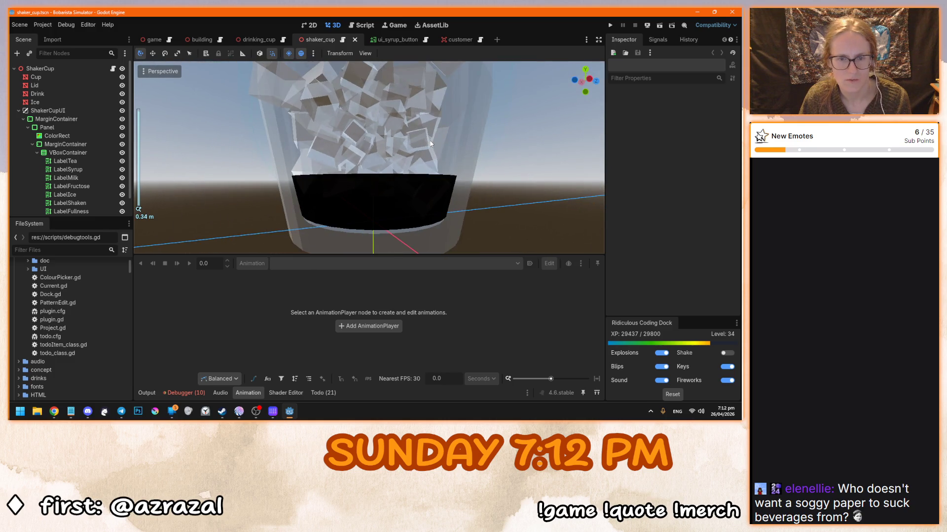
click(85, 93)
drag(398, 176, 399, 163)
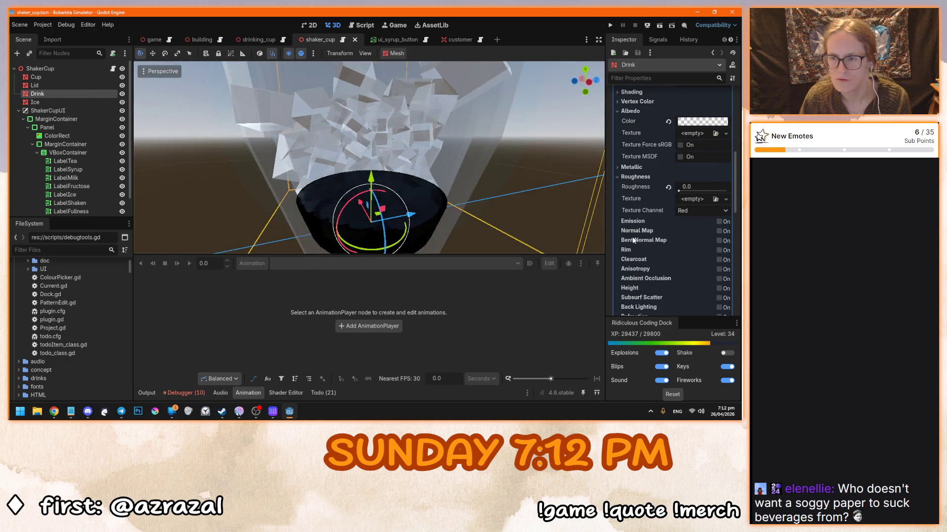
scroll(632, 236, up, 5)
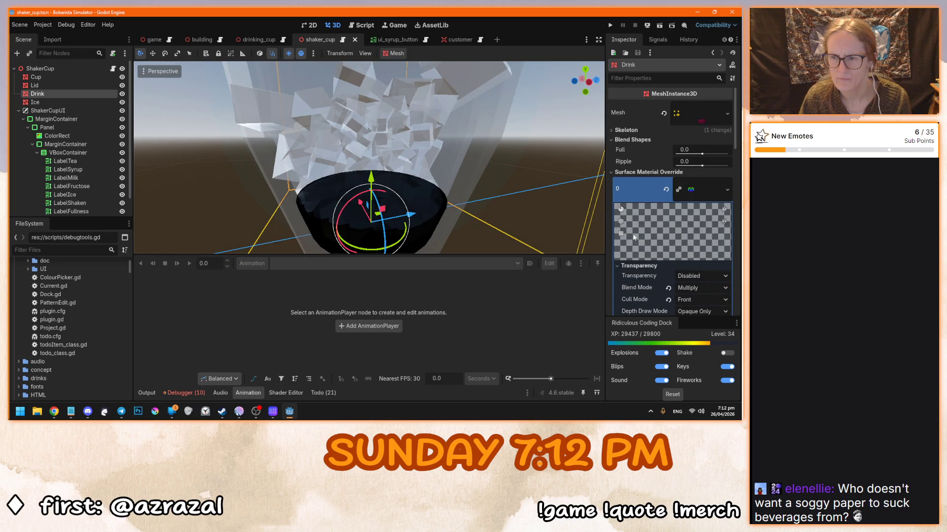
click(122, 94)
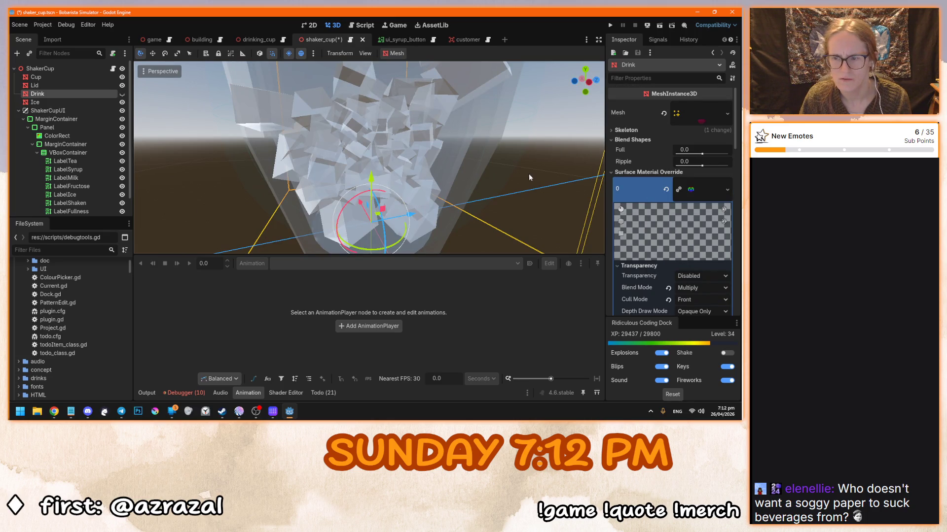
scroll(525, 175, down, 3)
Raise the Drink's Full blend shape to about 0.36, then set it back to 0
mouse_move(702, 154)
mouse_down()
mouse_move(712, 154)
mouse_move(693, 154)
mouse_up()
mouse_move(523, 163)
mouse_down()
mouse_move(492, 176)
mouse_move(486, 207)
mouse_up()
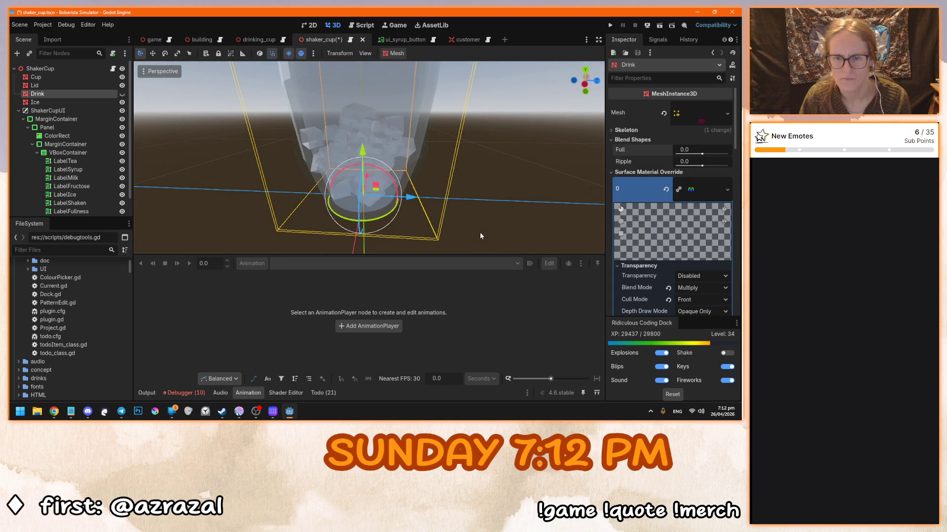
click(482, 235)
click(76, 94)
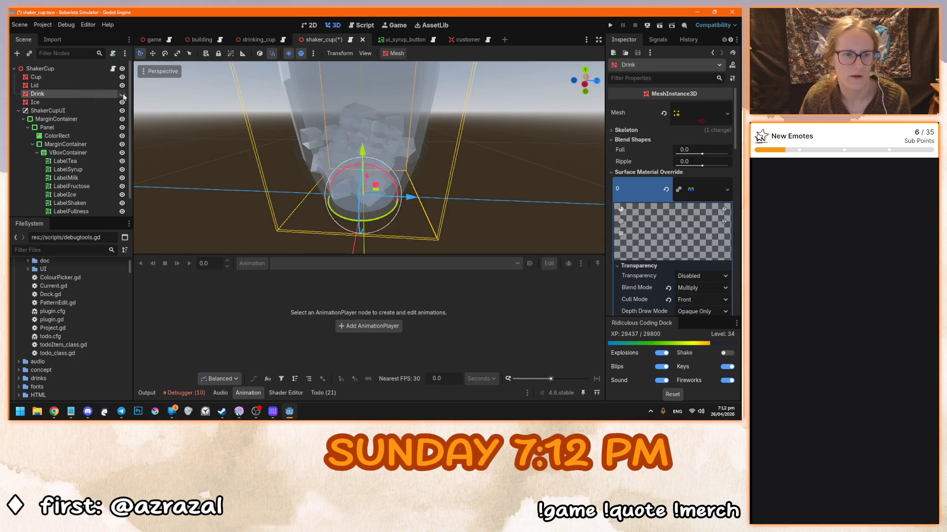
mouse_move(540, 162)
mouse_down()
mouse_move(433, 190)
mouse_move(444, 187)
mouse_up()
Save the shaker cup scene and revert the Drink material's blend mode to Mix
scroll(452, 185, down, 3)
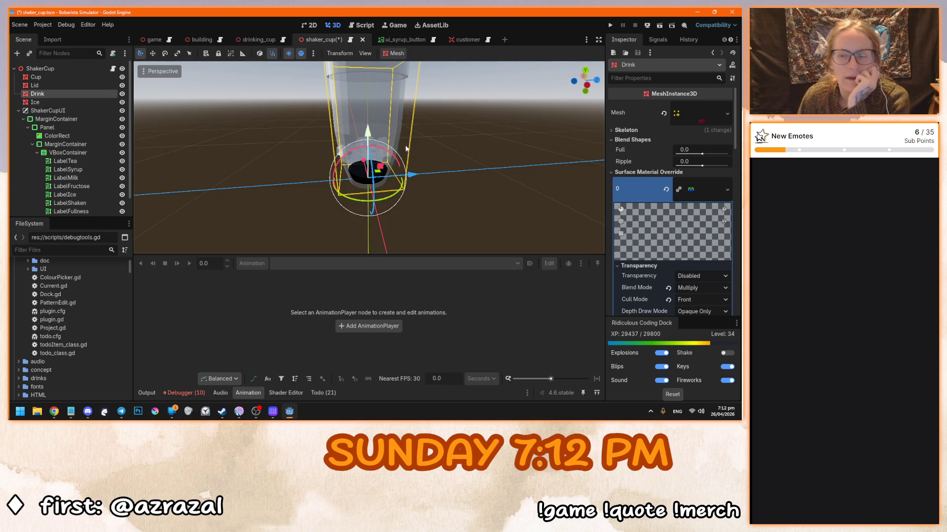
scroll(653, 252, down, 5)
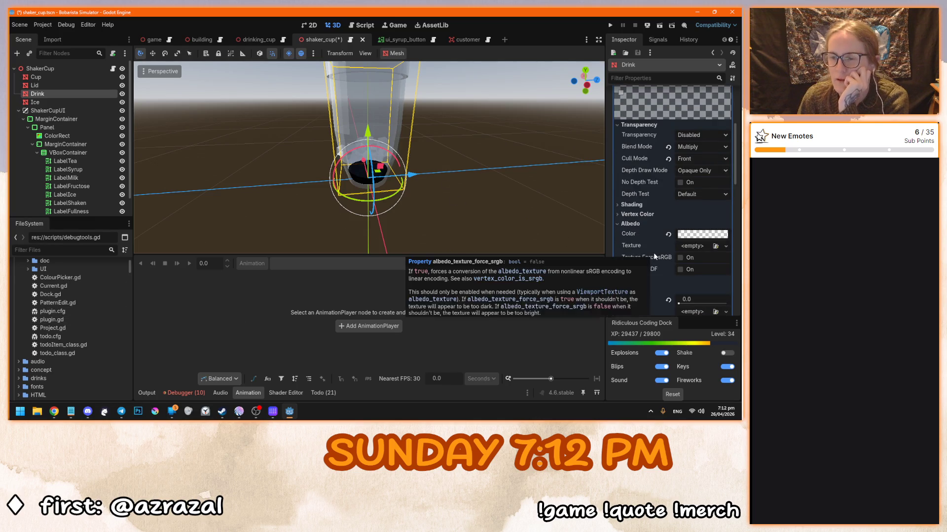
scroll(421, 188, up, 4)
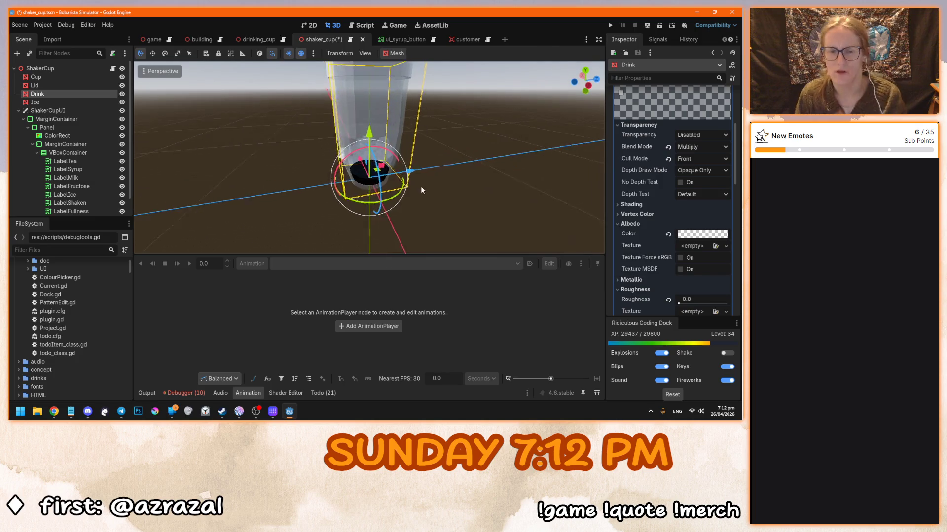
scroll(421, 190, up, 3)
key(ctrl+s)
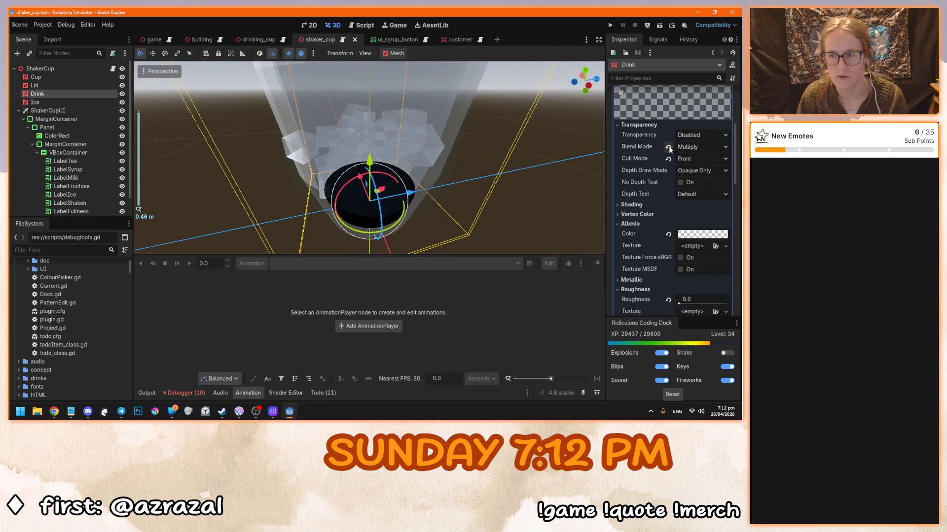
click(668, 147)
Set the Drink material's albedo colour to red (ff0000)
mouse_move(466, 190)
mouse_down()
mouse_move(443, 168)
mouse_move(449, 153)
mouse_move(690, 299)
mouse_up()
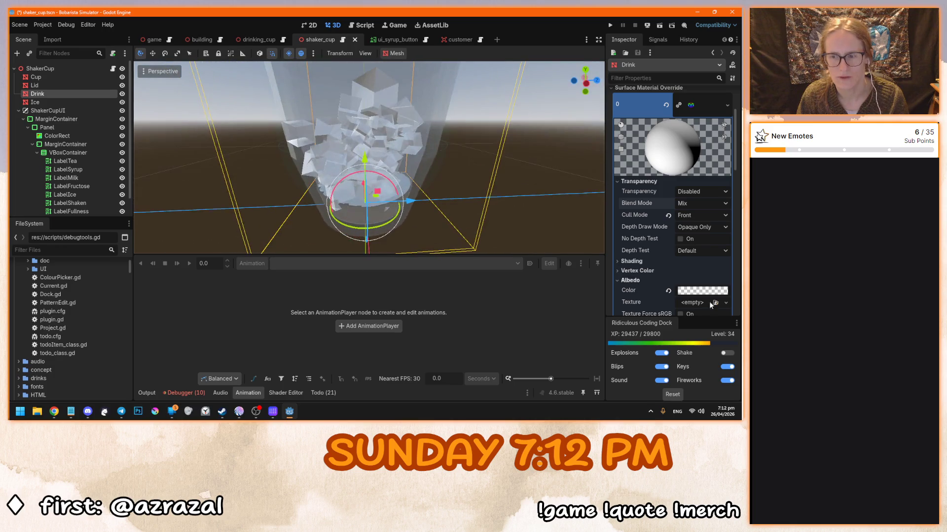
click(699, 291)
text(ff0000)
key(Return)
click(472, 201)
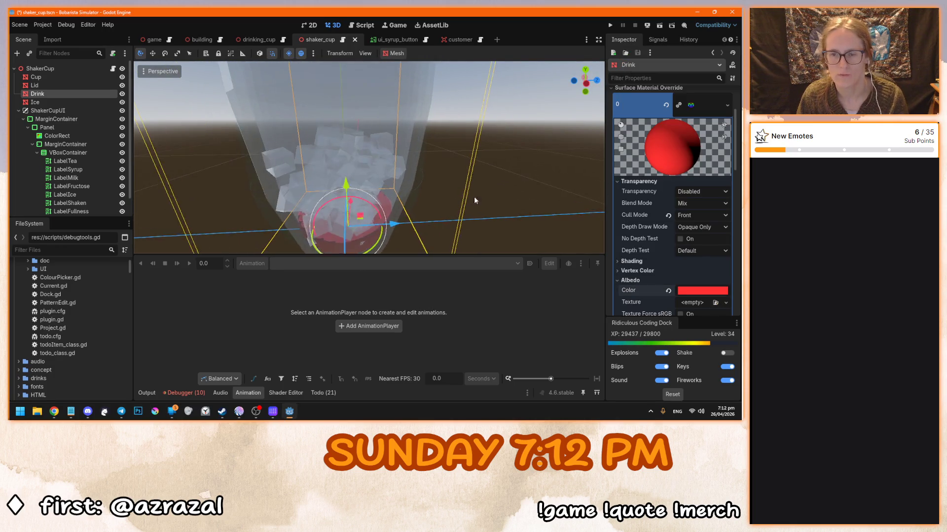
Raise the Drink's Full blend shape to 1.0 so the drink fills the cup
scroll(670, 173, up, 3)
drag(701, 154, 729, 154)
scroll(408, 183, down, 3)
drag(444, 187, 401, 202)
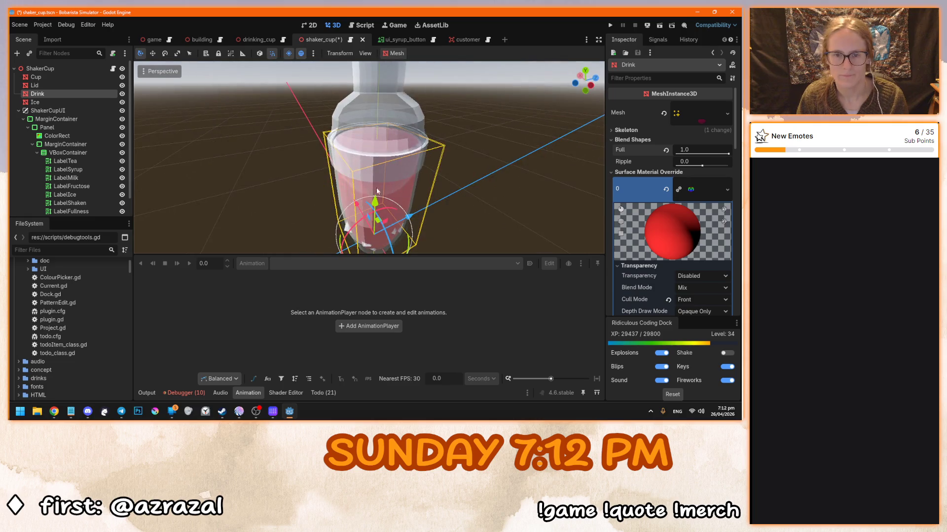
Hide the Lid mesh, leaving the Cup visible
click(122, 77)
click(122, 77)
click(121, 85)
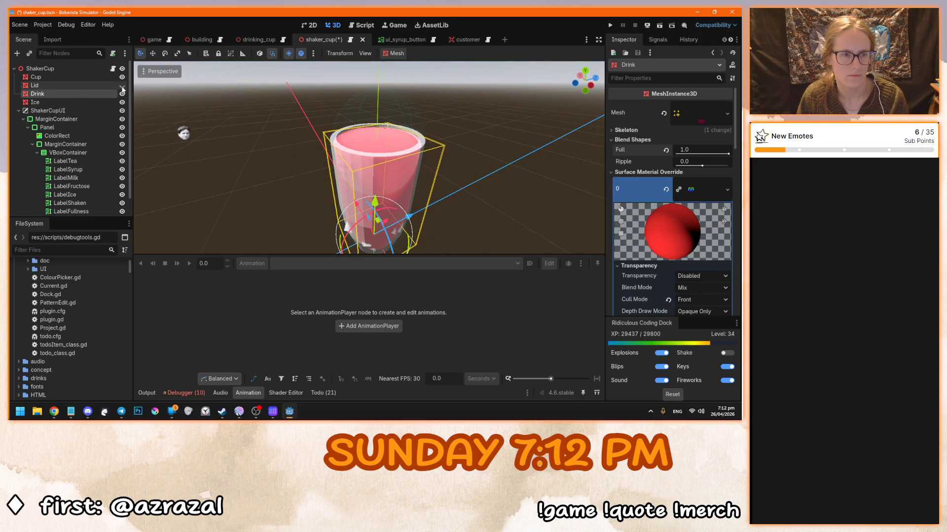
Add a new NoiseTexture2D as the Drink's albedo texture
drag(345, 168, 357, 211)
scroll(356, 211, up, 4)
mouse_move(299, 164)
mouse_down()
mouse_move(415, 187)
mouse_move(334, 209)
mouse_move(283, 182)
mouse_move(409, 186)
mouse_move(337, 197)
mouse_move(385, 226)
mouse_up()
scroll(337, 197, down, 4)
scroll(385, 226, up, 4)
scroll(385, 225, down, 2)
scroll(624, 254, down, 3)
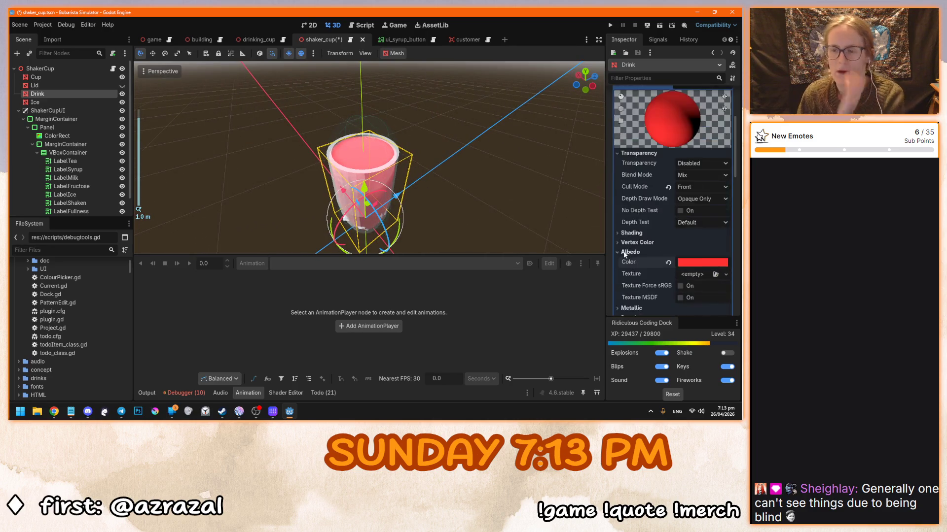
scroll(625, 253, down, 2)
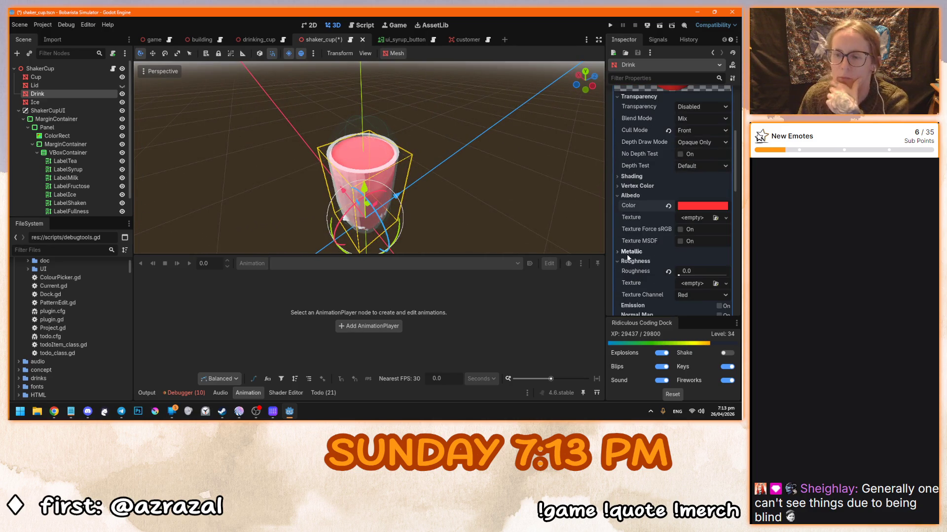
click(697, 217)
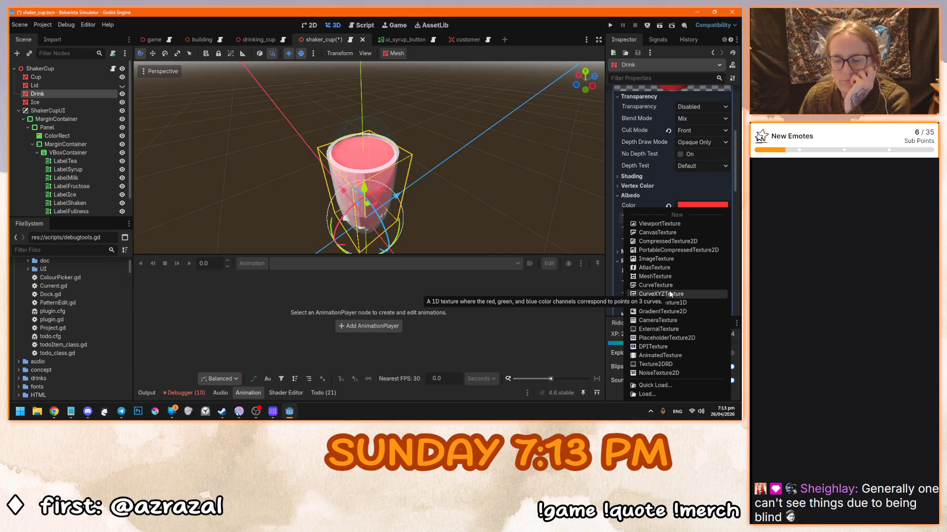
click(678, 373)
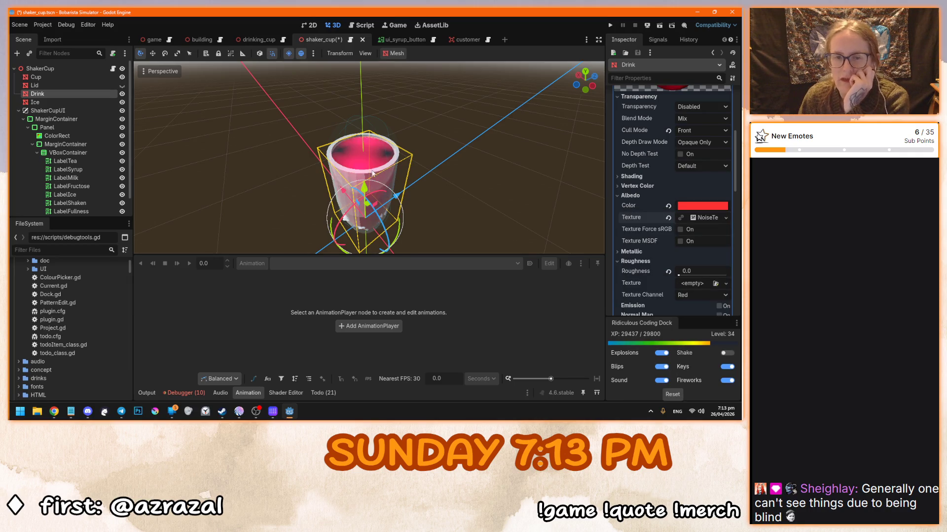
Assign a new FastNoiseLite as the noise of the drink's albedo NoiseTexture2D
scroll(373, 172, up, 5)
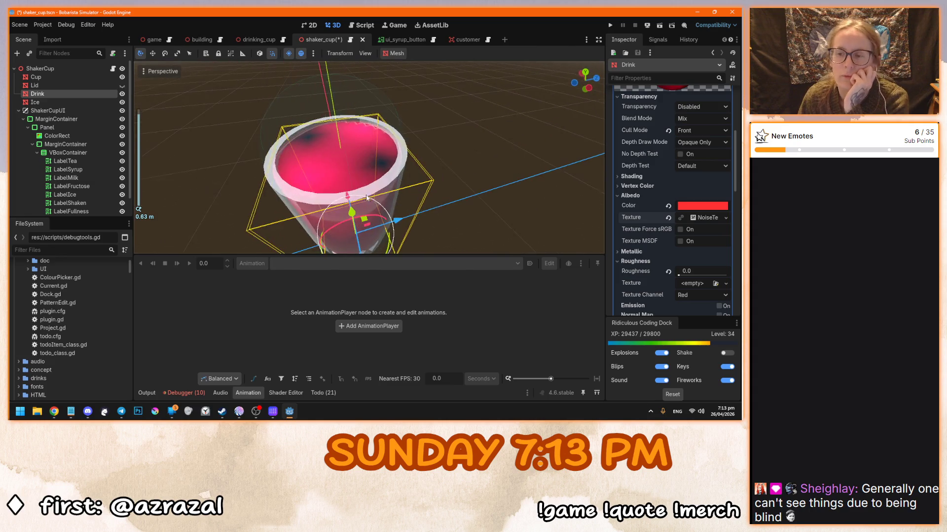
click(700, 217)
scroll(641, 223, down, 3)
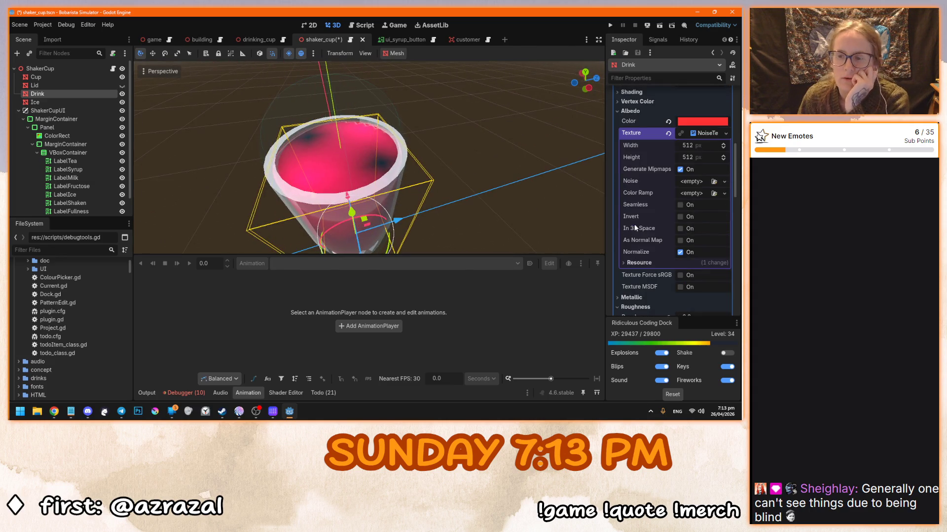
click(698, 181)
click(647, 182)
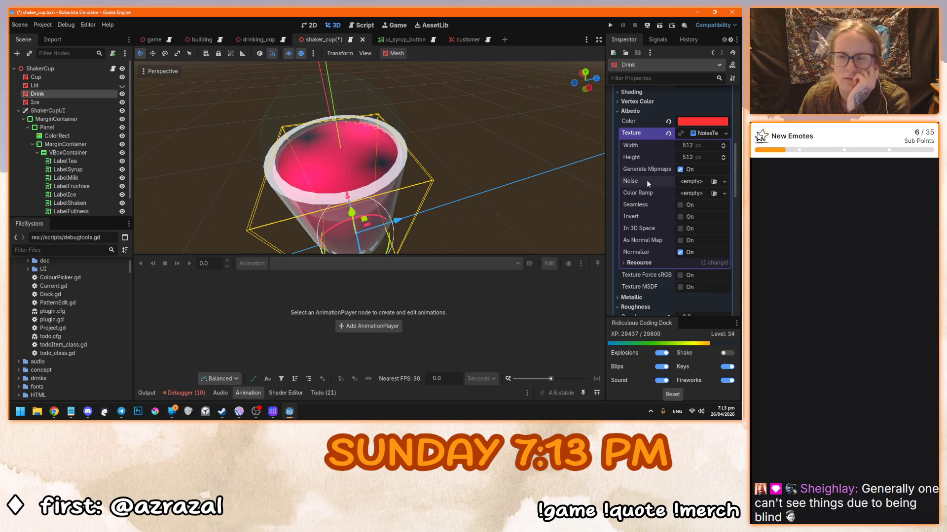
click(688, 183)
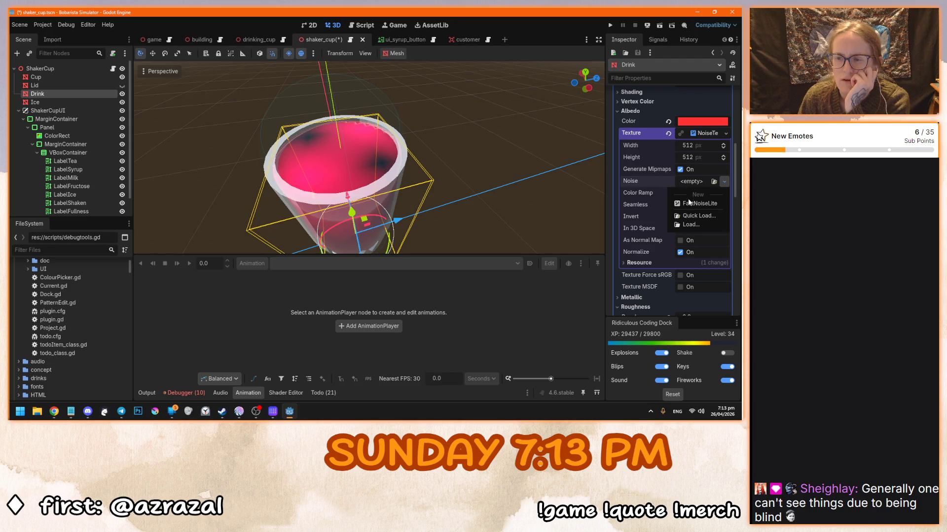
click(689, 205)
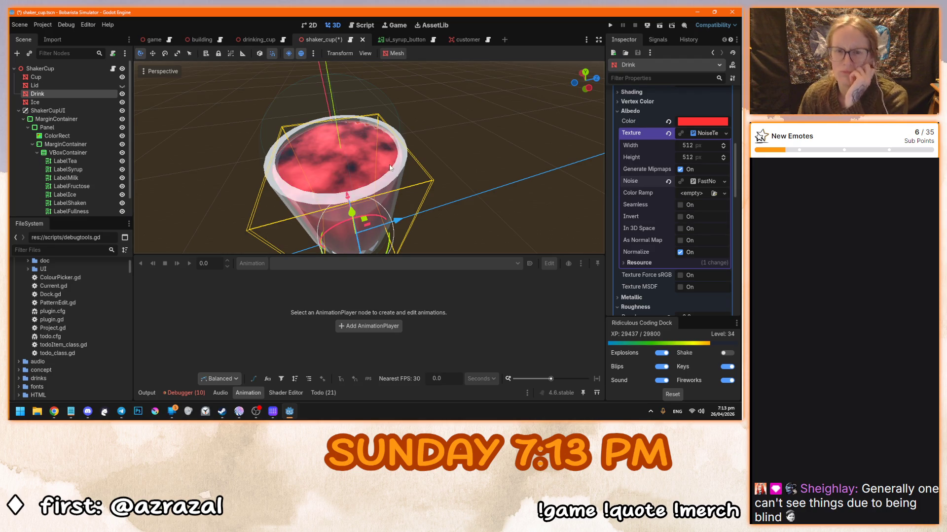
Hide the glass Cup and inspect the mottled red drink from several angles
mouse_move(394, 185)
mouse_down()
mouse_move(461, 132)
mouse_move(424, 163)
mouse_move(392, 100)
mouse_move(372, 147)
mouse_move(490, 145)
mouse_up()
scroll(424, 162, up, 3)
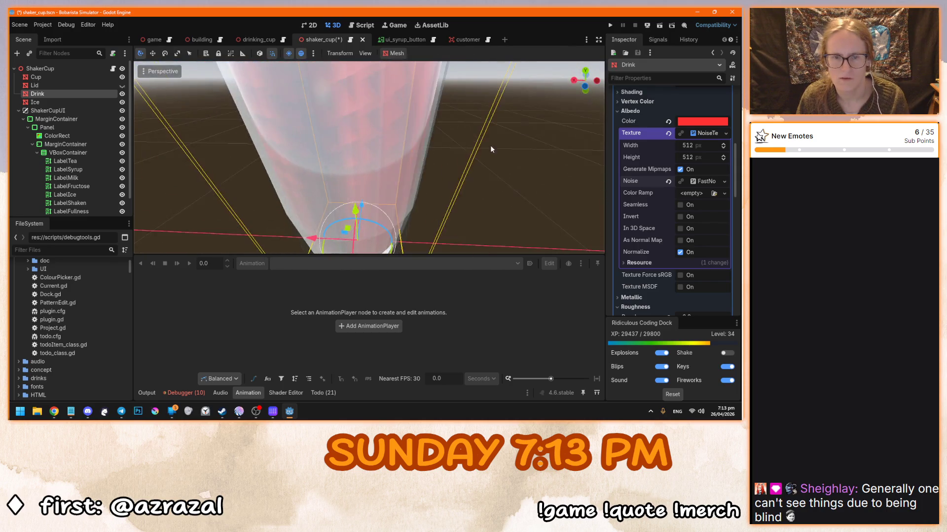
click(121, 77)
scroll(408, 164, down, 3)
mouse_move(408, 163)
mouse_down()
mouse_move(256, 139)
mouse_move(352, 146)
mouse_up()
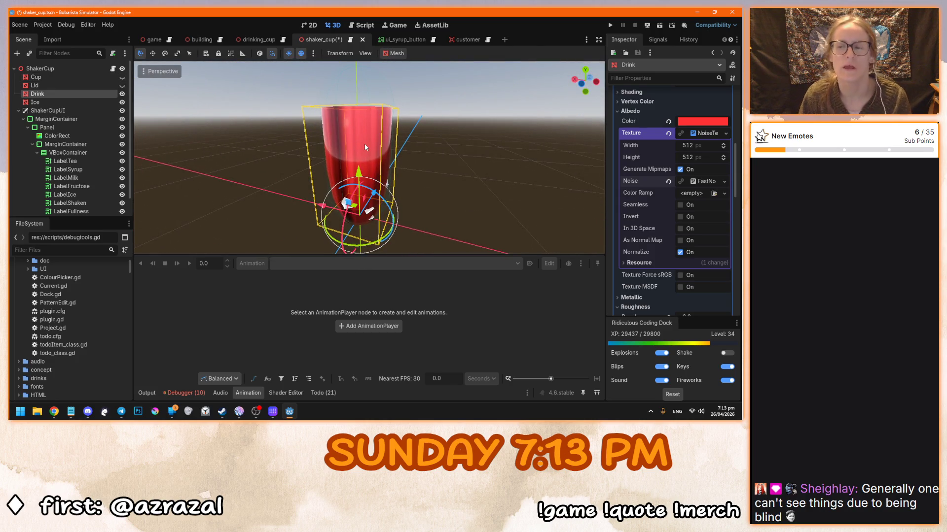
mouse_move(365, 146)
mouse_down()
mouse_move(480, 179)
mouse_move(427, 178)
mouse_up()
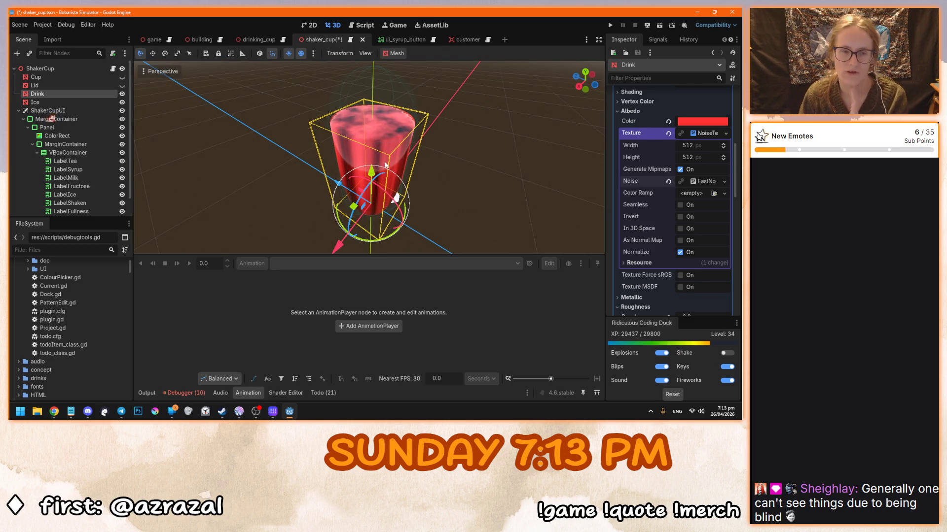
drag(387, 156, 300, 147)
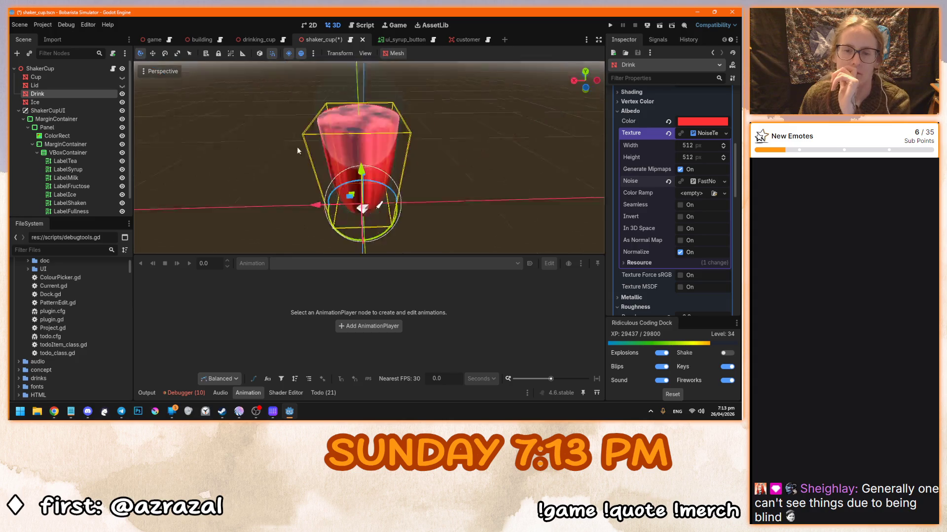
scroll(300, 146, up, 3)
scroll(309, 146, down, 5)
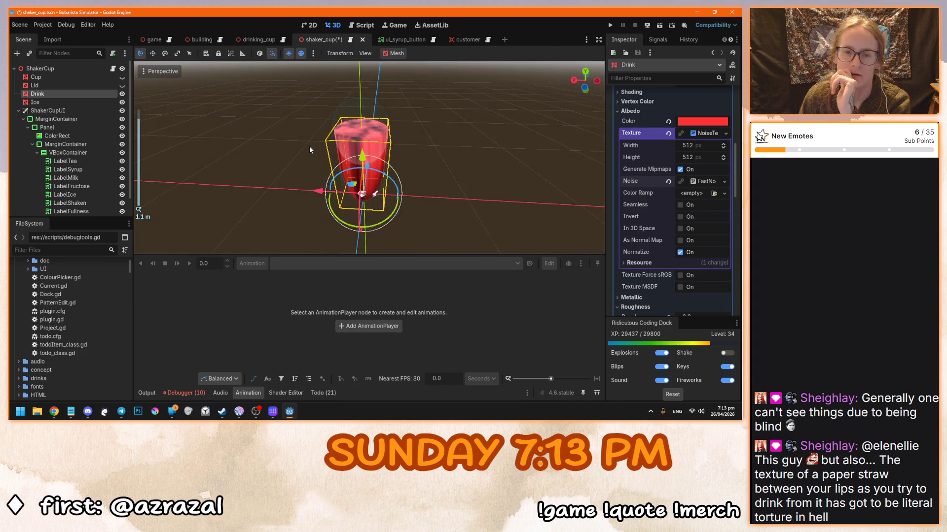
scroll(635, 170, up, 8)
Lower the Drink's Full blend shape to about 0.78, then raise it back to about 1.0
drag(728, 155, 723, 154)
scroll(419, 195, up, 5)
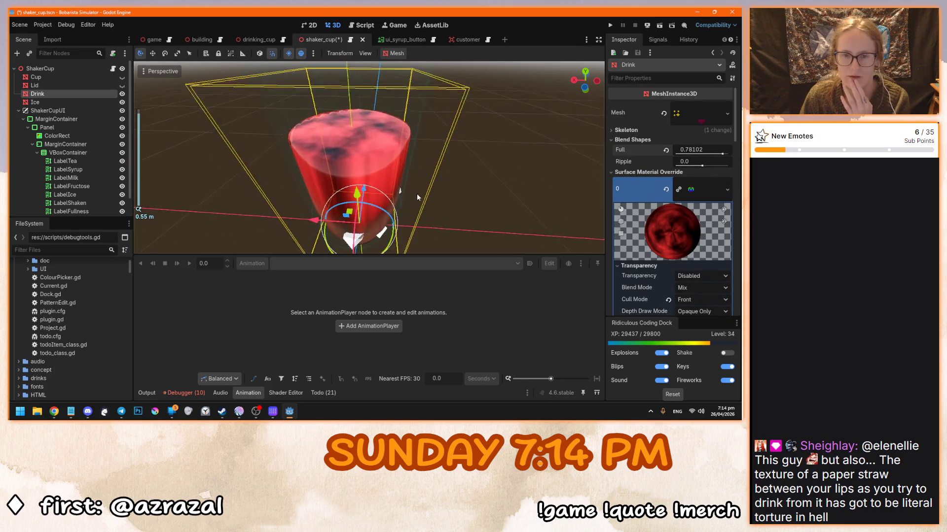
drag(417, 198, 443, 192)
mouse_move(725, 154)
mouse_down()
mouse_move(712, 154)
mouse_move(738, 161)
mouse_up()
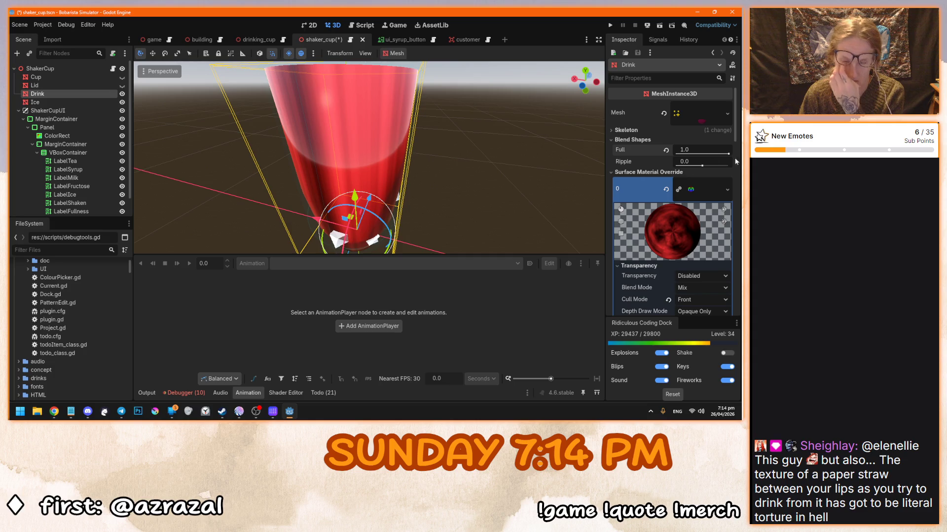
mouse_move(360, 138)
mouse_down()
mouse_move(416, 144)
mouse_move(381, 184)
mouse_move(374, 175)
mouse_up()
scroll(375, 175, down, 3)
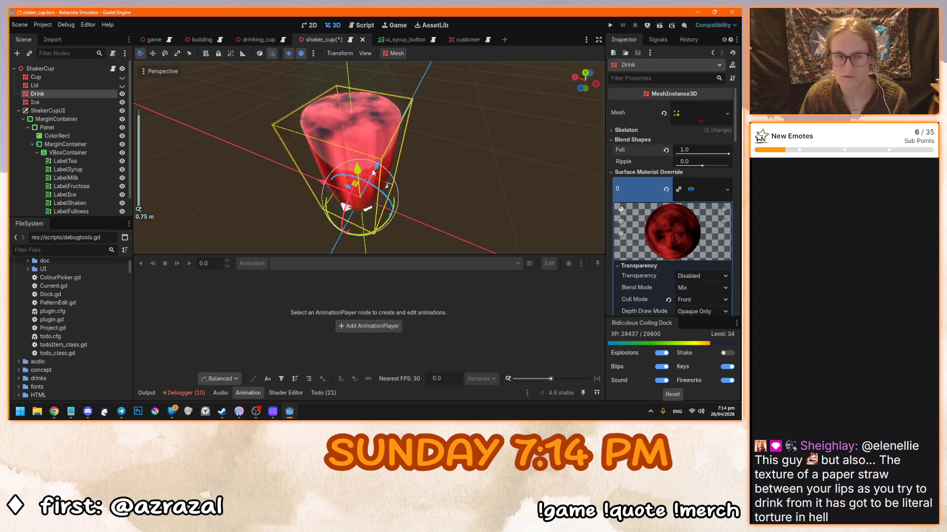
scroll(373, 172, up, 2)
scroll(635, 175, down, 4)
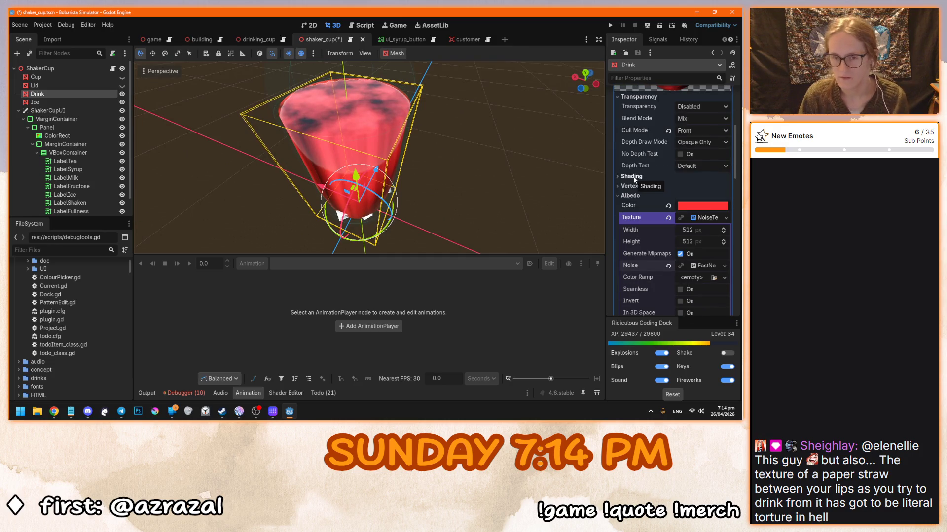
Expand the FastNoiseLite settings showing Simplex Smooth noise at frequency 0.01
scroll(633, 176, down, 5)
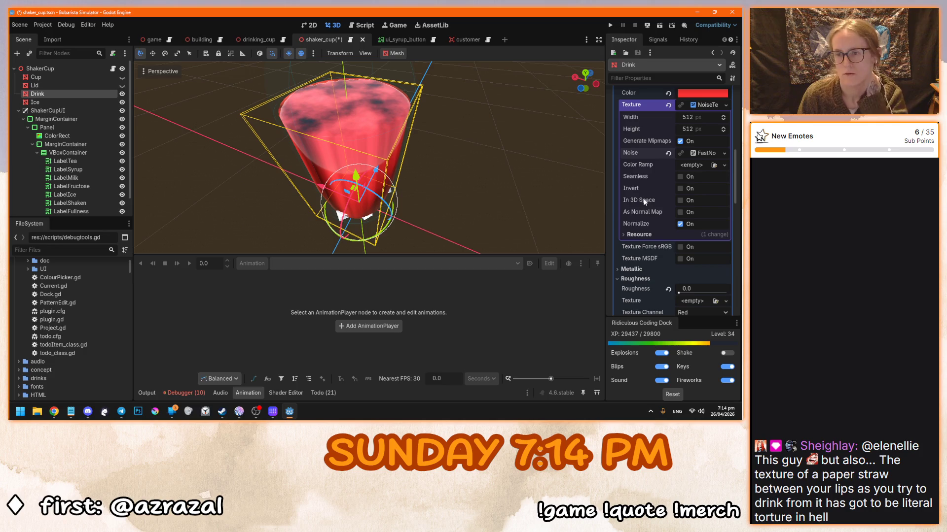
scroll(638, 198, up, 2)
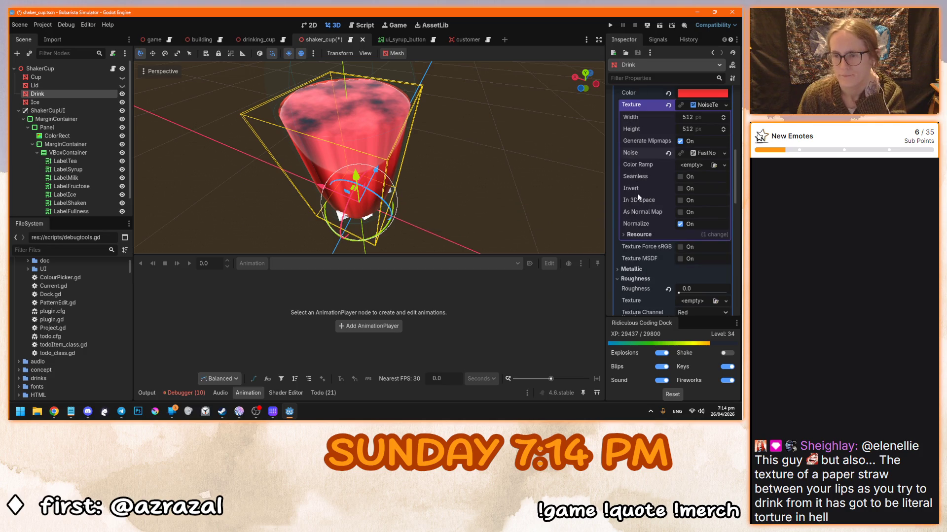
click(705, 153)
scroll(655, 212, down, 1)
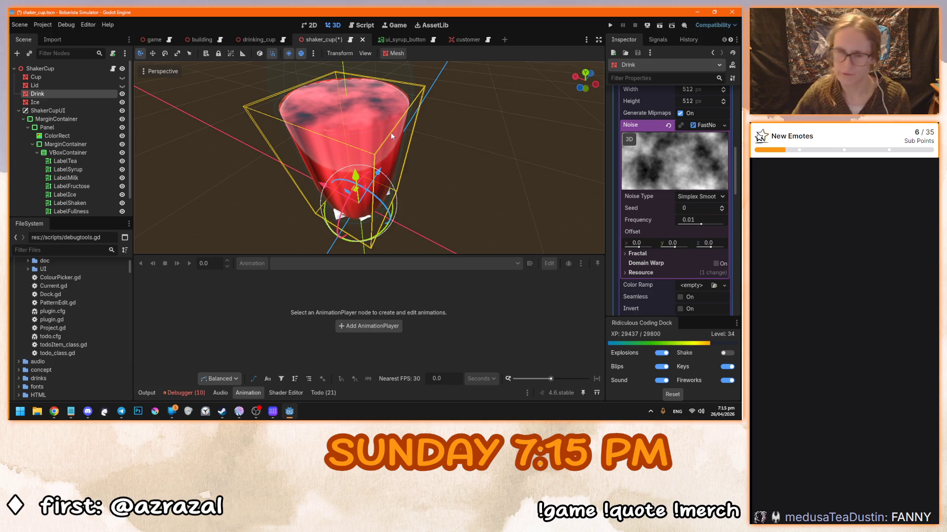
key(alt+Tab)
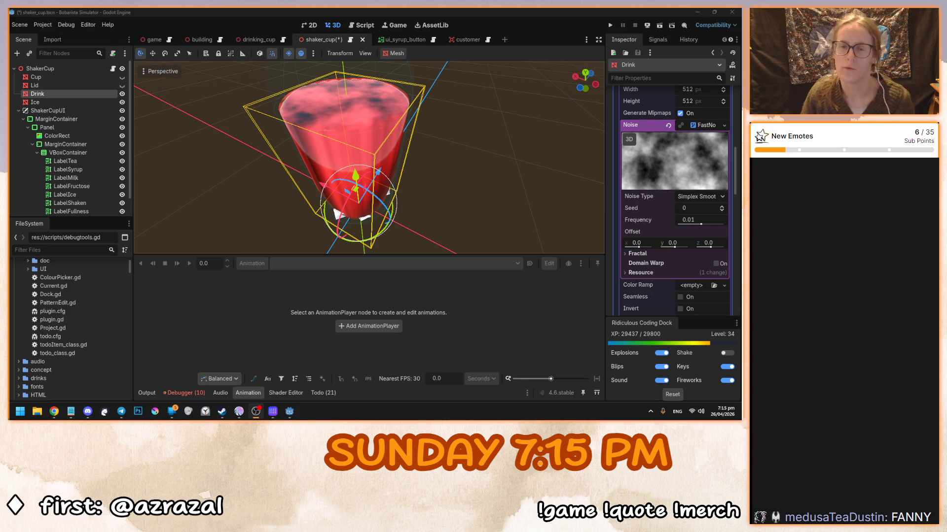
Set the drink's FastNoiseLite frequency to 0.005 for broader, softer mottling
drag(446, 178, 392, 164)
drag(383, 93, 342, 141)
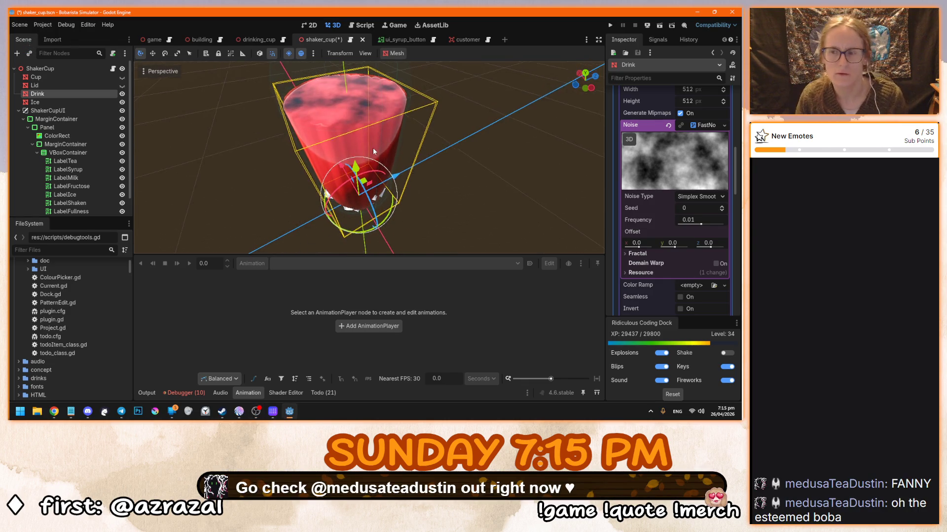
scroll(370, 150, up, 4)
scroll(362, 146, down, 2)
drag(361, 147, 555, 223)
drag(704, 227, 713, 228)
key(ctrl+z)
click(689, 220)
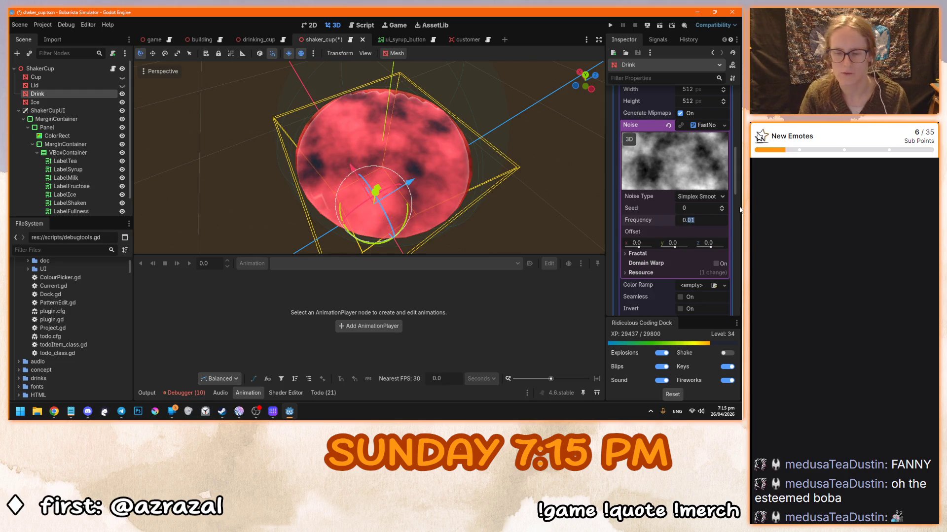
text(0.001)
key(Return)
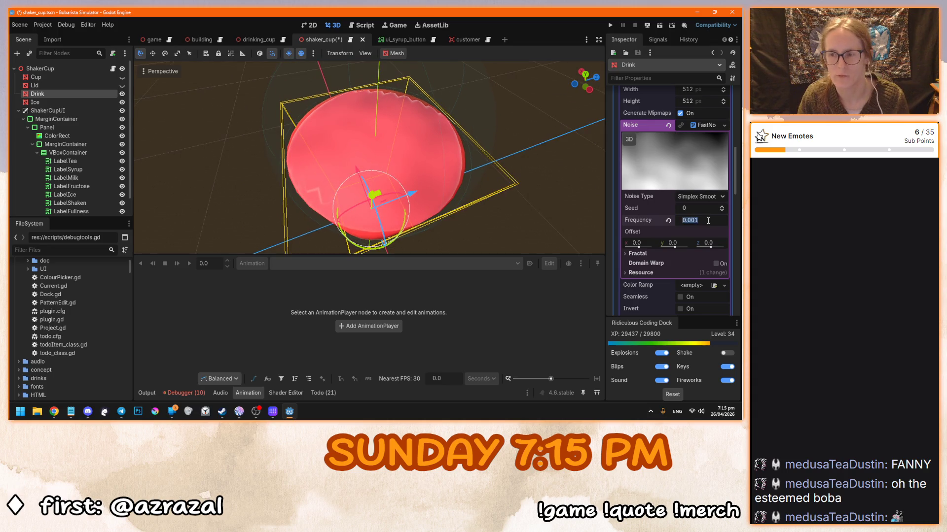
text(0.005)
key(Return)
mouse_move(370, 183)
mouse_down()
mouse_move(332, 158)
mouse_move(350, 132)
mouse_move(360, 194)
mouse_move(324, 134)
mouse_move(282, 145)
mouse_move(413, 167)
mouse_move(377, 170)
mouse_move(543, 160)
mouse_move(360, 168)
mouse_move(464, 168)
mouse_move(416, 148)
mouse_move(491, 161)
mouse_move(421, 220)
mouse_up()
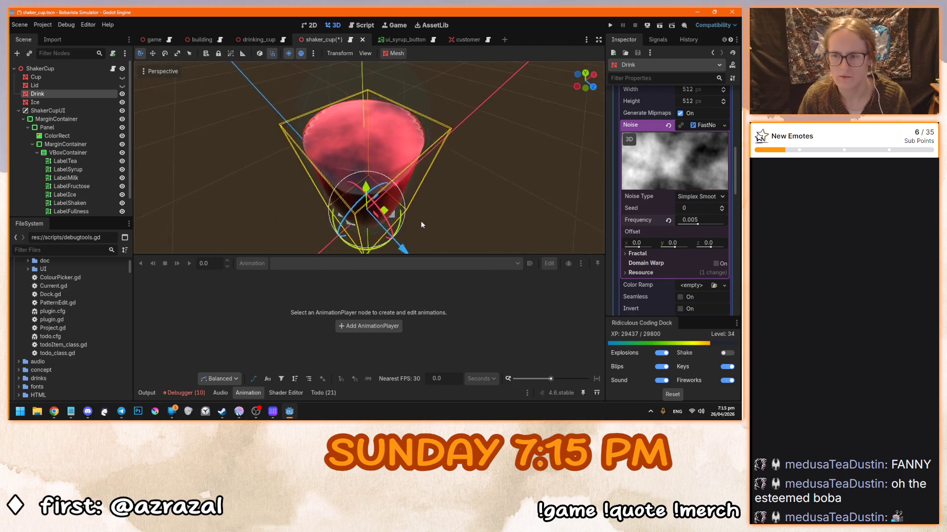
Try the Simplex noise type, undo it, then switch the drink noise to Cellular
click(705, 196)
click(707, 209)
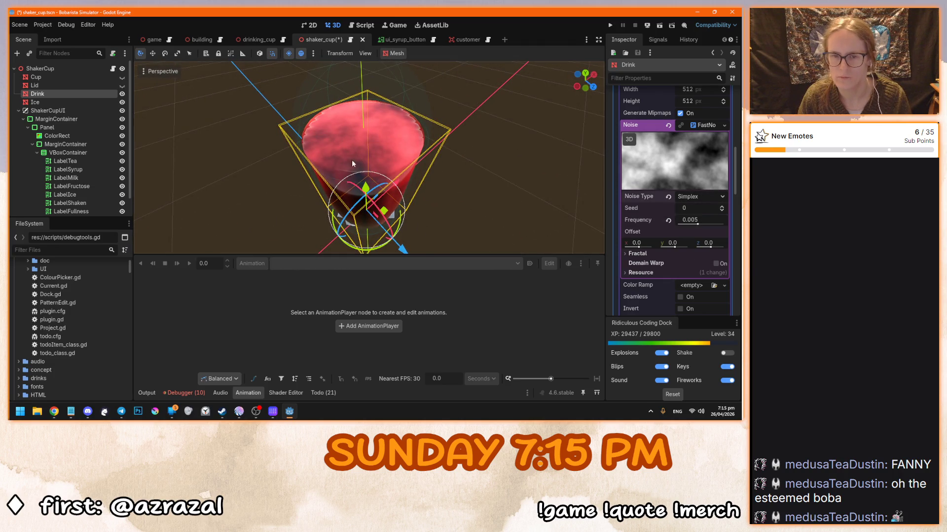
scroll(353, 174, up, 4)
key(ctrl+z)
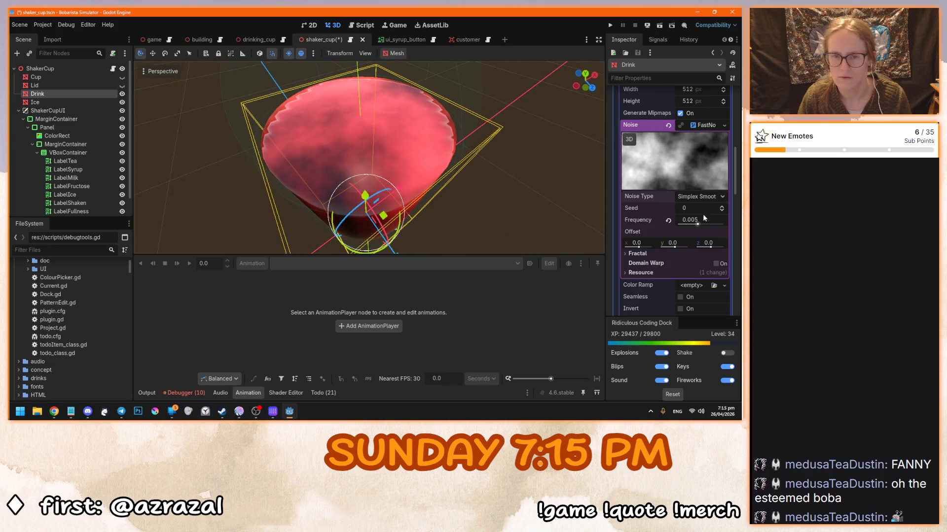
click(708, 197)
click(707, 227)
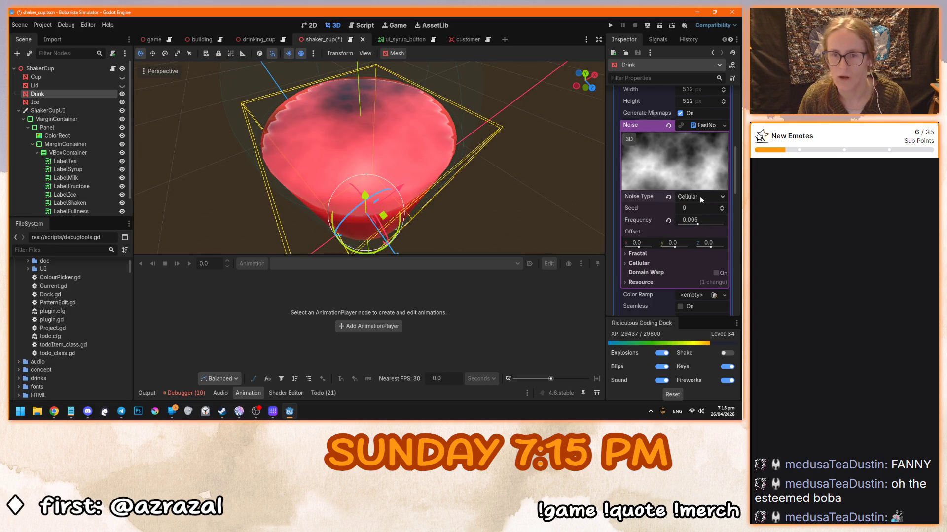
drag(547, 148, 510, 143)
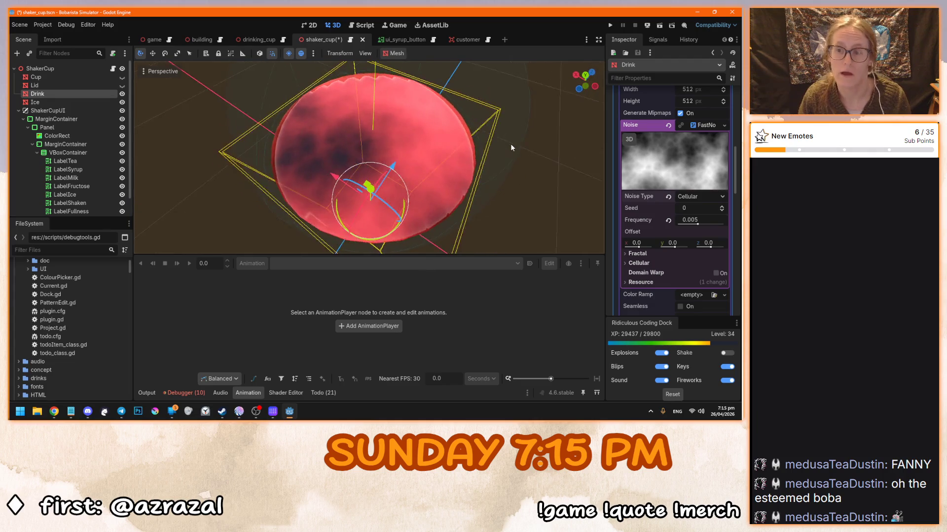
scroll(511, 143, up, 5)
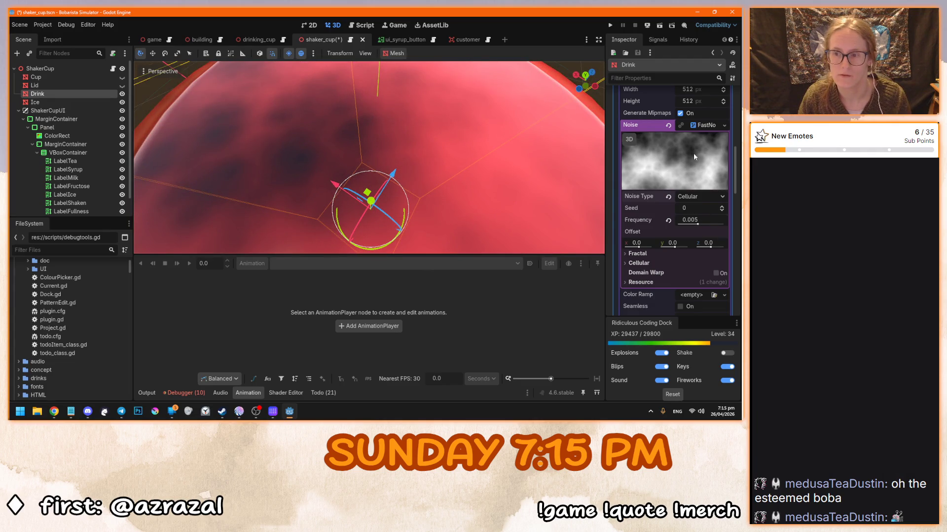
Compare Perlin, Value Cubic and Value noise types, then return to Cellular
click(695, 197)
click(697, 235)
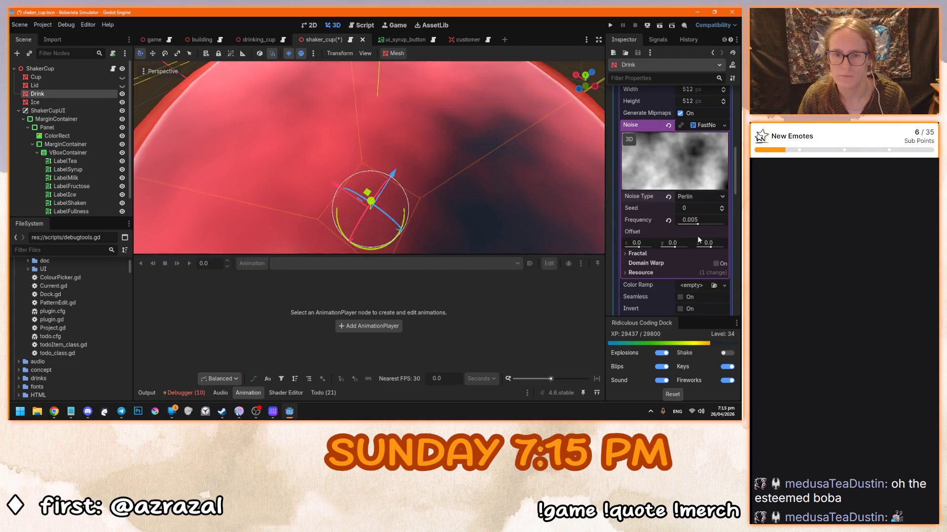
click(705, 196)
click(706, 247)
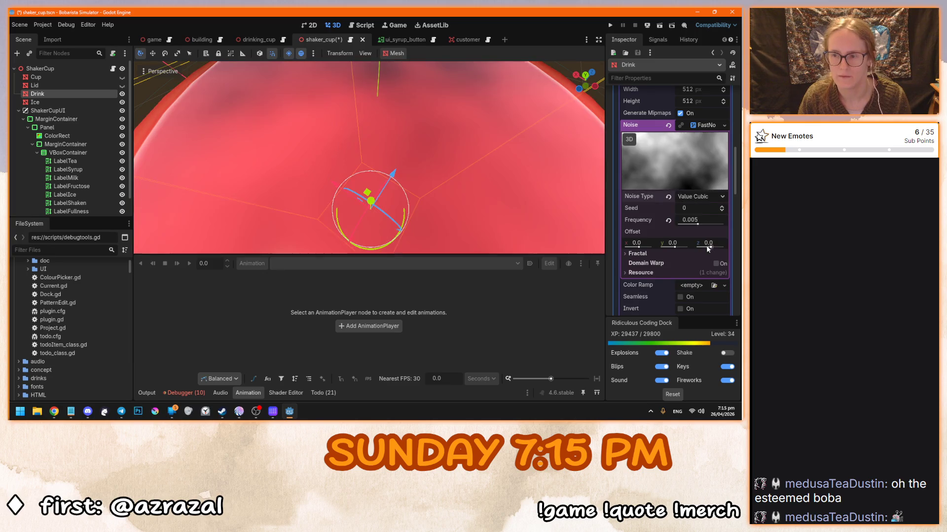
click(698, 197)
click(695, 254)
click(692, 196)
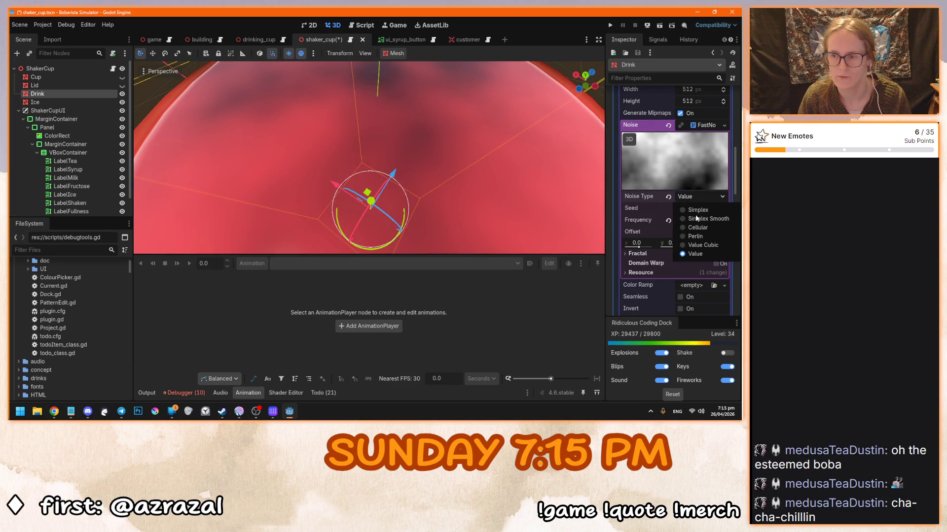
click(697, 228)
Set the noise frequency to 0.01 and show the glass cup again
scroll(497, 194, down, 5)
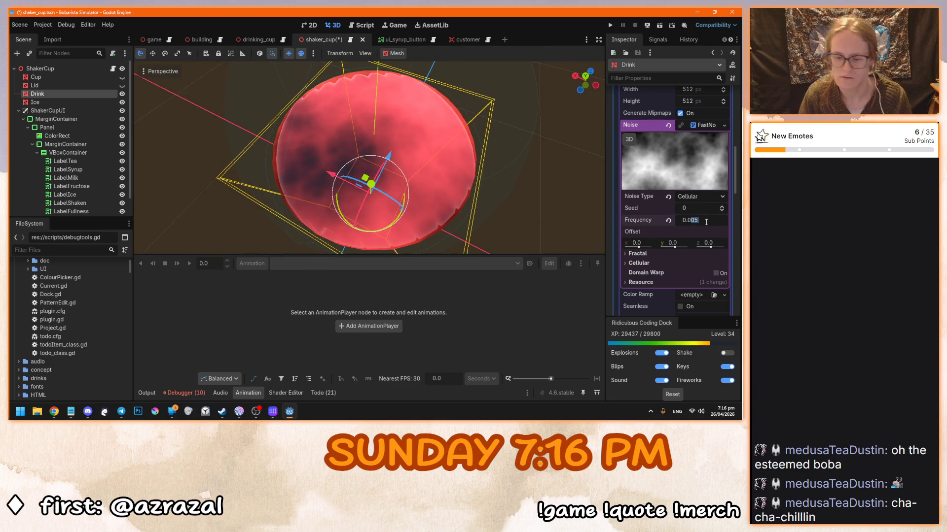
text(1)
key(Return)
mouse_move(304, 153)
mouse_down()
mouse_move(229, 113)
mouse_move(357, 171)
mouse_move(406, 155)
mouse_up()
scroll(303, 140, down, 3)
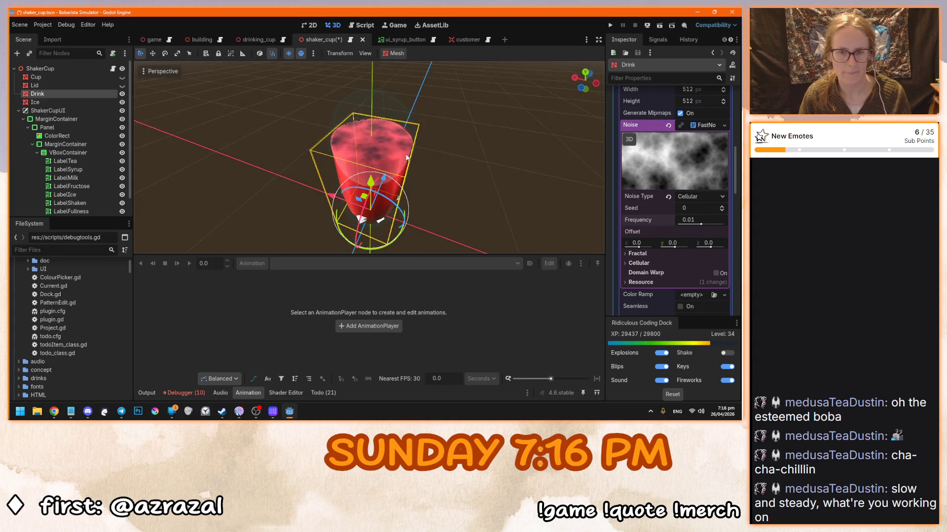
click(122, 85)
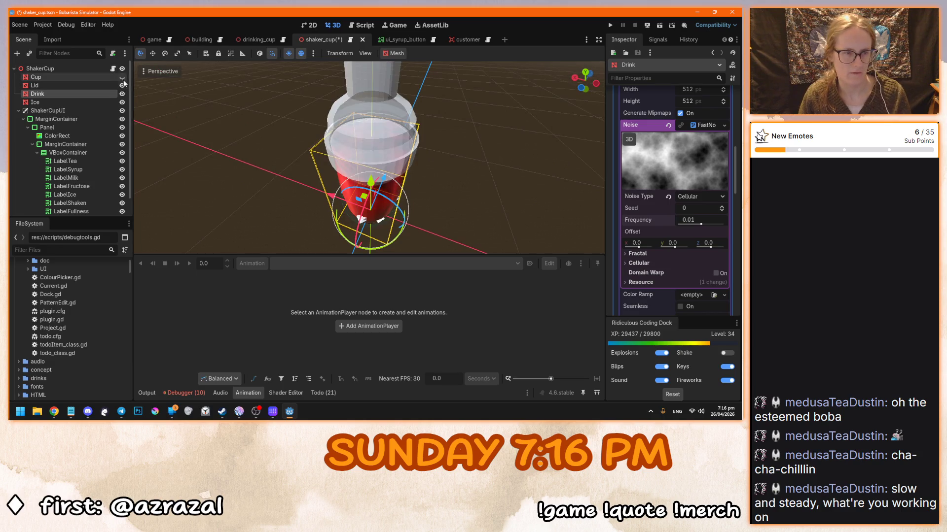
Show the shaker lid and reset the Drink's Full blend shape to 0
click(122, 77)
scroll(661, 208, up, 10)
scroll(657, 206, up, 2)
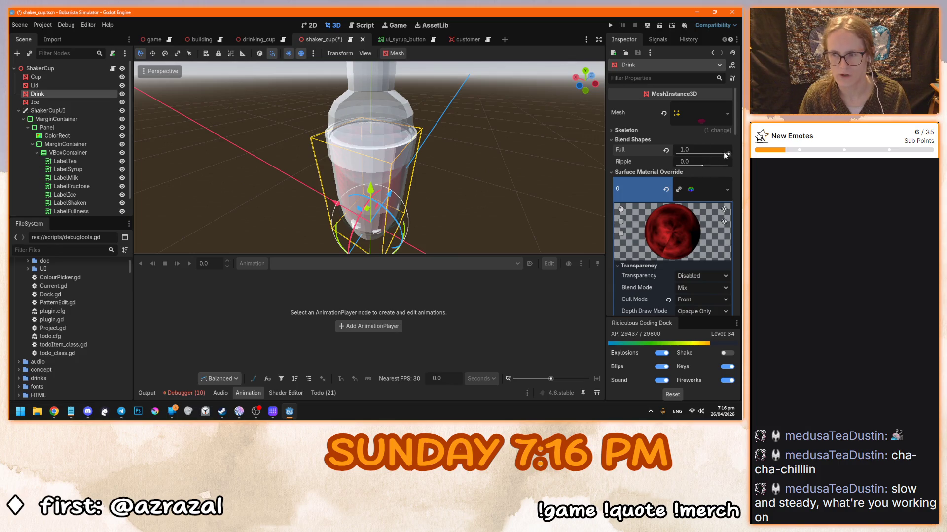
click(666, 150)
Save and run the game, then fill a shaker cup with Green Tea and Lemon syrup
key(F5)
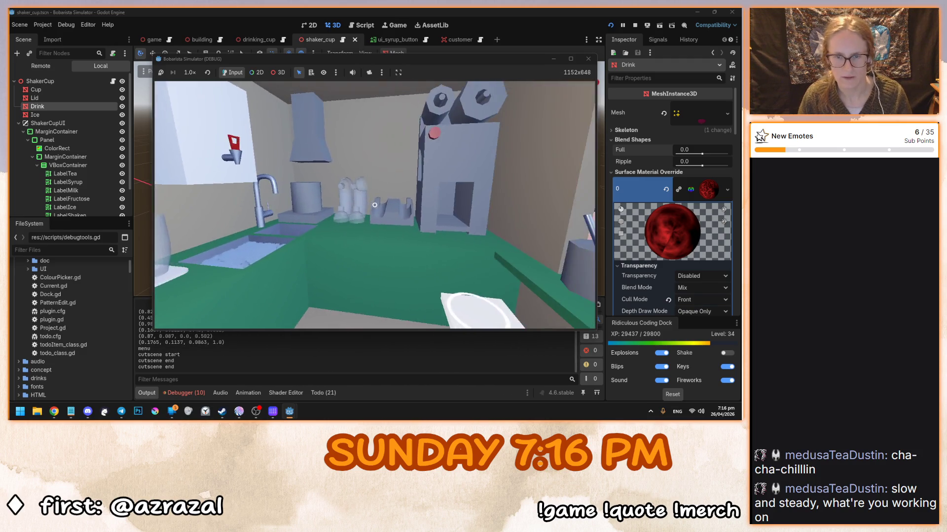
click(374, 204)
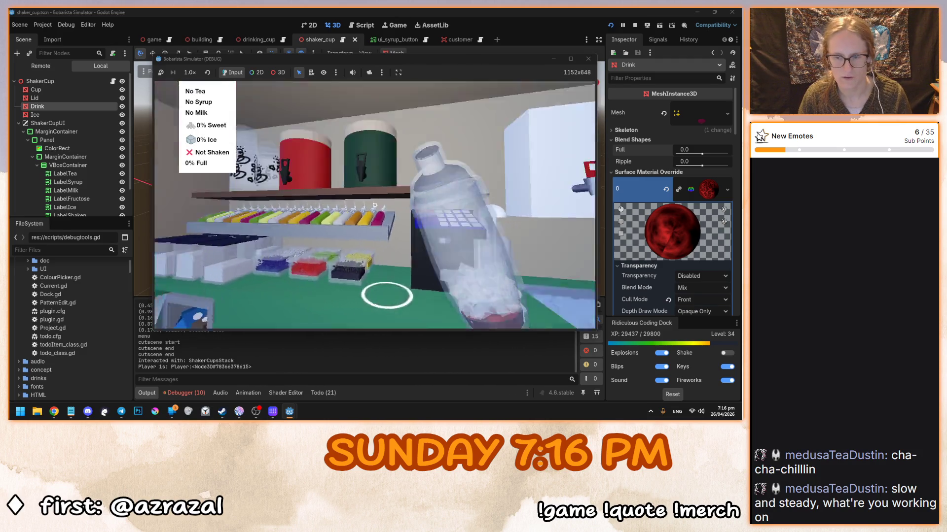
click(374, 205)
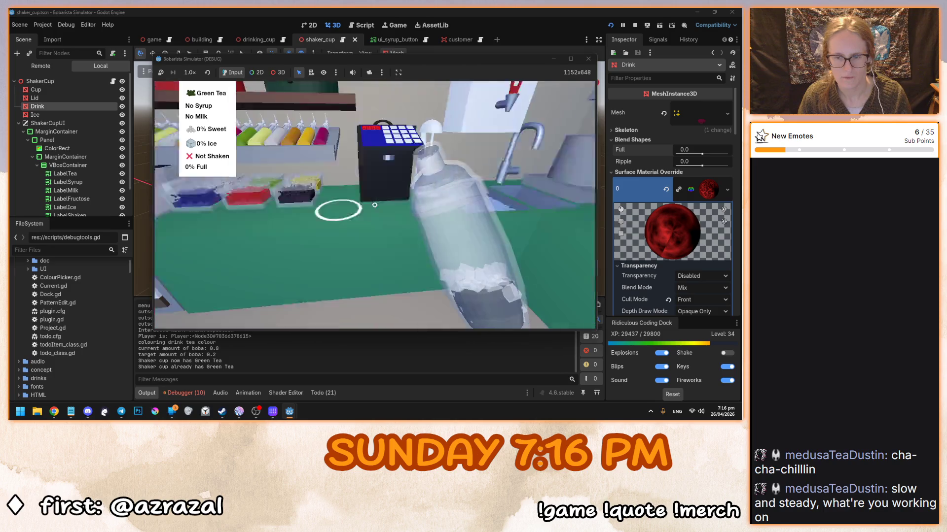
click(374, 205)
click(422, 164)
click(375, 205)
click(383, 201)
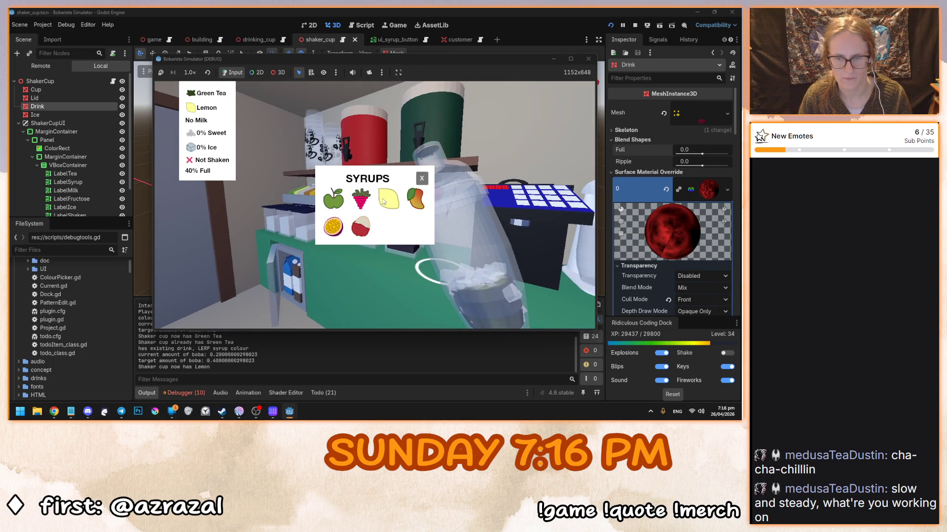
click(421, 179)
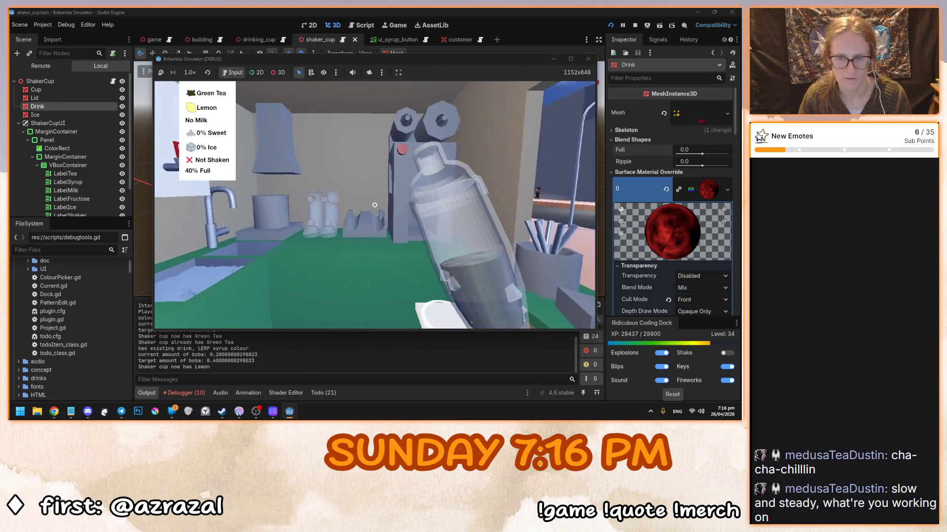
Shake the cup by setting it down and lifting it, stop the game, hide Cup and Lid
click(375, 205)
click(374, 205)
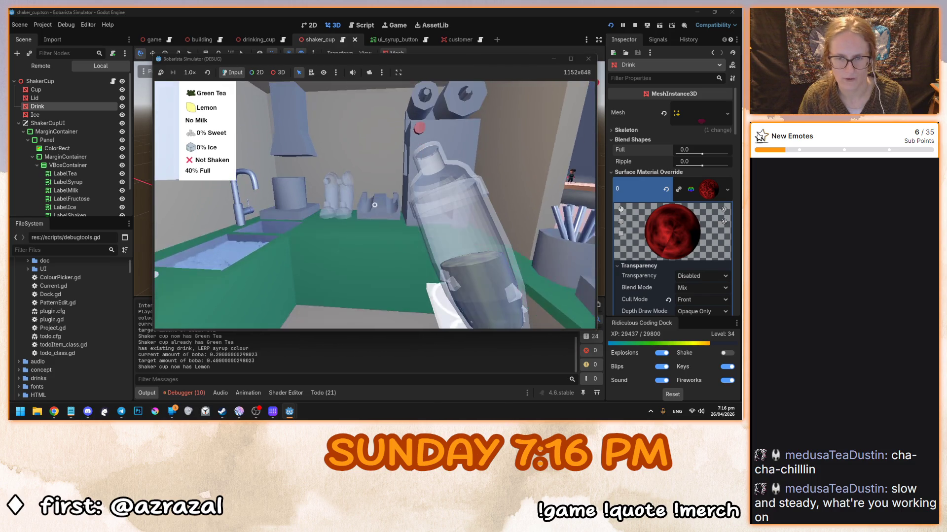
click(374, 205)
click(374, 206)
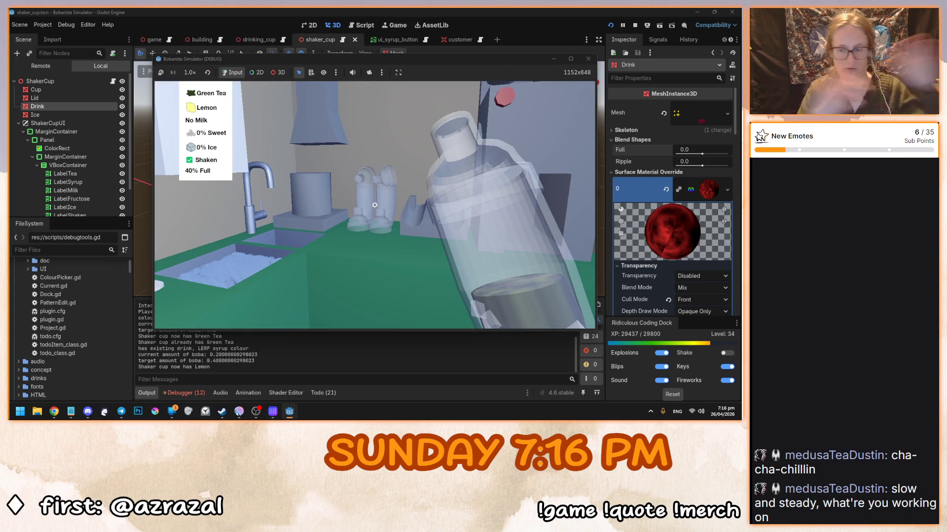
key(Escape)
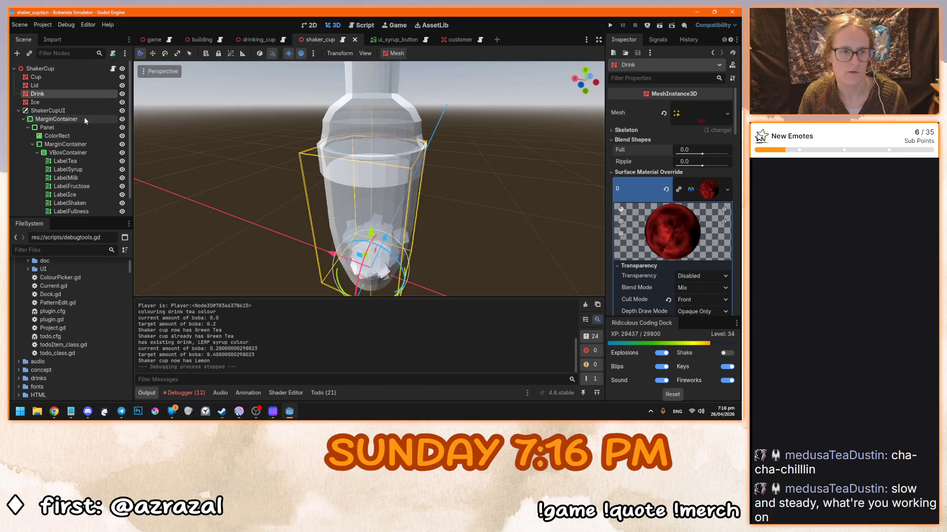
click(121, 77)
click(123, 85)
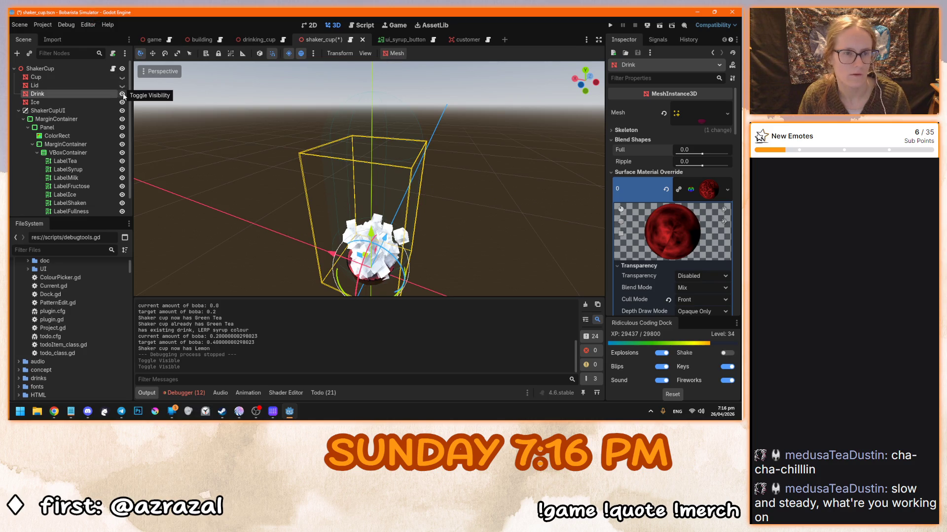
Raise the Drink's Full blend shape to 1.0 and expand the Cellular noise settings
drag(702, 154, 731, 154)
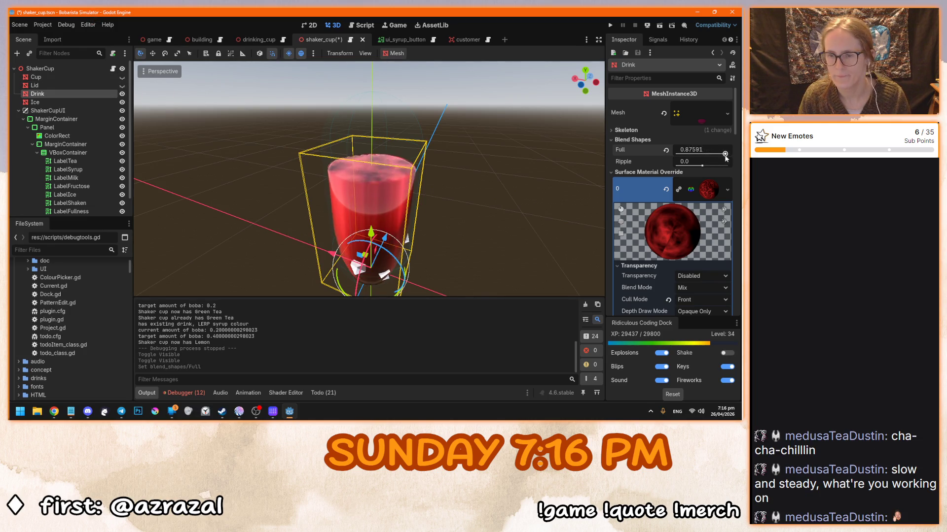
scroll(344, 182, up, 5)
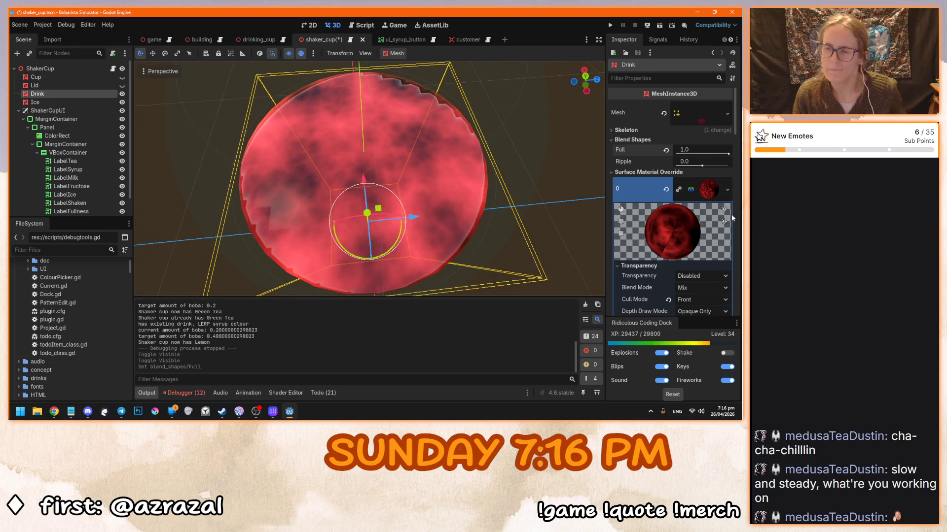
scroll(630, 222, down, 10)
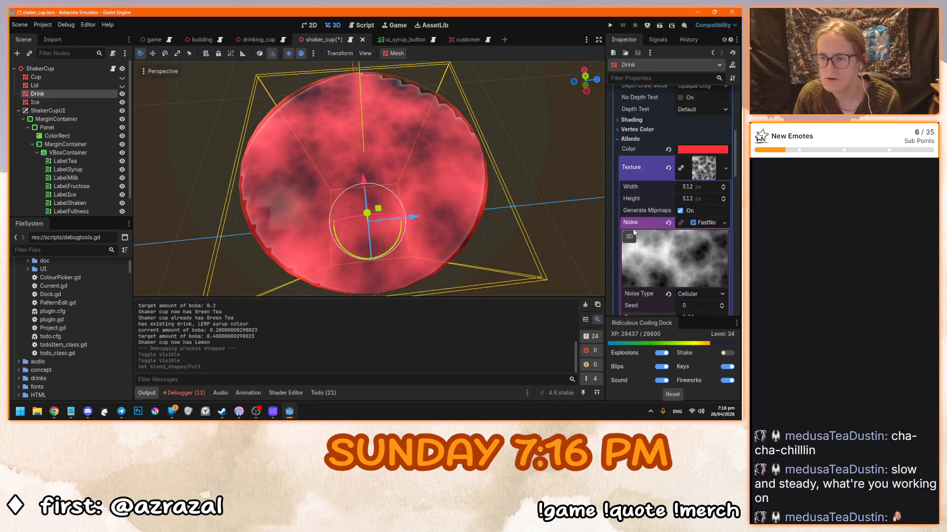
scroll(634, 231, down, 1)
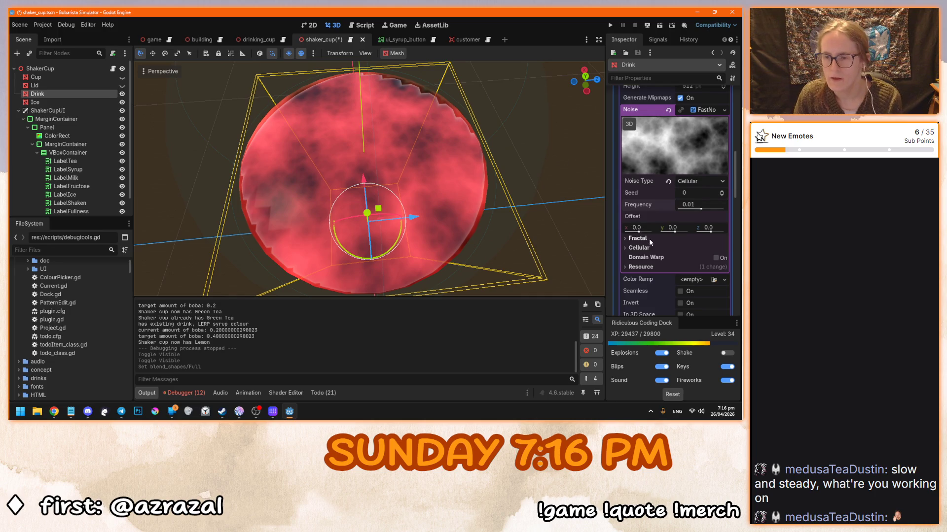
click(646, 247)
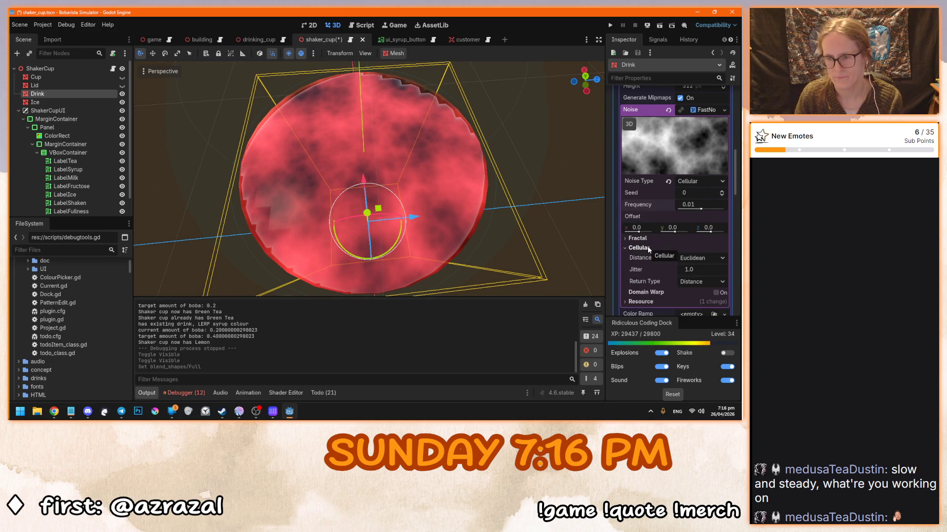
Try the Euclidean Squared and Manhattan cellular distance functions
scroll(647, 249, down, 3)
click(702, 174)
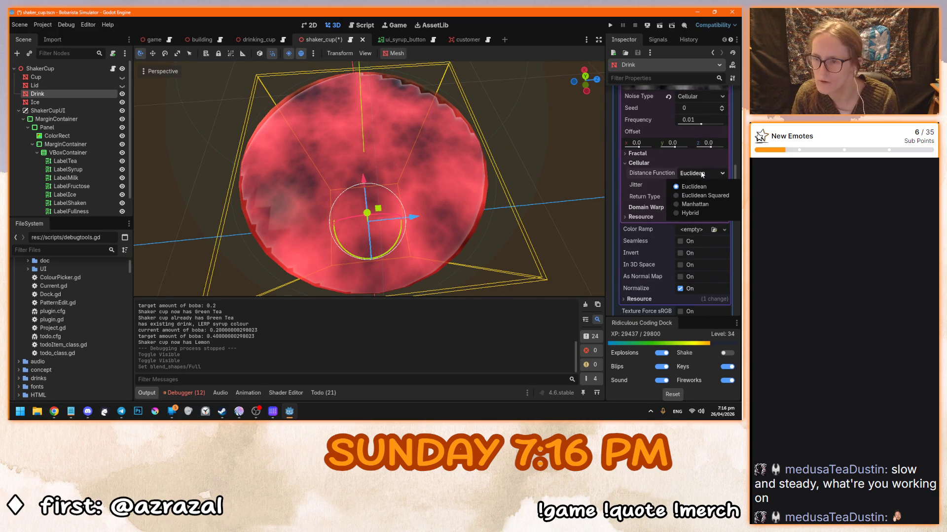
click(700, 192)
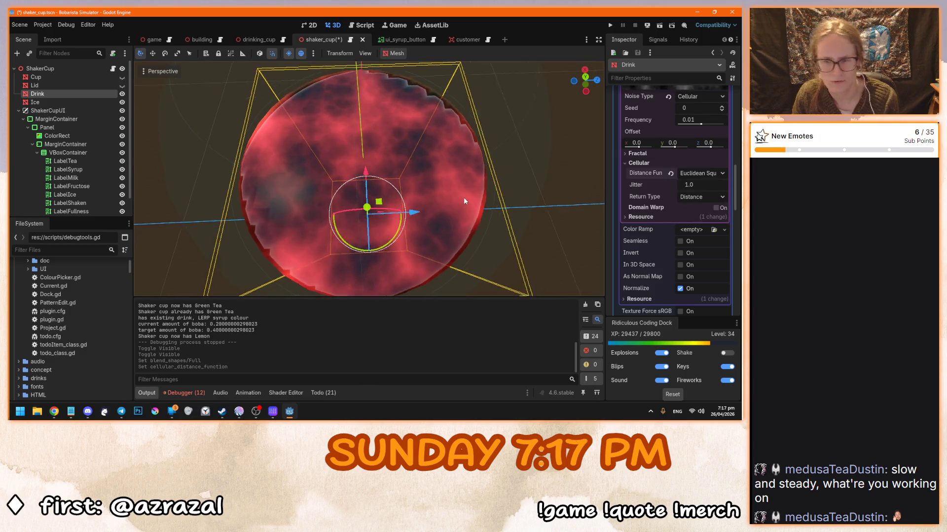
scroll(463, 198, up, 2)
scroll(463, 197, down, 3)
mouse_move(471, 231)
mouse_down()
mouse_move(380, 176)
mouse_move(462, 161)
mouse_move(471, 224)
mouse_up()
scroll(471, 224, up, 3)
click(710, 173)
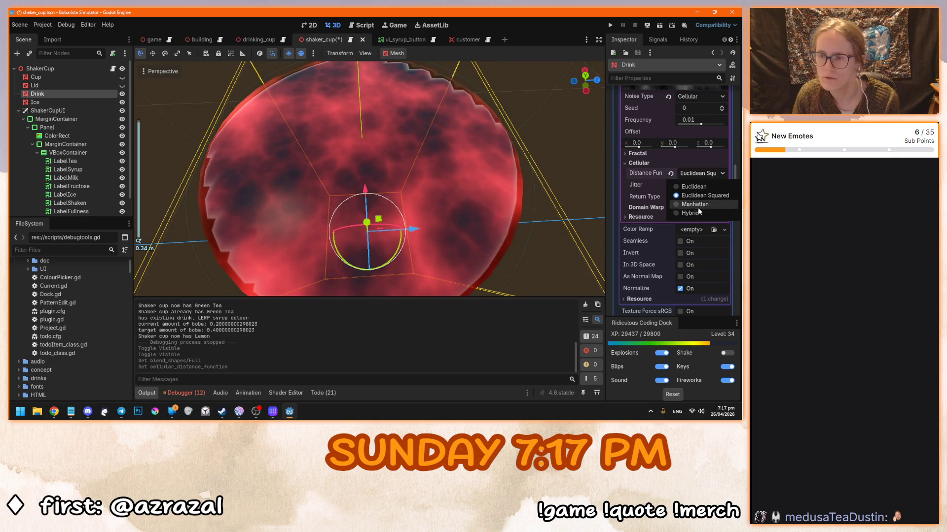
click(698, 206)
Compare Euclidean, Manhattan, Hybrid and Euclidean Squared, settling on the Hybrid distance function
click(705, 173)
click(695, 186)
click(709, 174)
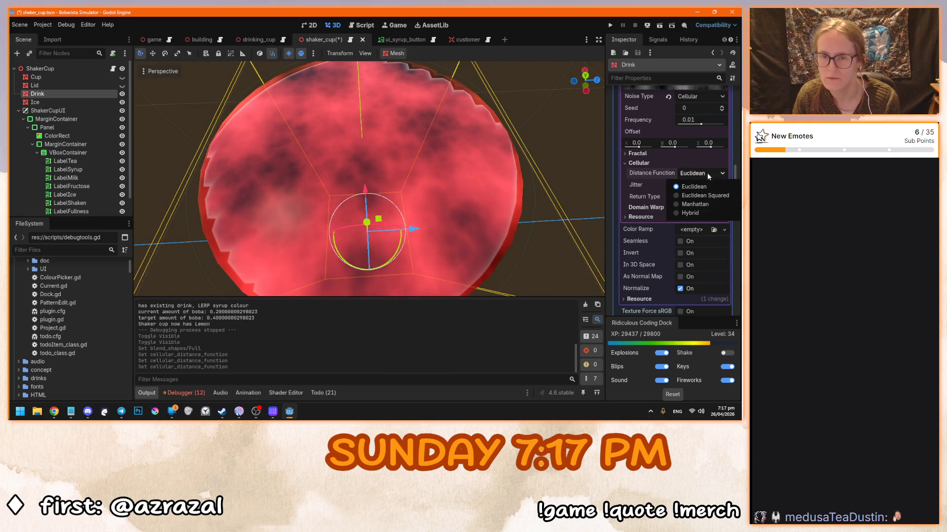
click(694, 204)
click(705, 173)
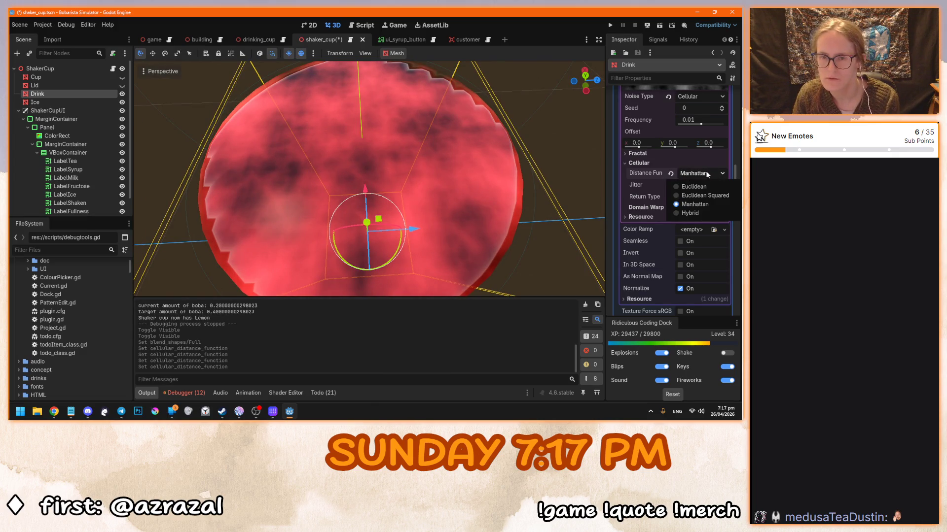
click(696, 215)
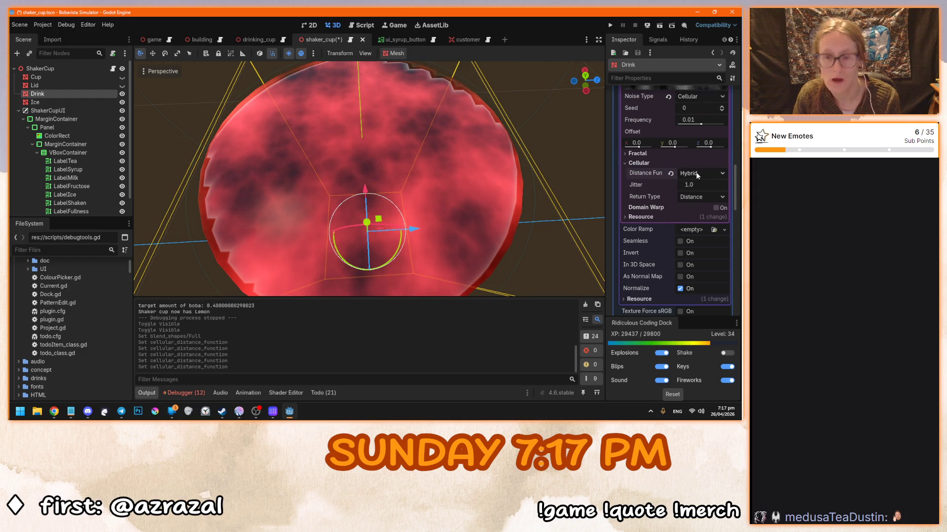
click(696, 174)
click(692, 183)
click(695, 173)
click(697, 214)
click(701, 173)
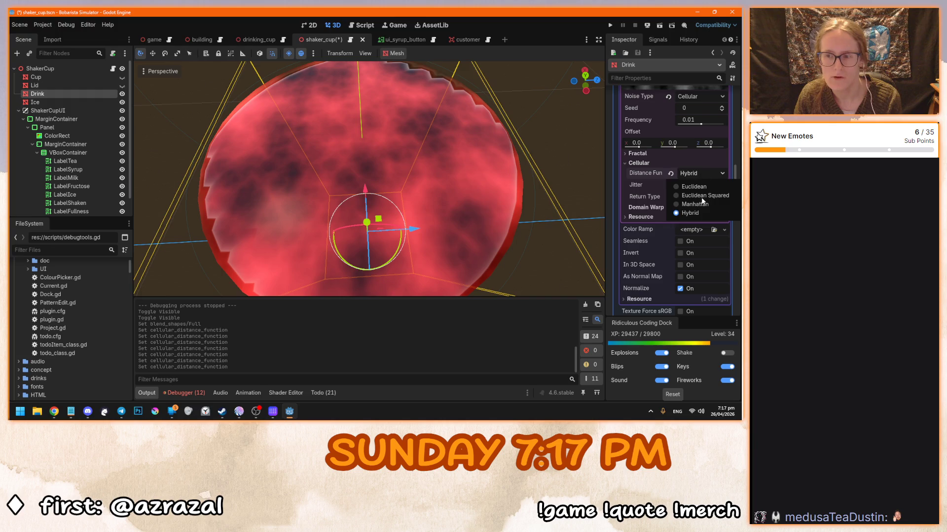
click(702, 194)
click(705, 172)
click(693, 214)
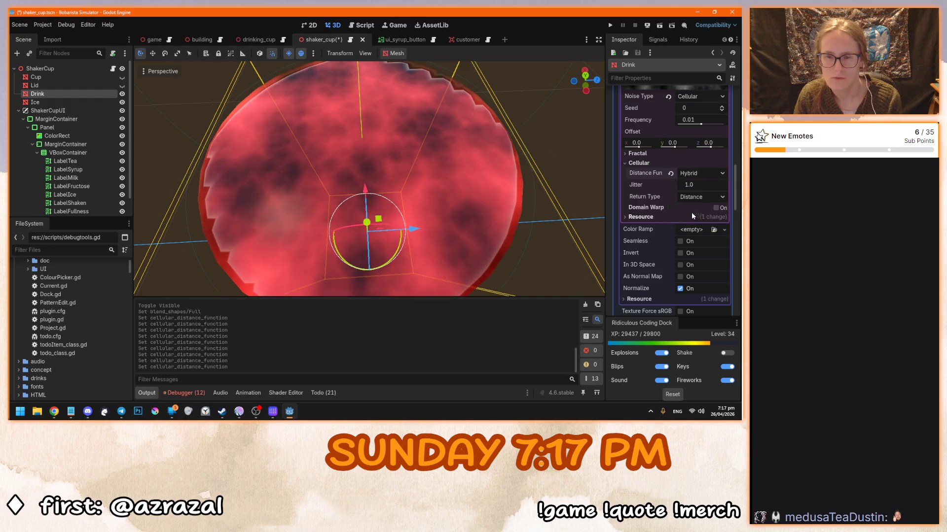
Raise the cellular noise Jitter to 3.32
mouse_move(531, 193)
mouse_down()
mouse_move(504, 170)
mouse_move(474, 199)
mouse_move(520, 210)
mouse_move(514, 201)
mouse_up()
scroll(474, 199, up, 2)
scroll(513, 201, up, 1)
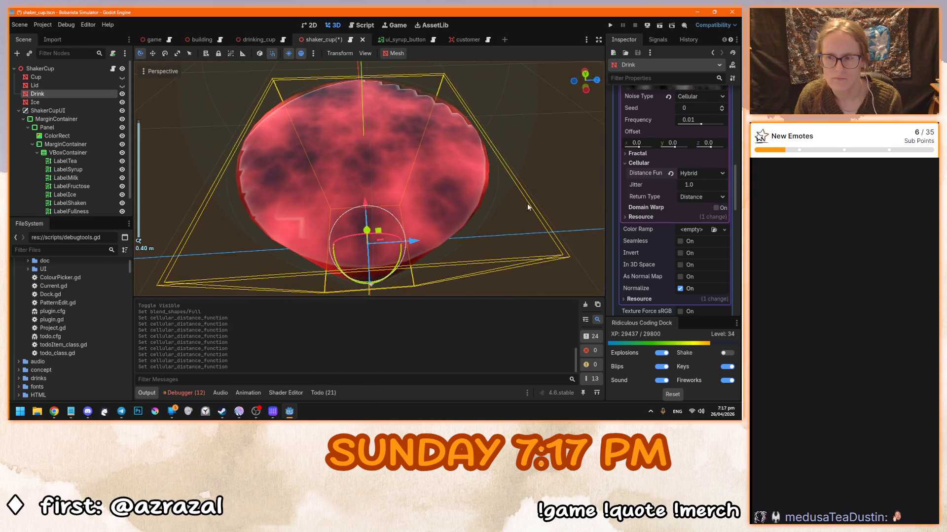
drag(696, 185, 720, 185)
drag(345, 123, 370, 168)
scroll(369, 167, down, 3)
scroll(380, 190, up, 5)
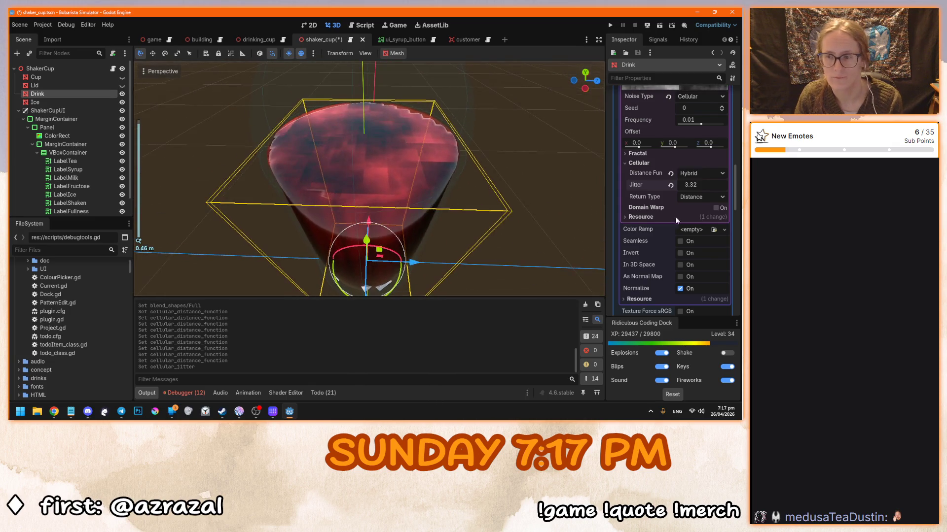
Reset the cellular Jitter to 1.0 and try the Cell Value return type
click(669, 186)
click(691, 196)
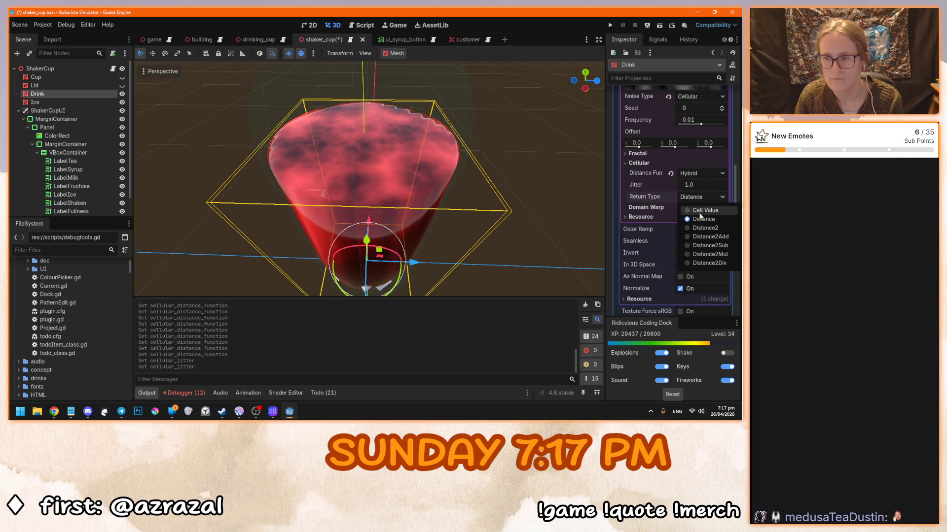
click(705, 210)
mouse_move(463, 185)
mouse_down()
mouse_move(375, 173)
mouse_move(424, 97)
mouse_move(404, 208)
mouse_up()
scroll(407, 223, up, 4)
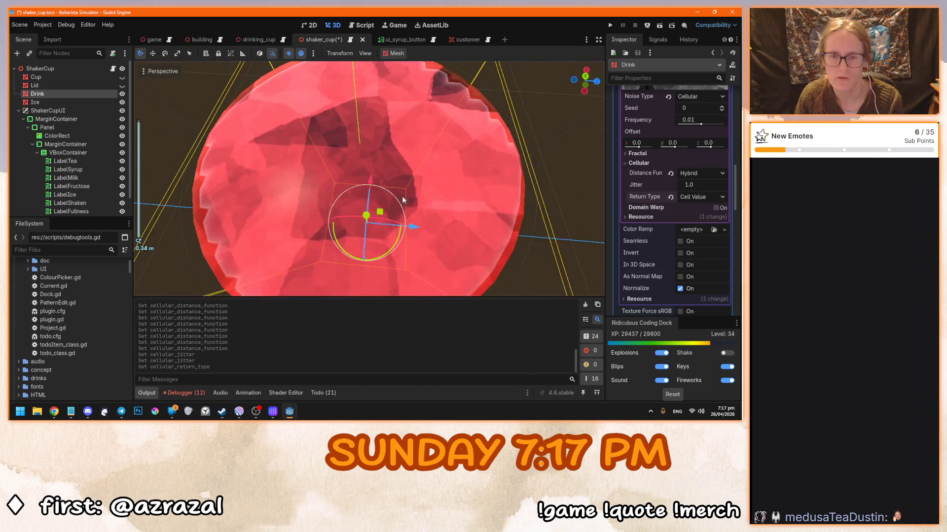
Try the Distance2, Distance2Add and Distance2Sub cellular return types
click(692, 197)
click(700, 228)
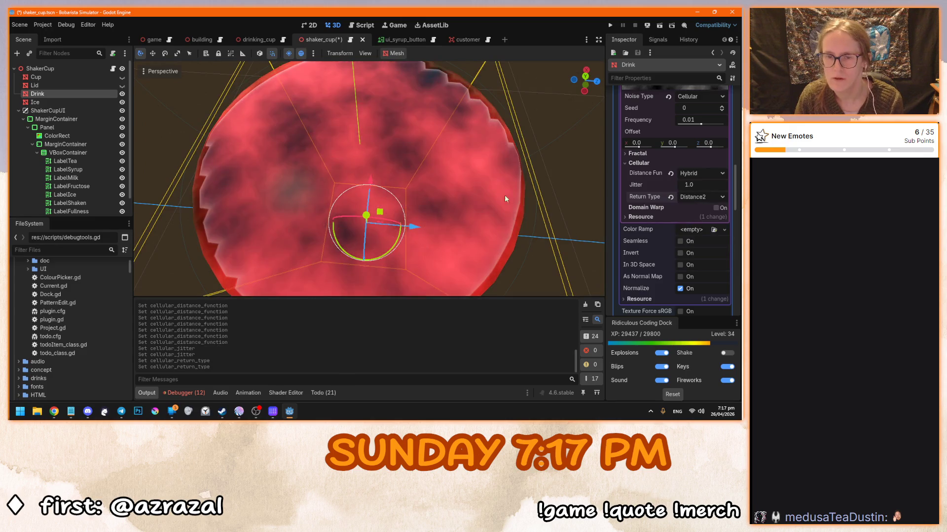
scroll(572, 202, down, 4)
click(700, 197)
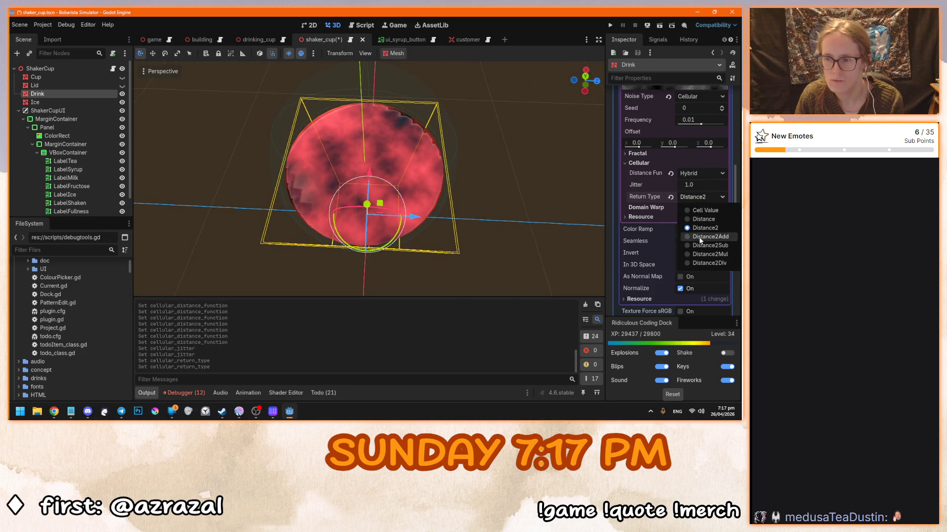
click(710, 237)
click(698, 197)
click(709, 246)
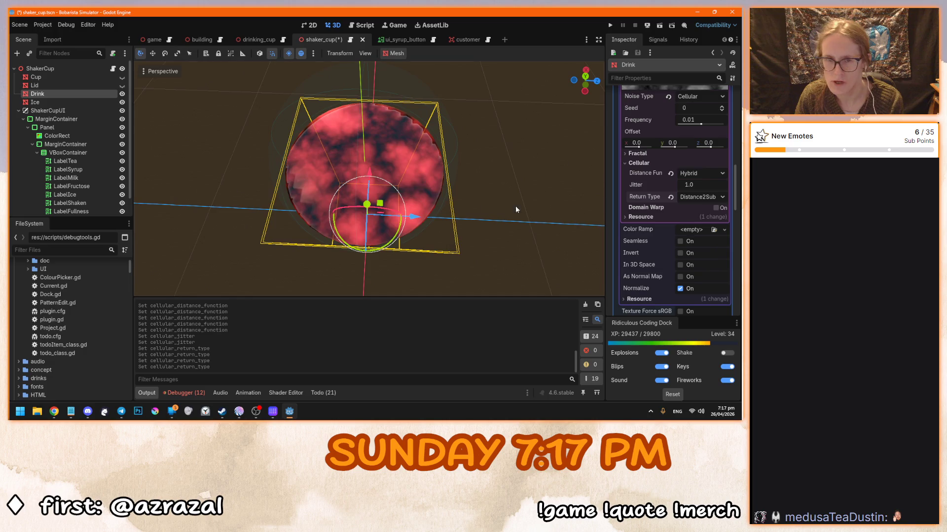
Try the Distance2Mul and Distance2Div cellular return types on the drink
scroll(498, 208, up, 2)
mouse_move(499, 238)
mouse_down()
mouse_move(493, 188)
mouse_move(444, 177)
mouse_up()
scroll(419, 176, down, 3)
scroll(474, 222, up, 3)
mouse_move(475, 219)
mouse_down()
mouse_move(473, 228)
mouse_move(459, 197)
mouse_up()
click(701, 197)
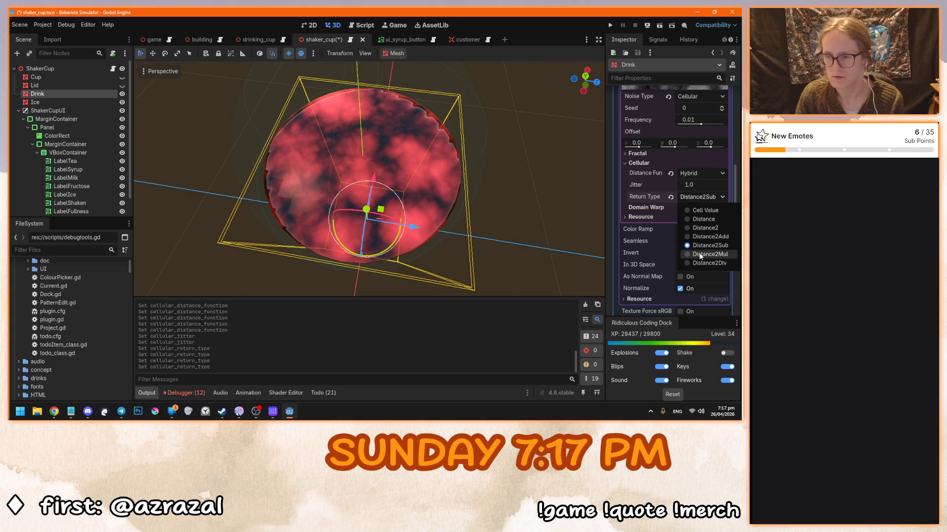
click(706, 254)
click(693, 198)
click(703, 263)
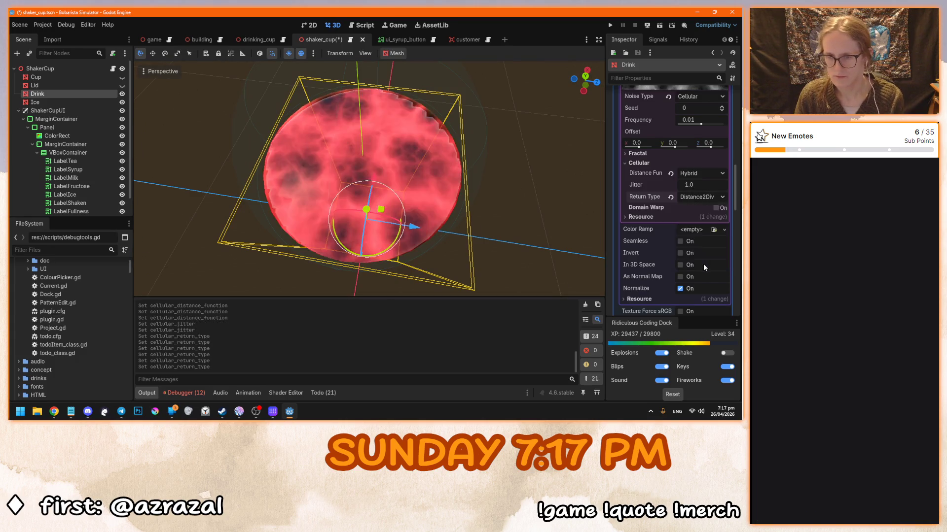
Reset the return type to default, then switch it to Distance2Div again
drag(394, 212, 389, 177)
scroll(387, 171, down, 2)
scroll(387, 171, up, 3)
click(671, 197)
click(693, 197)
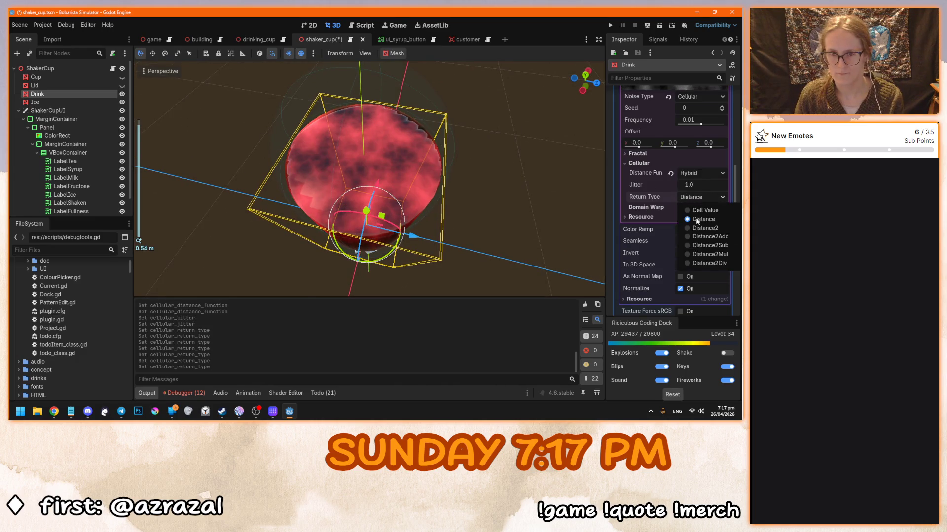
click(698, 263)
Revert the cellular return type to Distance and inspect the drink from around the cup
mouse_move(427, 212)
mouse_down()
mouse_move(389, 152)
mouse_move(427, 233)
mouse_up()
scroll(393, 165, down, 3)
scroll(427, 233, up, 3)
click(670, 196)
scroll(560, 214, up, 2)
drag(559, 215, 517, 179)
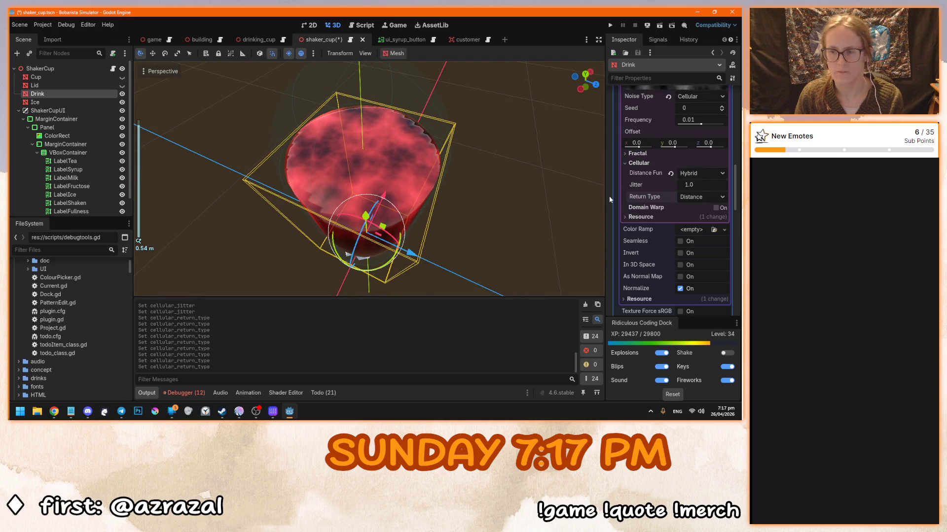
drag(448, 205, 434, 205)
scroll(429, 205, down, 3)
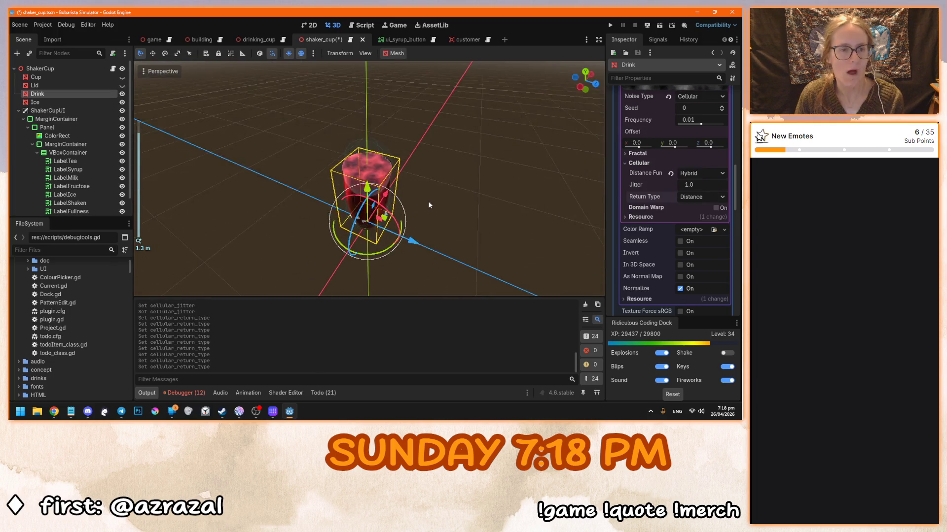
mouse_move(644, 196)
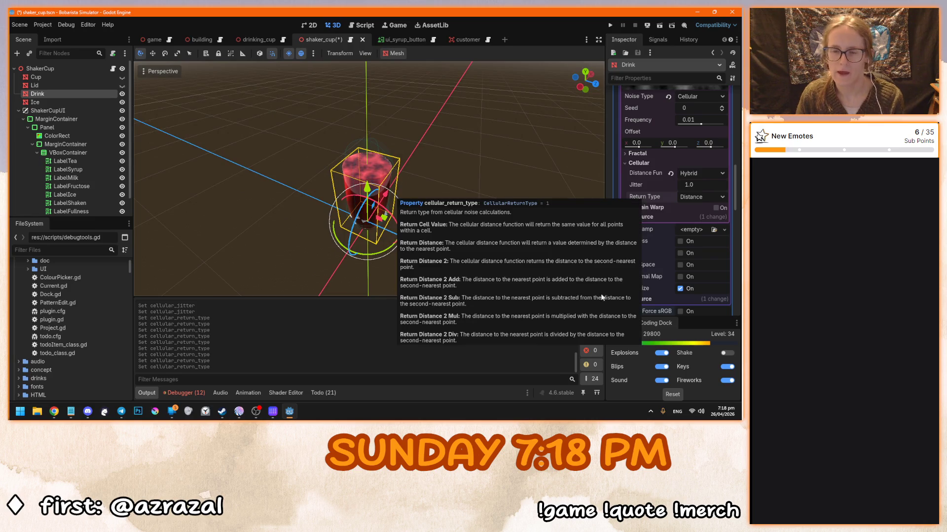
scroll(654, 252, up, 5)
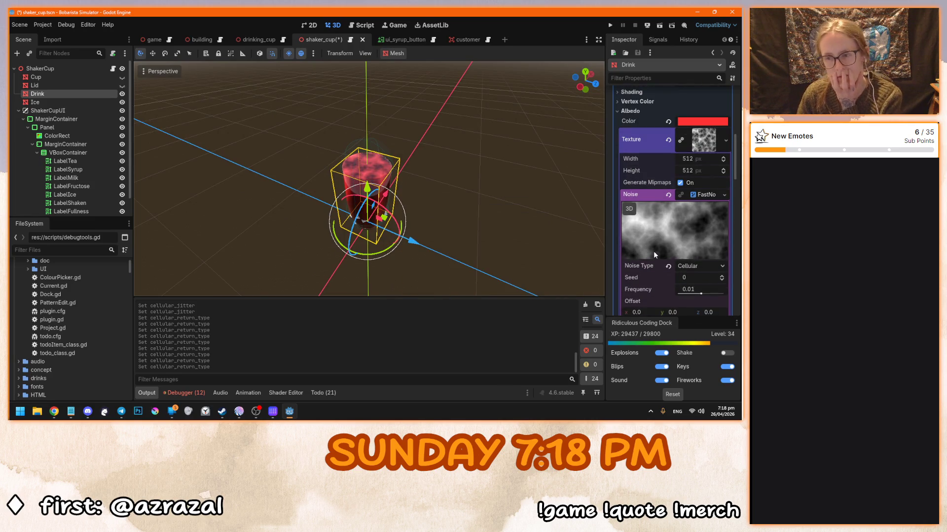
Save the drink's Albedo noise texture as res://materials/unshaken_drink_texture.tres
right_click(710, 143)
click(677, 383)
text(unshaken_drink.tres)
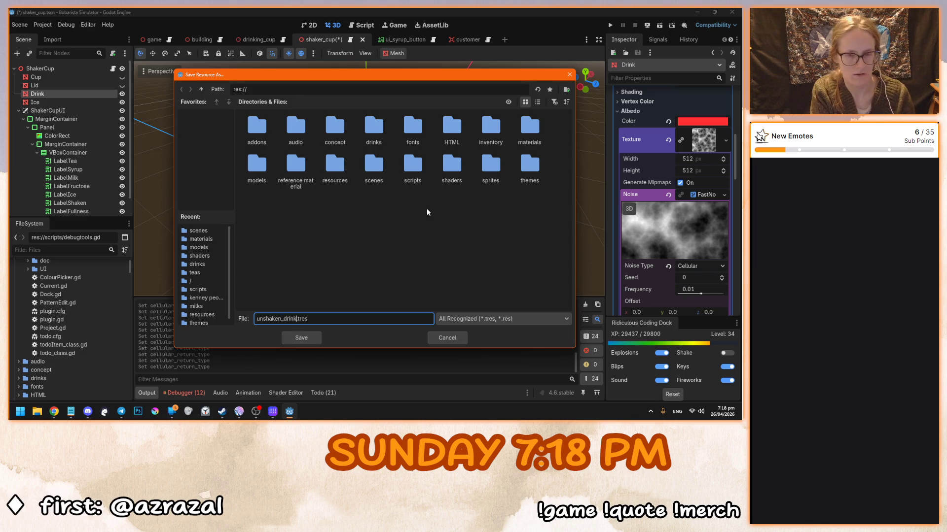
click(544, 122)
double_click(544, 121)
scroll(493, 281, down, 2)
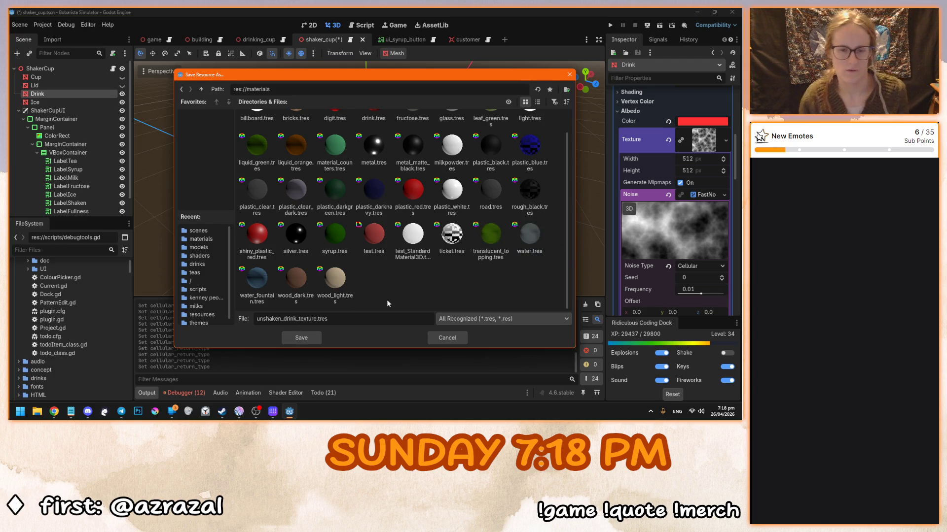
click(301, 338)
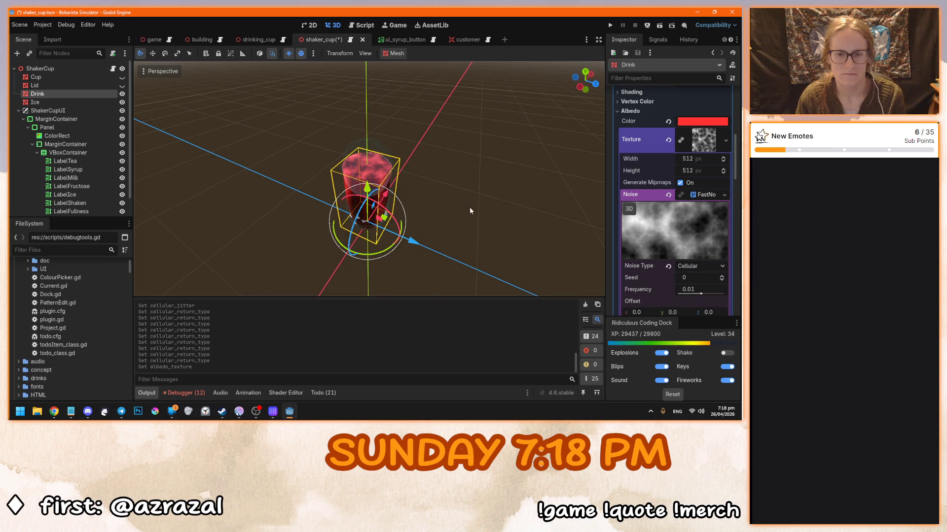
Clear the drink's albedo texture, reset its colour to white, and set Blend Mode to Multiply
click(709, 142)
scroll(486, 215, up, 3)
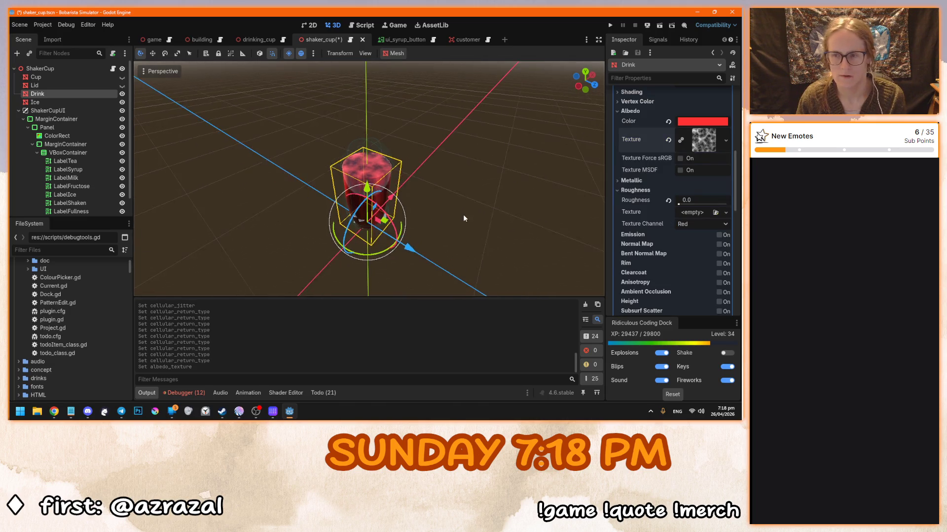
click(669, 141)
click(669, 121)
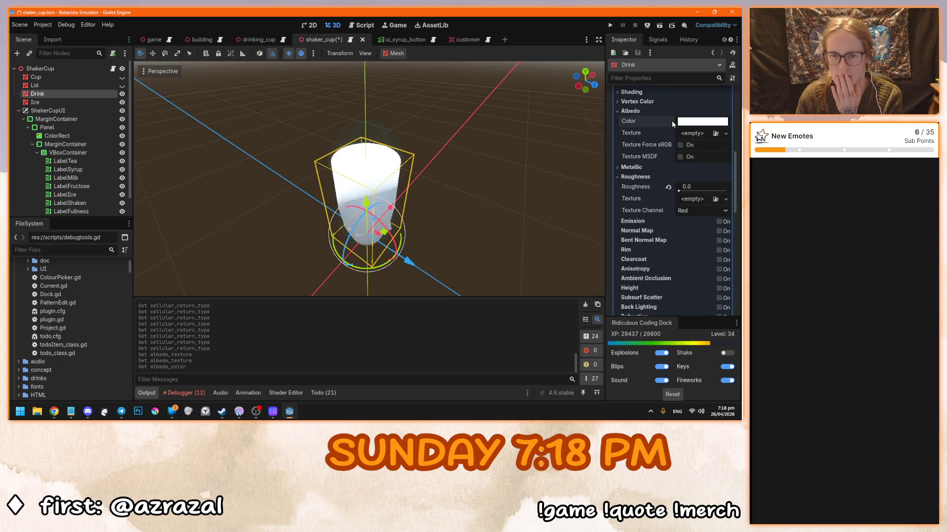
scroll(643, 188, up, 3)
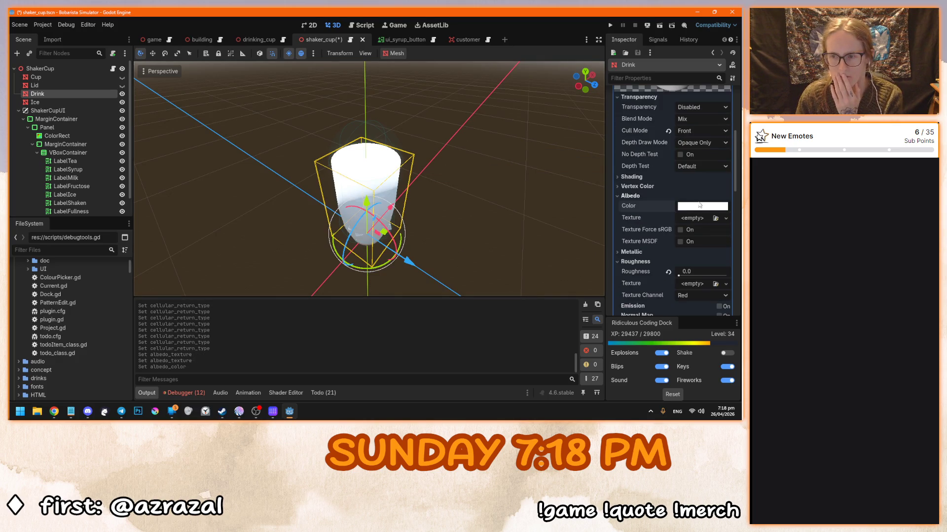
scroll(665, 212, up, 1)
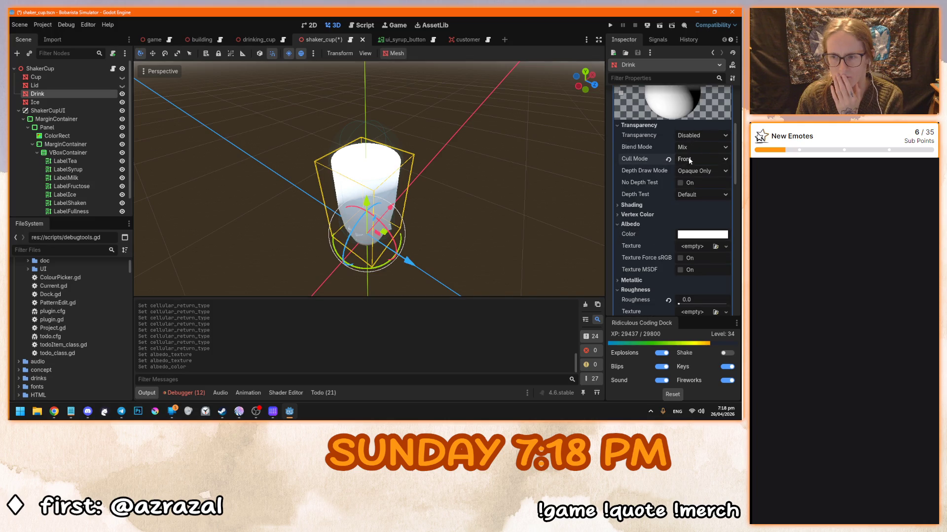
click(695, 148)
drag(527, 180, 501, 181)
scroll(633, 182, down, 2)
Edit the drink colour's hex code to a translucent light yellow
click(687, 207)
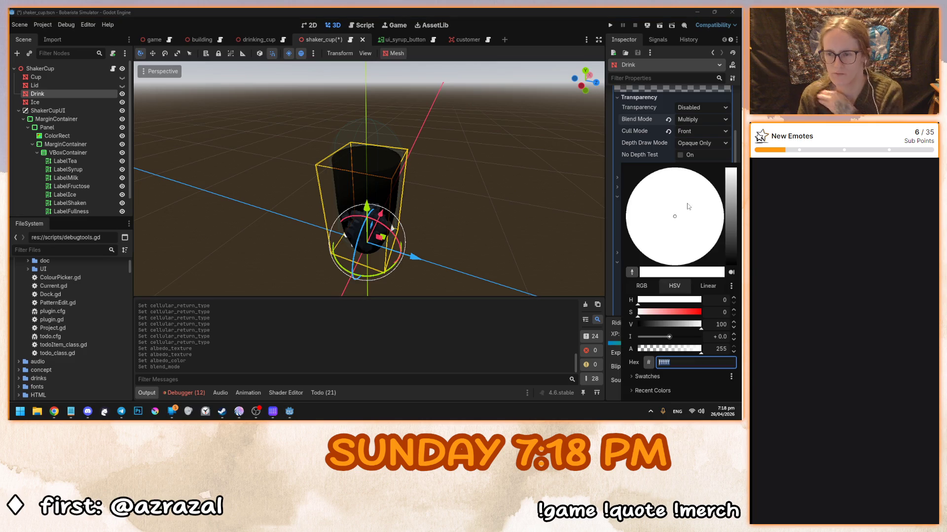
click(687, 364)
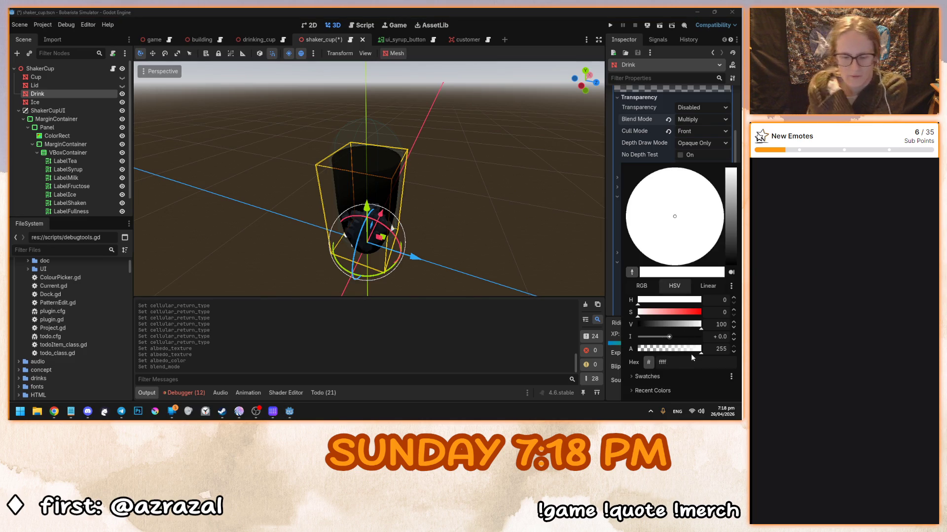
text(80)
key(Return)
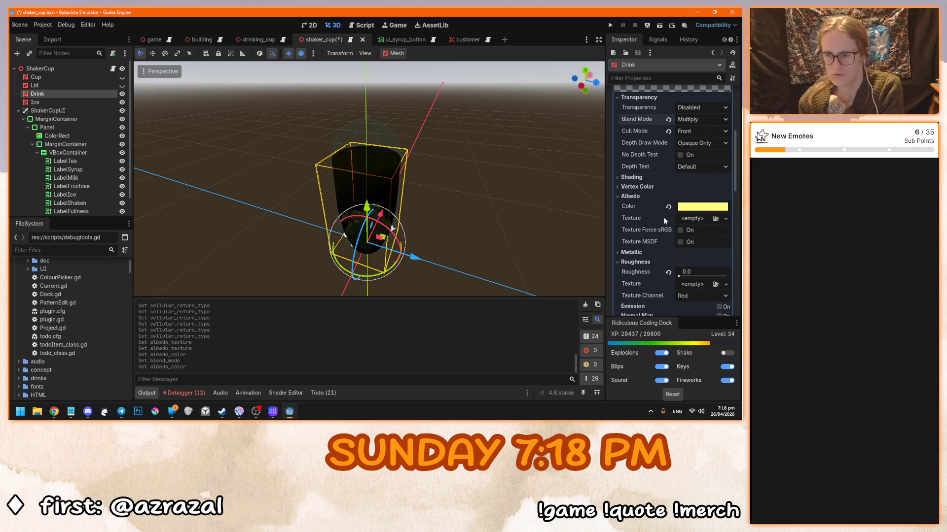
click(691, 207)
click(670, 365)
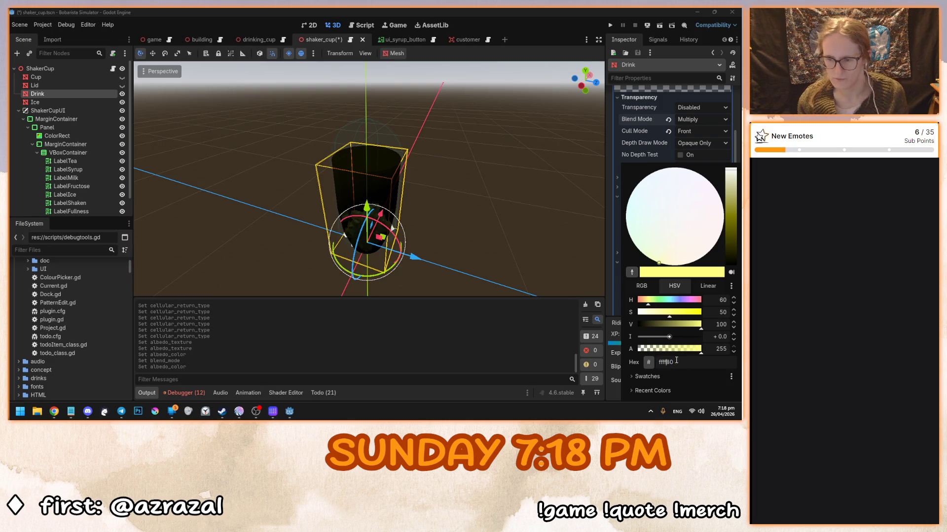
text(ff)
key(Return)
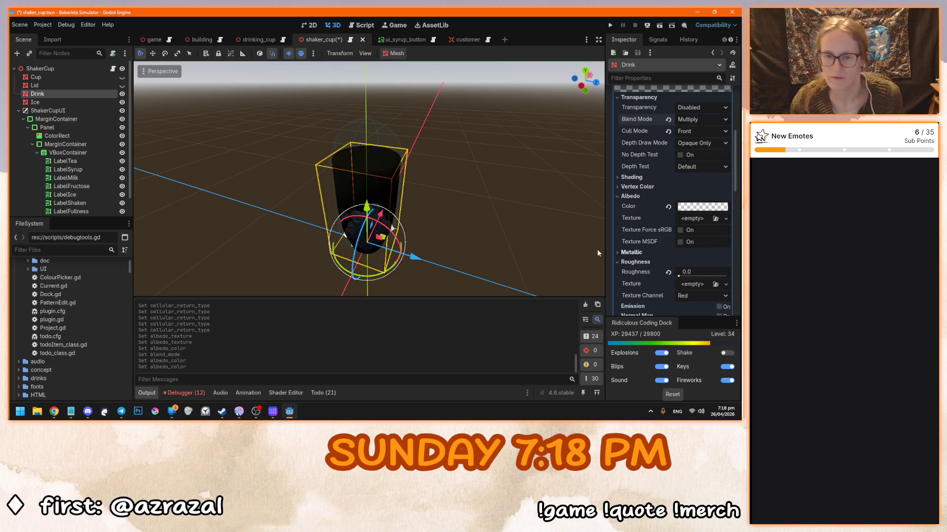
Reset the Full blend shape to 0, hide the drink, show Cup and Lid, and run the game
scroll(447, 208, up, 5)
scroll(629, 194, up, 5)
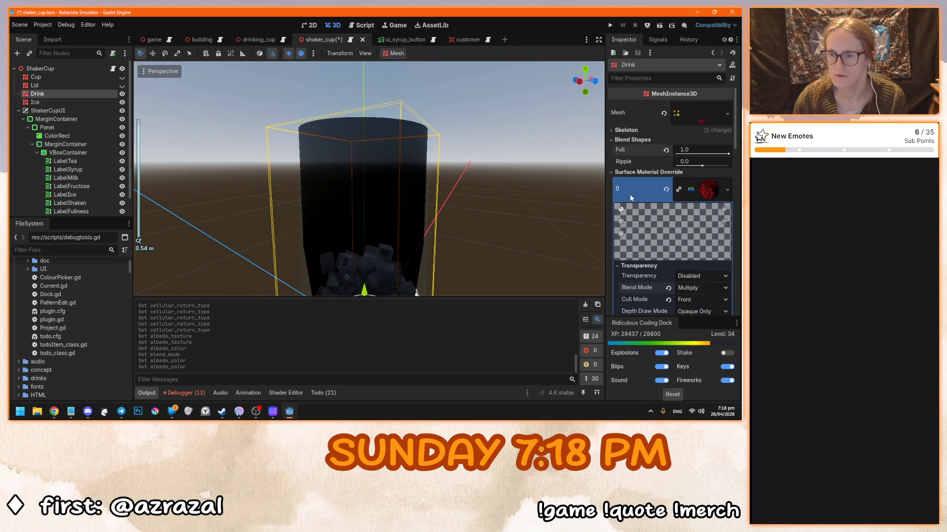
click(666, 150)
scroll(502, 174, down, 3)
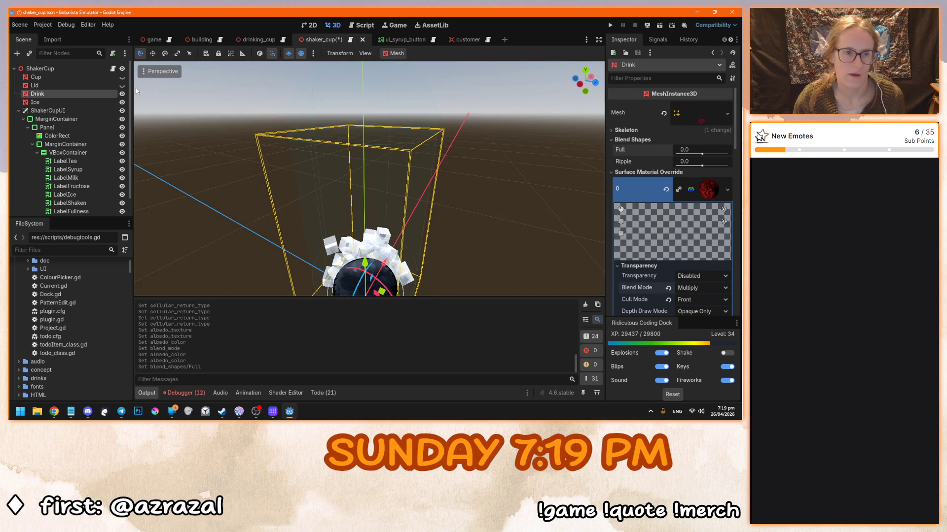
click(122, 94)
click(122, 77)
click(121, 85)
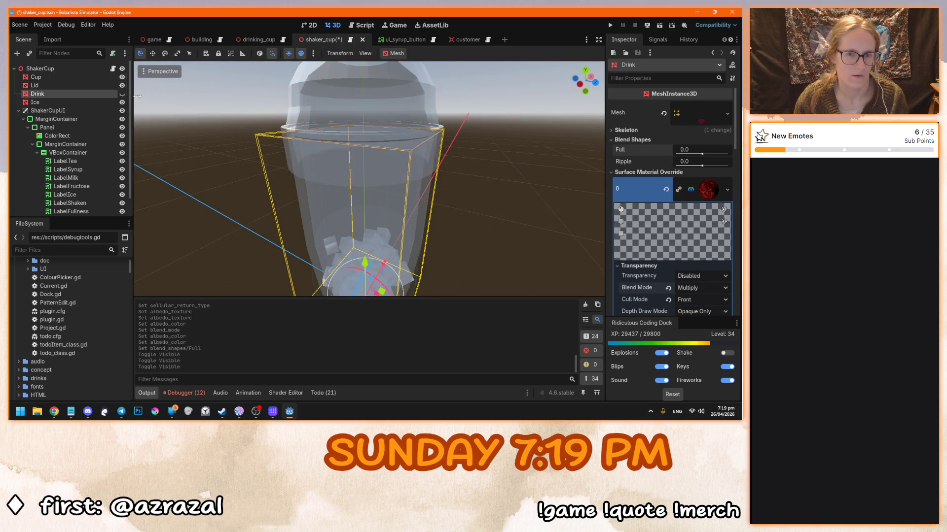
key(F5)
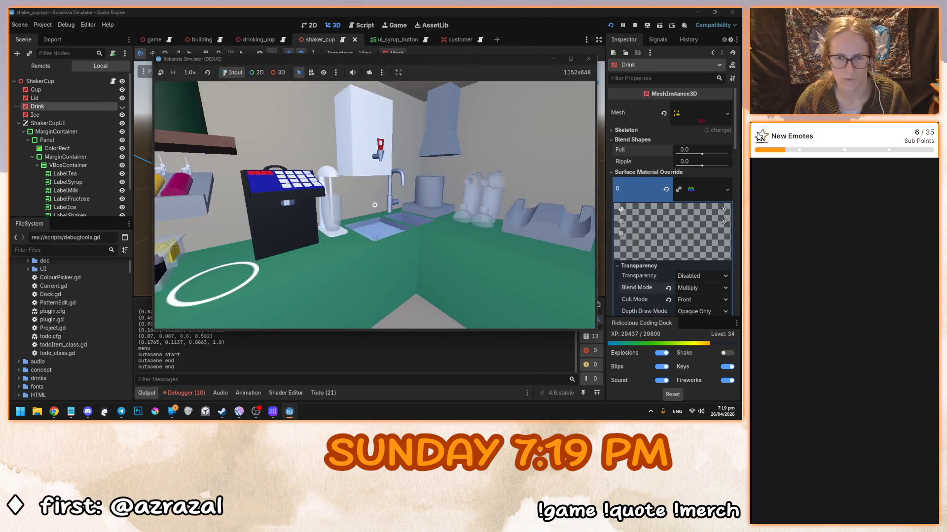
Pick up a shaker cup, add raspberry syrup, then empty it
click(375, 204)
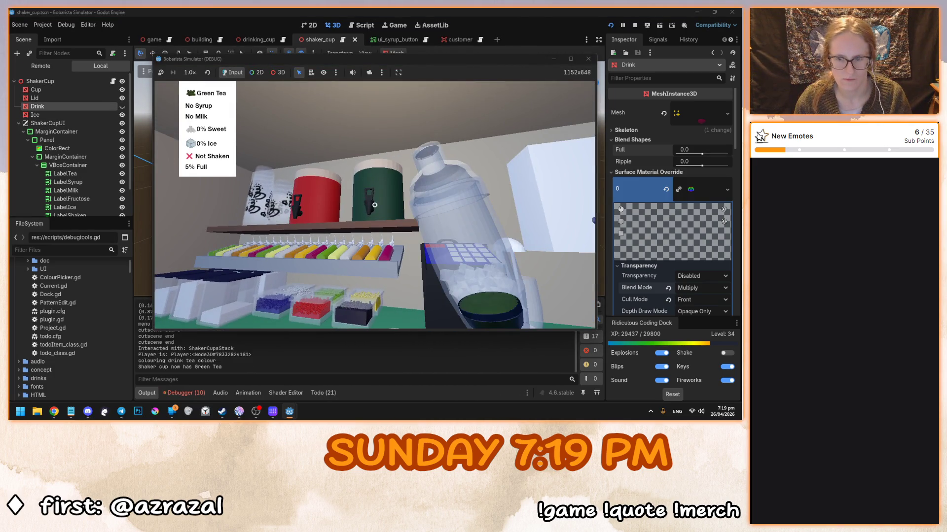
click(374, 205)
click(366, 203)
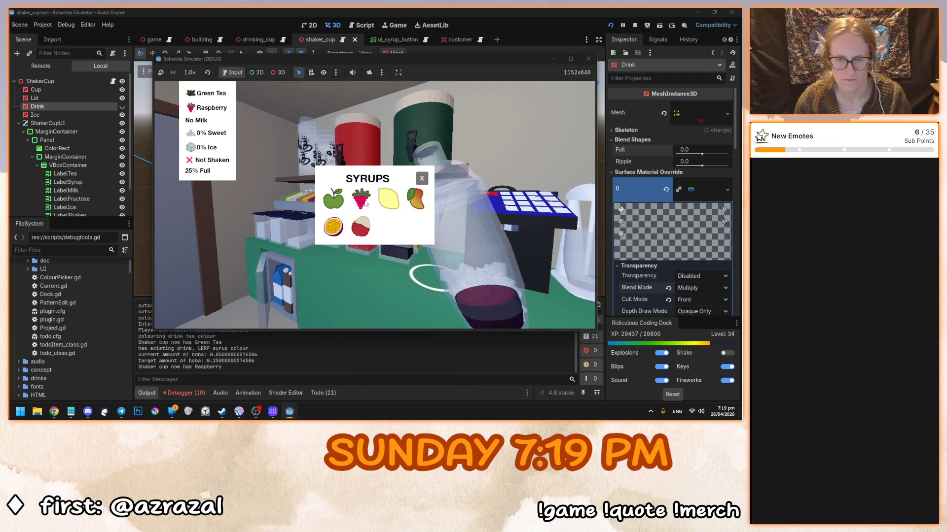
click(422, 179)
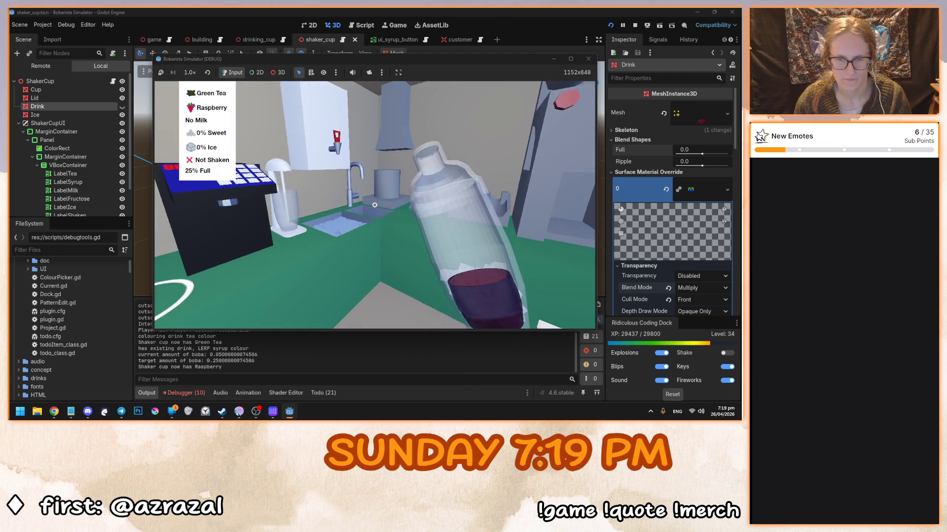
click(375, 205)
Add green tea and mango syrup, then empty the shaker again
click(374, 205)
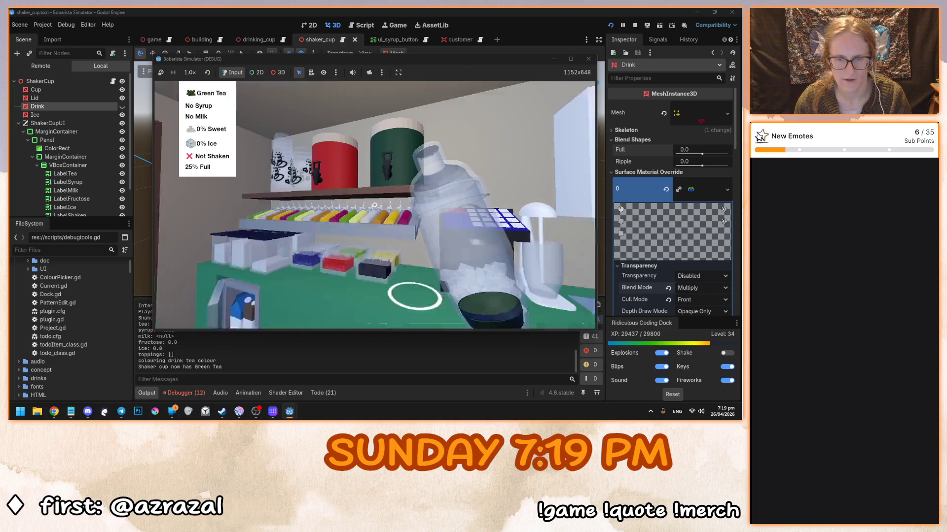
click(420, 201)
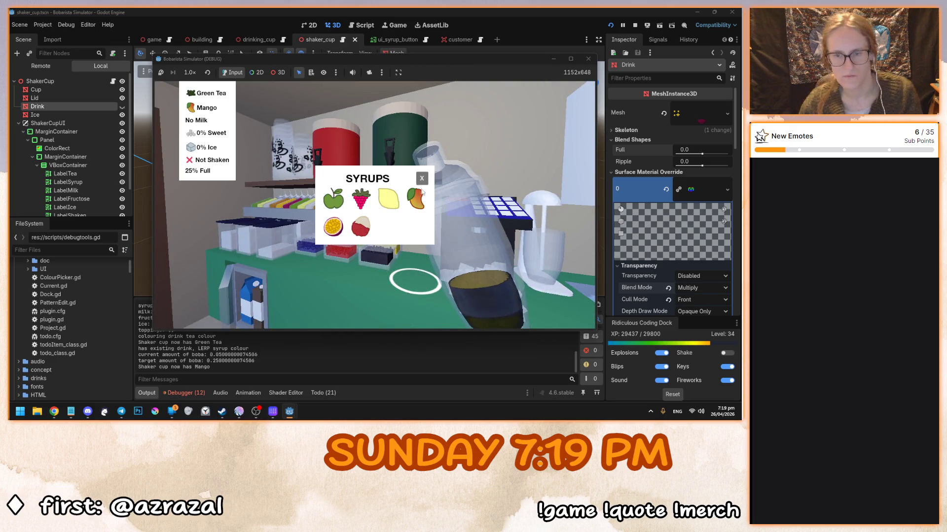
click(422, 179)
click(375, 204)
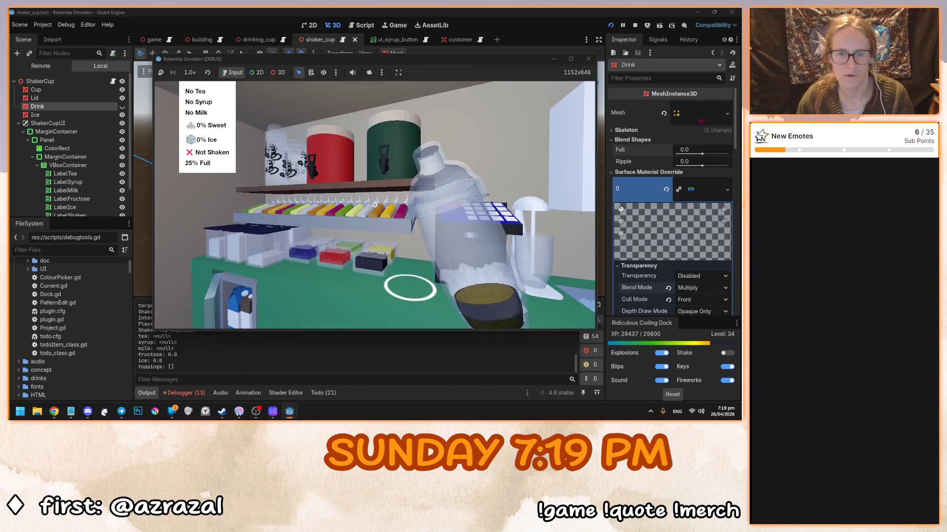
Fill the shaker with green tea and lemon syrup, then stop the game
click(374, 205)
click(375, 205)
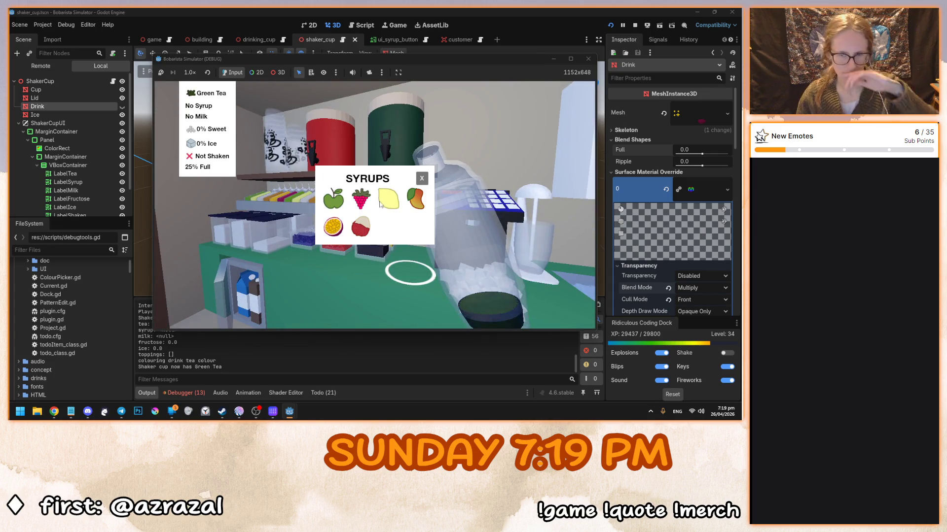
click(387, 201)
click(422, 178)
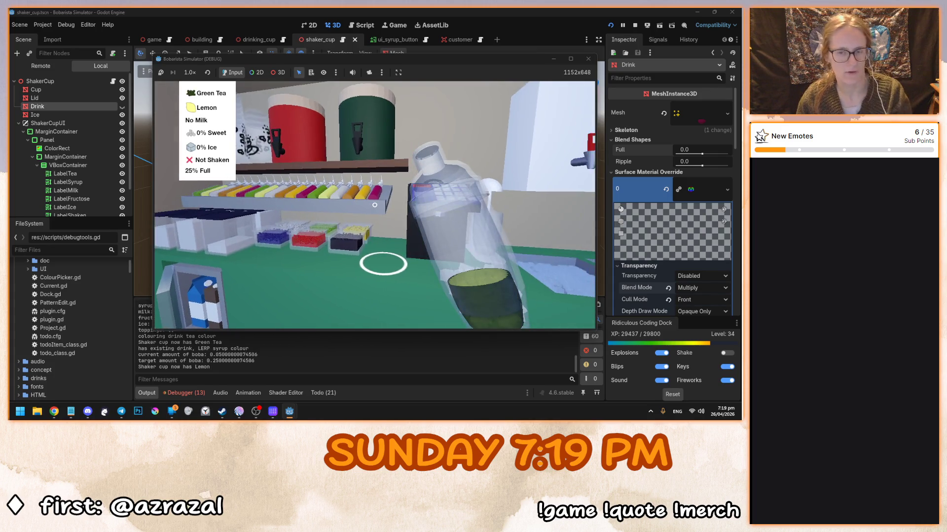
key(F8)
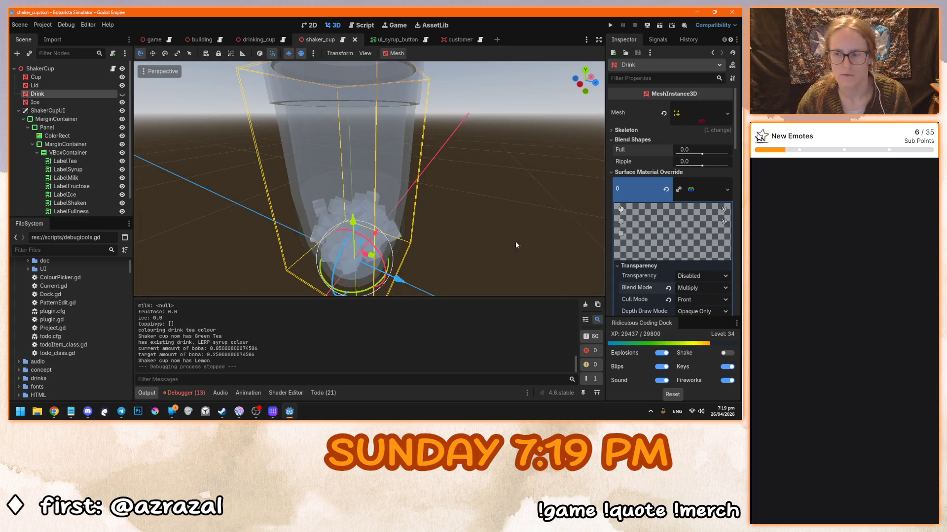
Drag unshaken_drink_texture.tres from the materials folder into the Drink's Albedo Texture and run the game
scroll(654, 229, down, 4)
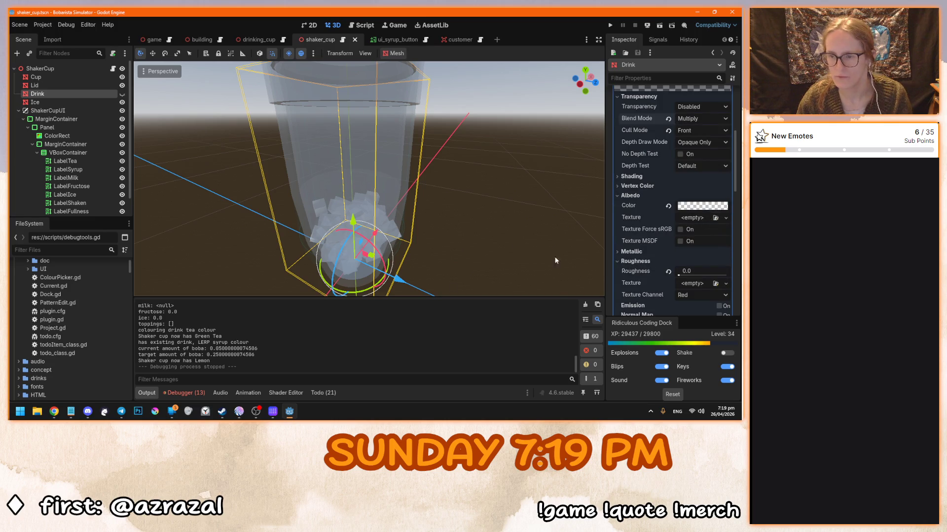
scroll(69, 347, up, 3)
click(19, 282)
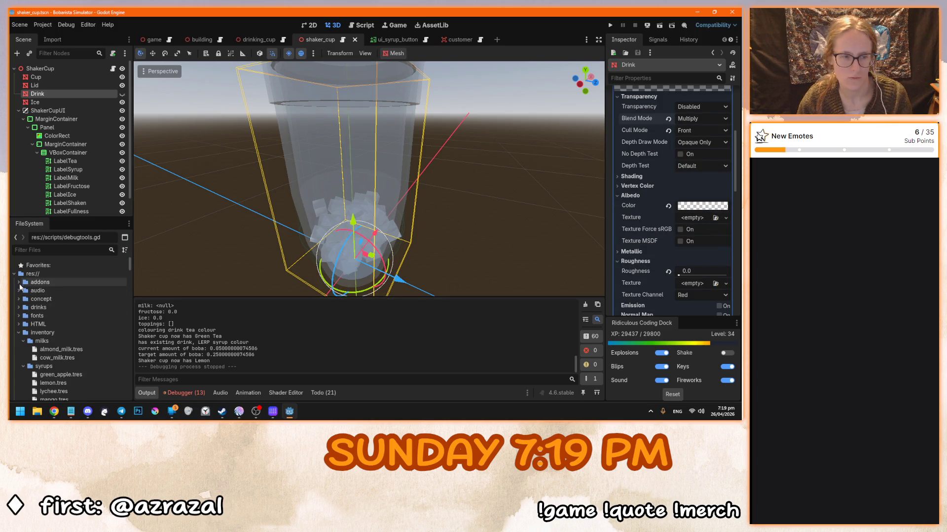
scroll(49, 338, down, 6)
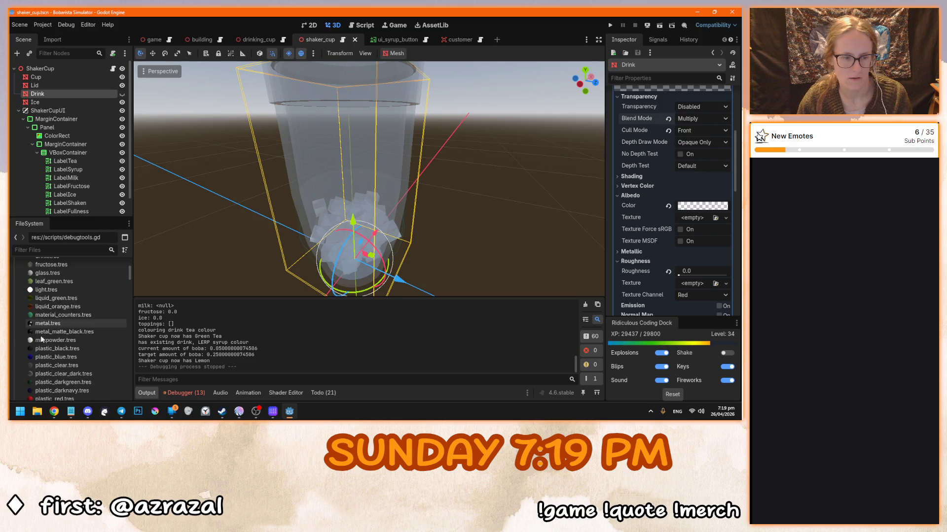
scroll(58, 336, down, 3)
mouse_move(58, 338)
mouse_down()
mouse_move(330, 300)
mouse_move(687, 219)
mouse_up()
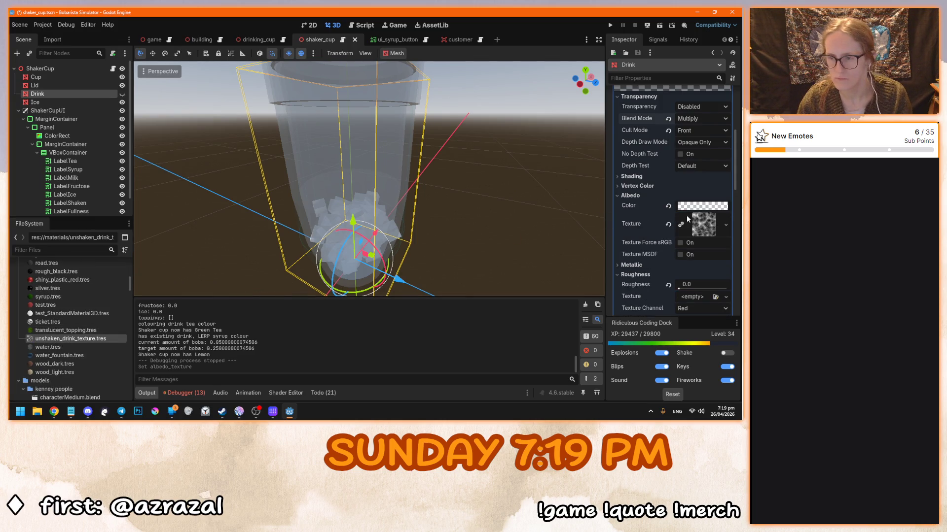
key(F5)
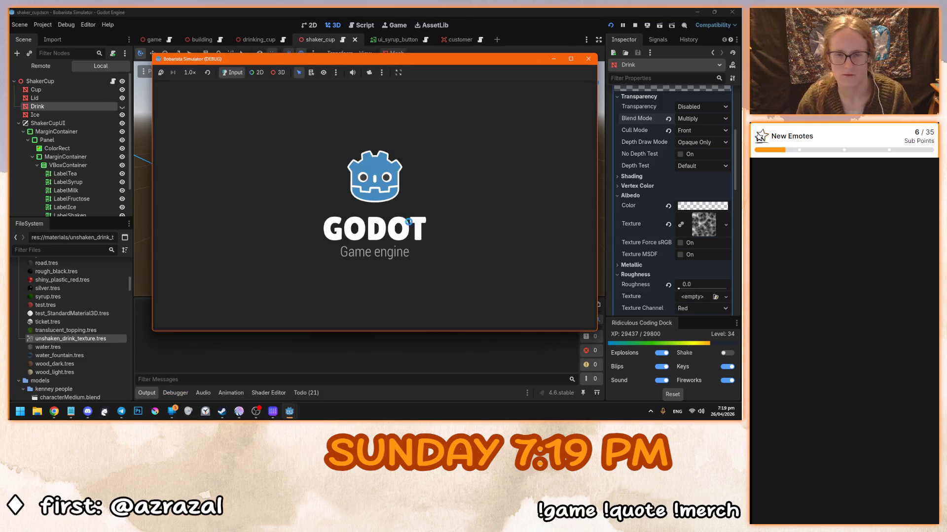
Start the game, pick up a shaker, add Green Tea with Lemon syrup, then stop
click(374, 217)
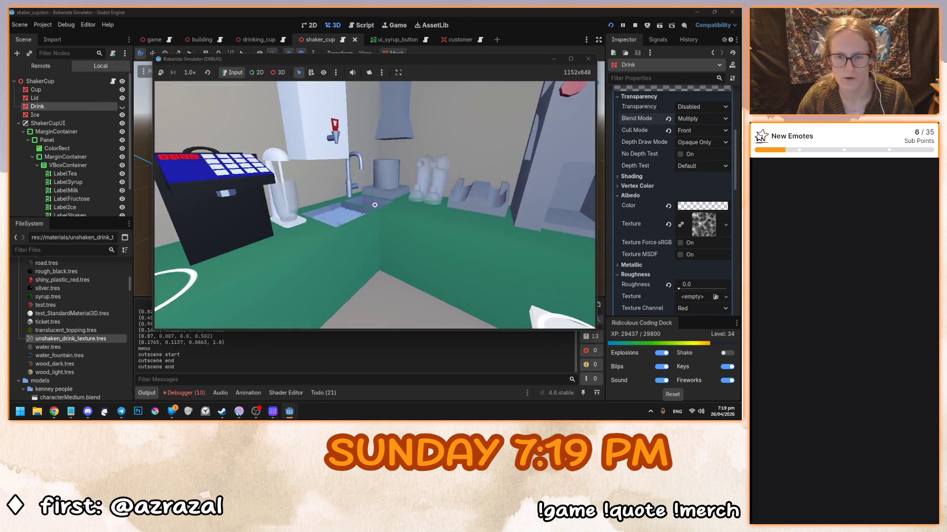
click(375, 205)
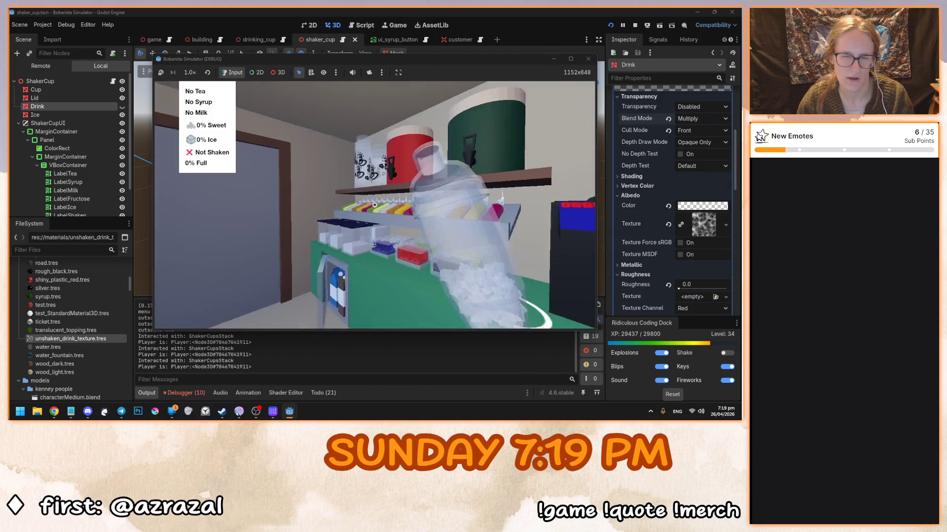
click(374, 205)
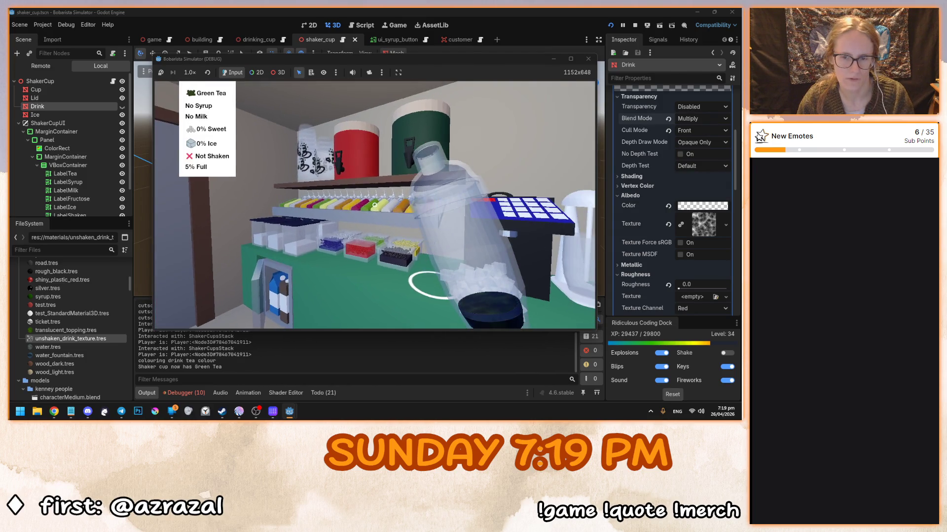
click(376, 207)
click(389, 201)
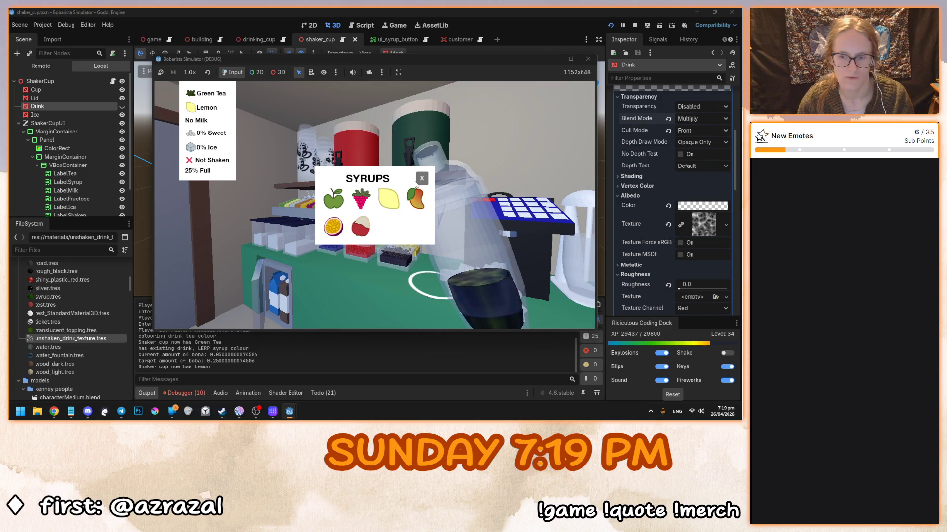
click(422, 179)
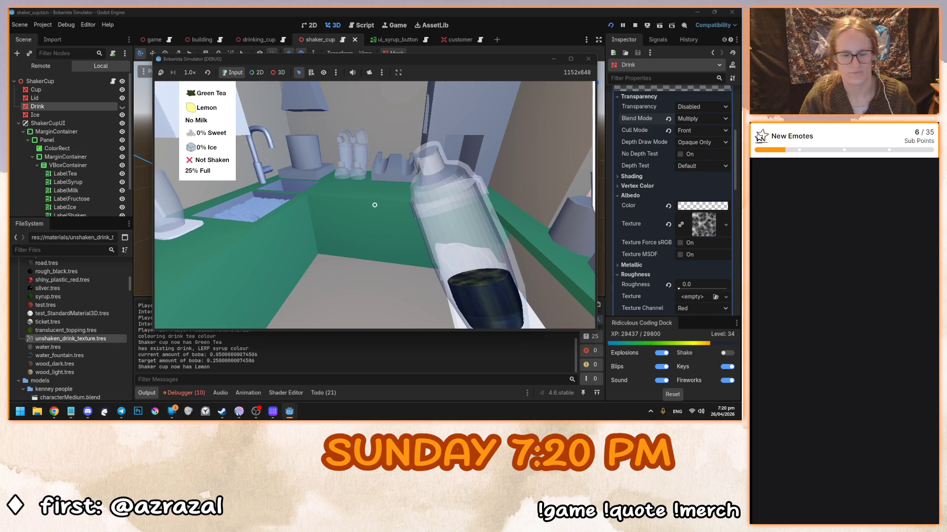
key(F8)
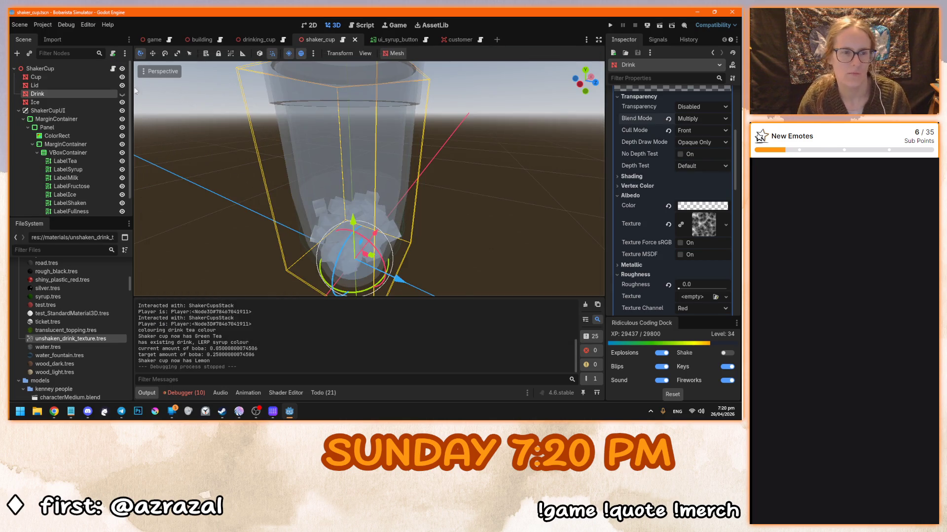
Hide Lid and Cup, set the Full blend shape to 1.0, and show the drink again
click(122, 86)
click(122, 77)
scroll(629, 220, up, 3)
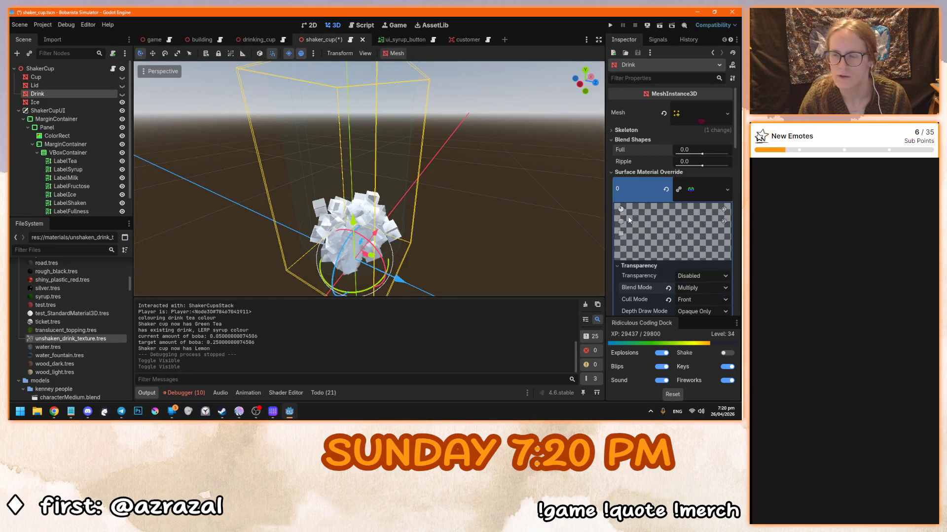
drag(702, 153, 728, 153)
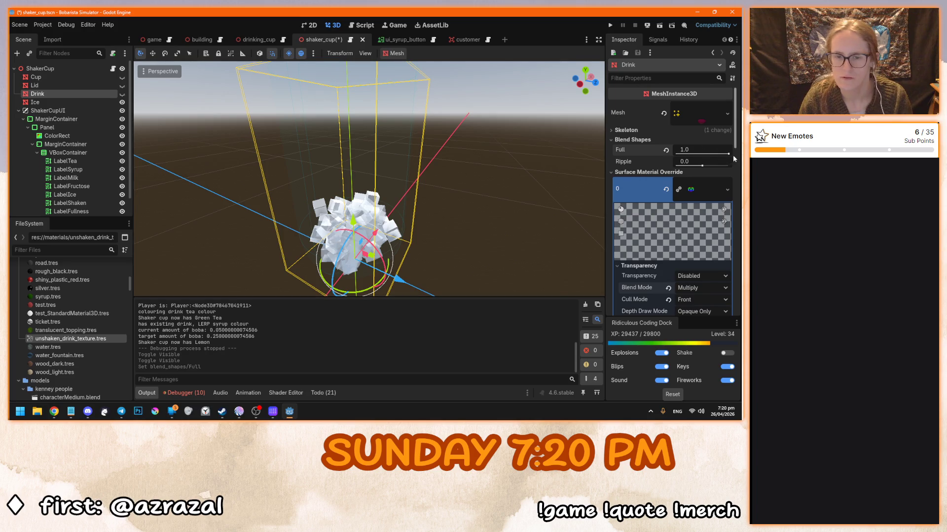
click(122, 94)
scroll(365, 195, up, 3)
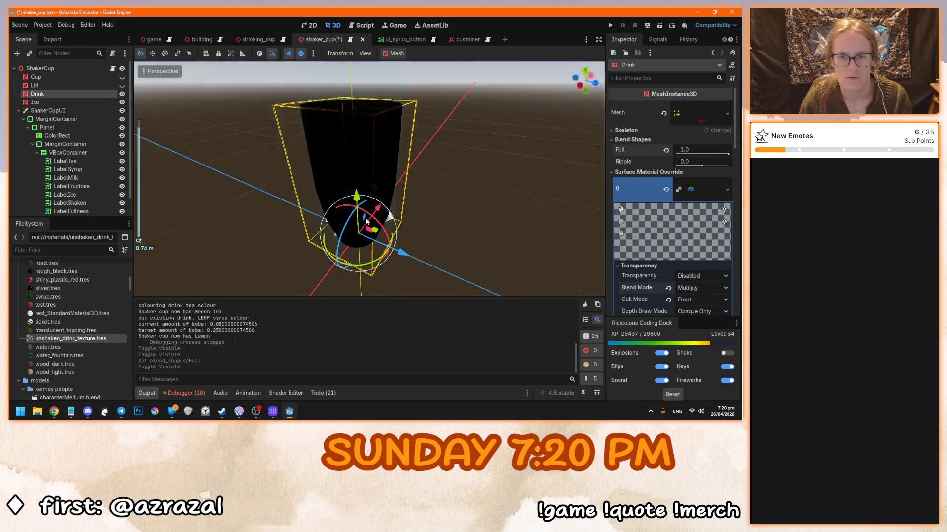
scroll(644, 246, down, 2)
Reset Blend Mode to Mix and undo back to a red, untextured albedo
right_click(666, 231)
key(Escape)
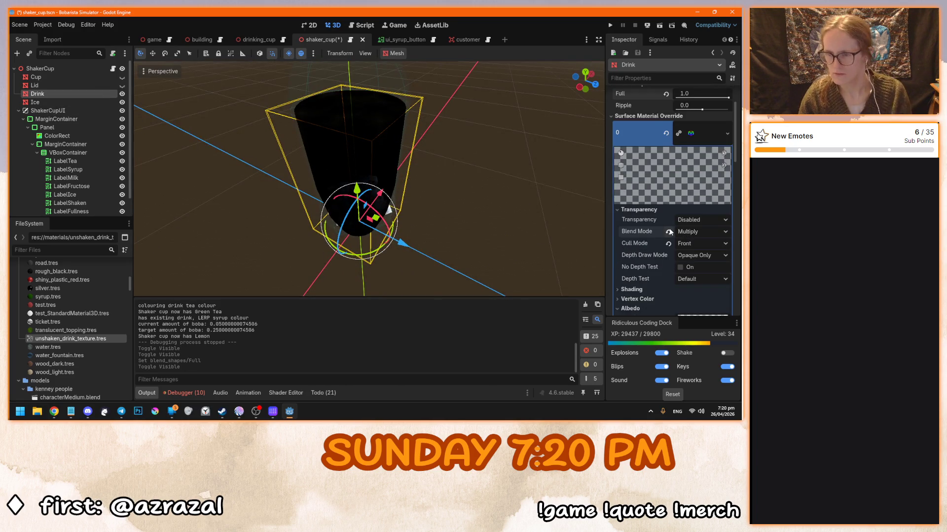
click(669, 231)
scroll(686, 213, down, 5)
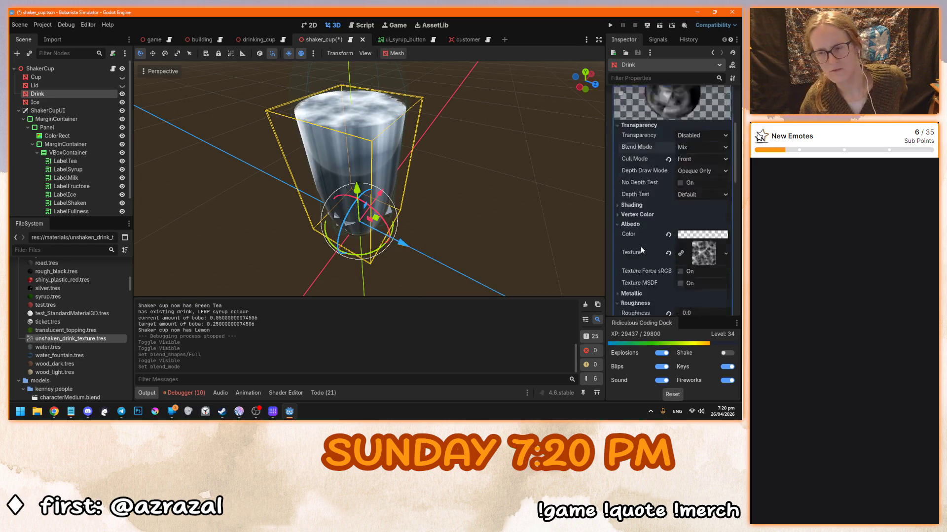
key(ctrl+z)
key(ctrl+z)
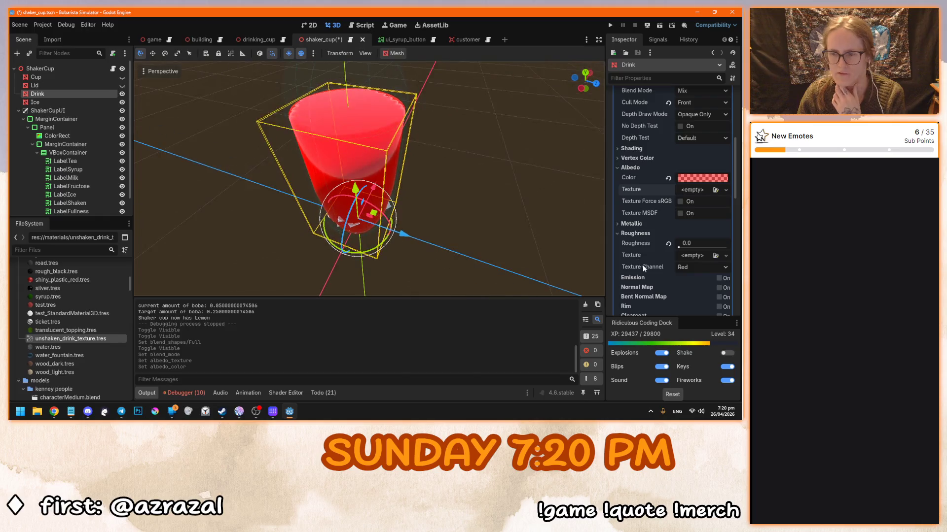
scroll(644, 267, down, 3)
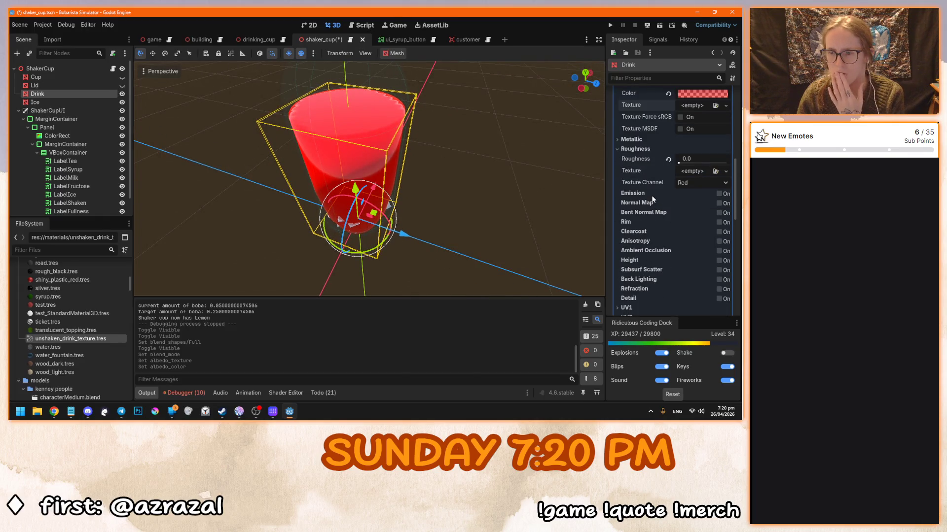
Enable emission with unshaken_drink_texture.tres as the emission texture
click(720, 194)
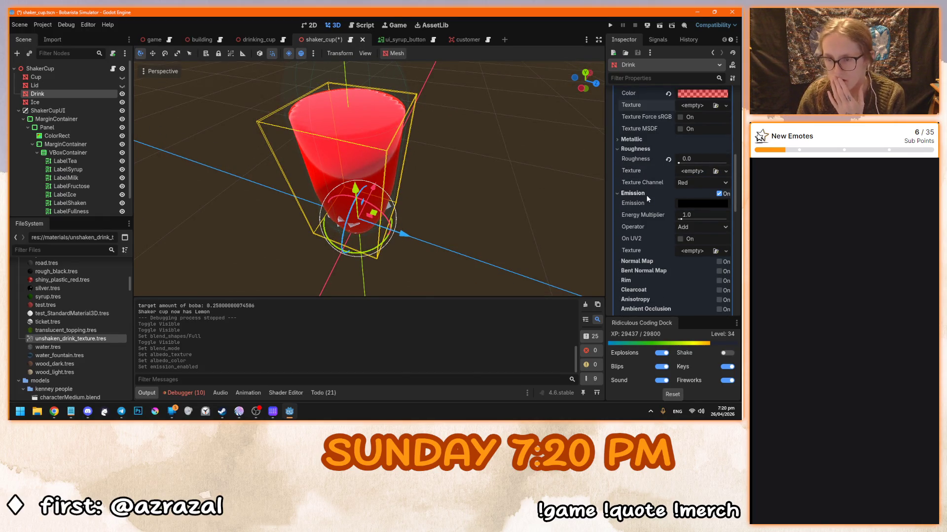
mouse_move(75, 338)
mouse_down()
mouse_move(123, 341)
mouse_move(702, 251)
mouse_up()
scroll(400, 131, up, 3)
scroll(400, 130, down, 4)
mouse_move(399, 131)
mouse_down()
mouse_move(338, 128)
mouse_move(510, 122)
mouse_move(306, 119)
mouse_up()
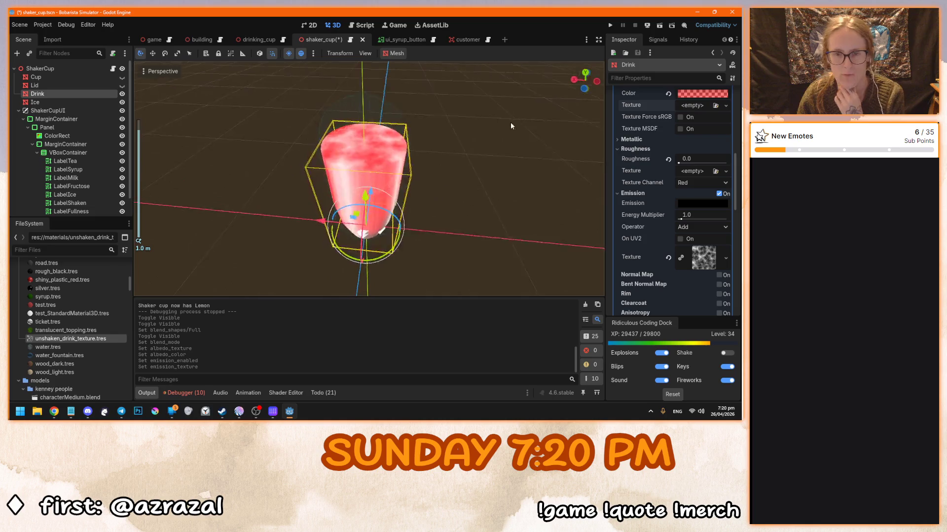
Set the emission operator to Multiply; try an energy multiplier of 0.12, then undo it
click(701, 226)
click(690, 251)
scroll(398, 186, up, 3)
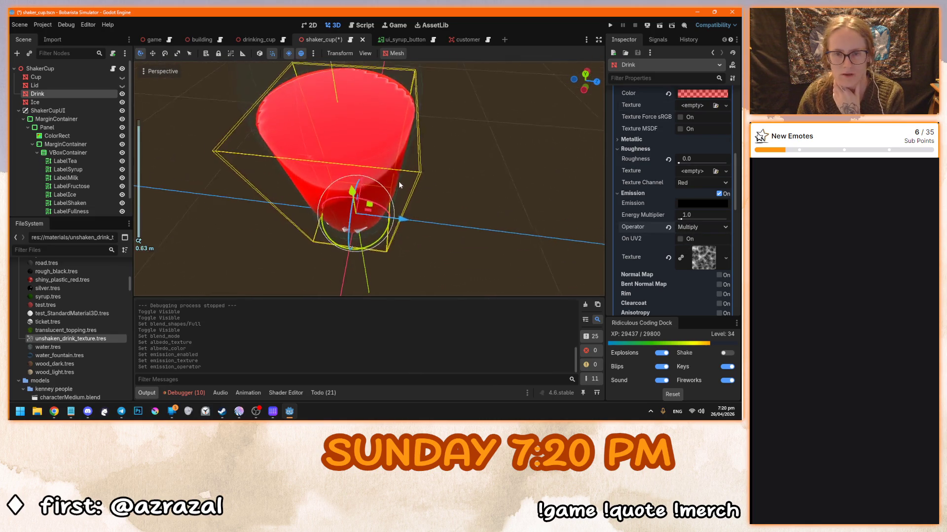
drag(386, 158, 356, 144)
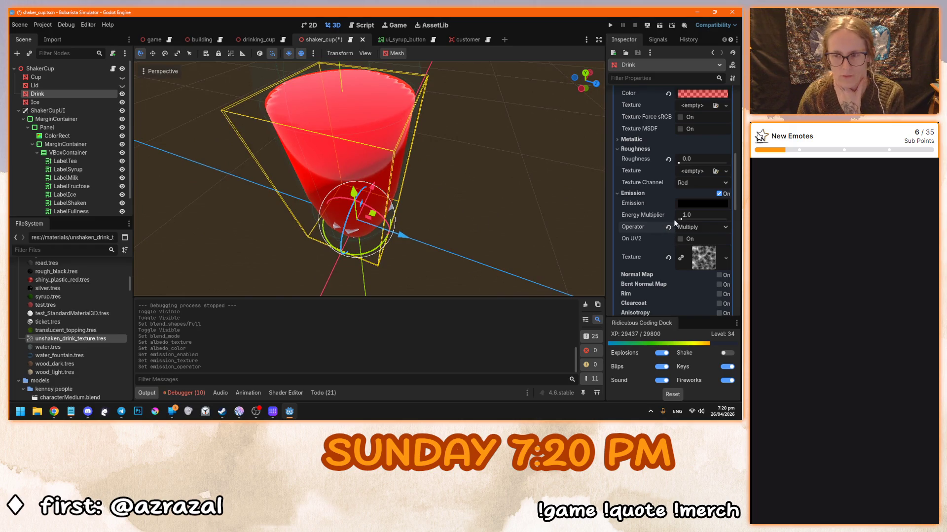
drag(682, 221, 680, 222)
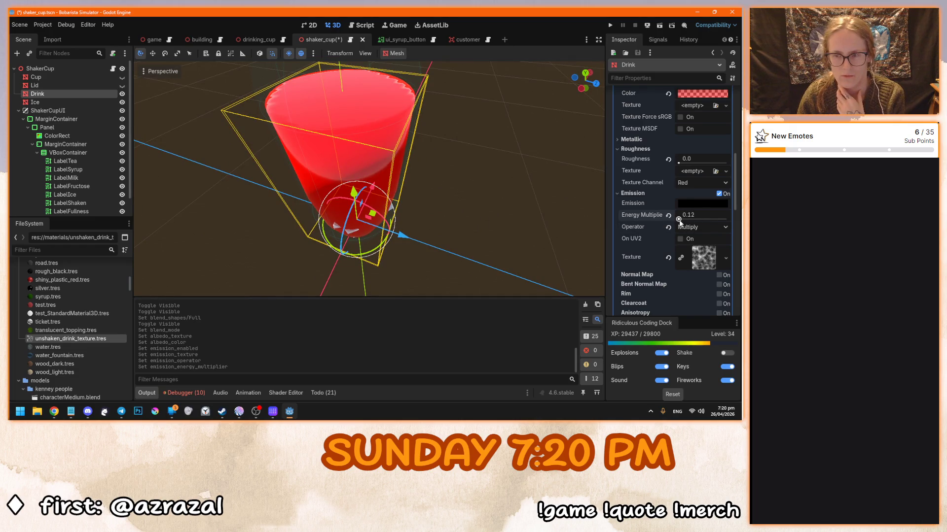
key(ctrl+z)
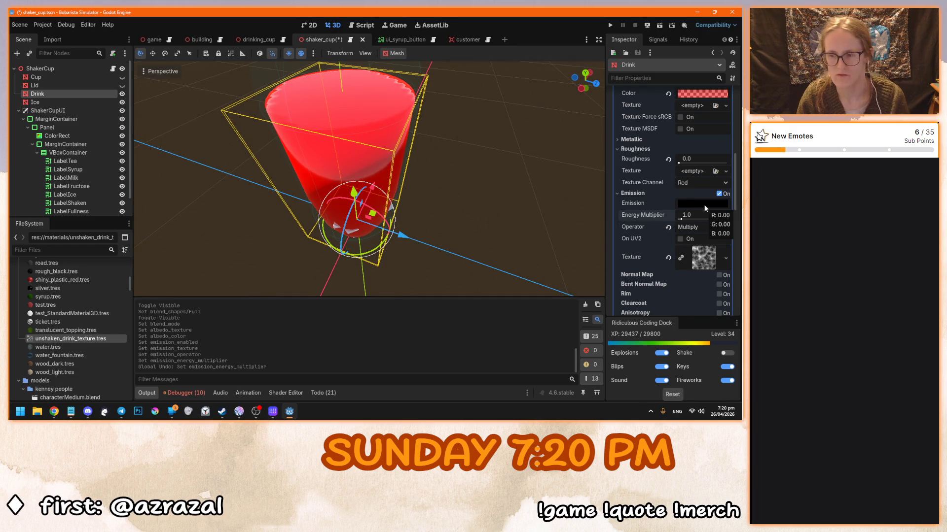
Set the Drink's emission colour to light grey b0b0b0 using the V slider (about 69)
click(702, 204)
mouse_move(731, 222)
mouse_down()
mouse_move(732, 188)
mouse_move(734, 215)
mouse_up()
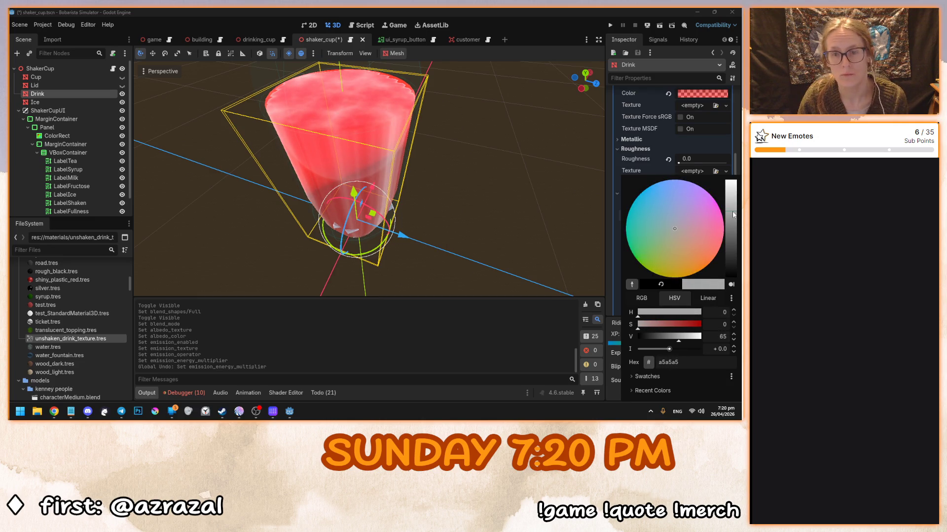
mouse_move(542, 187)
mouse_down()
mouse_move(413, 170)
mouse_move(514, 165)
mouse_move(519, 245)
mouse_move(386, 216)
mouse_move(400, 212)
mouse_up()
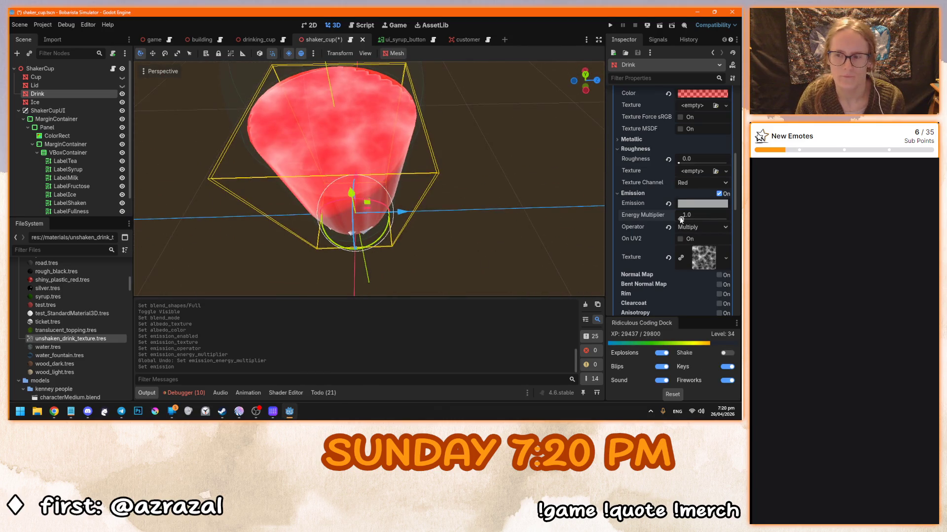
click(707, 208)
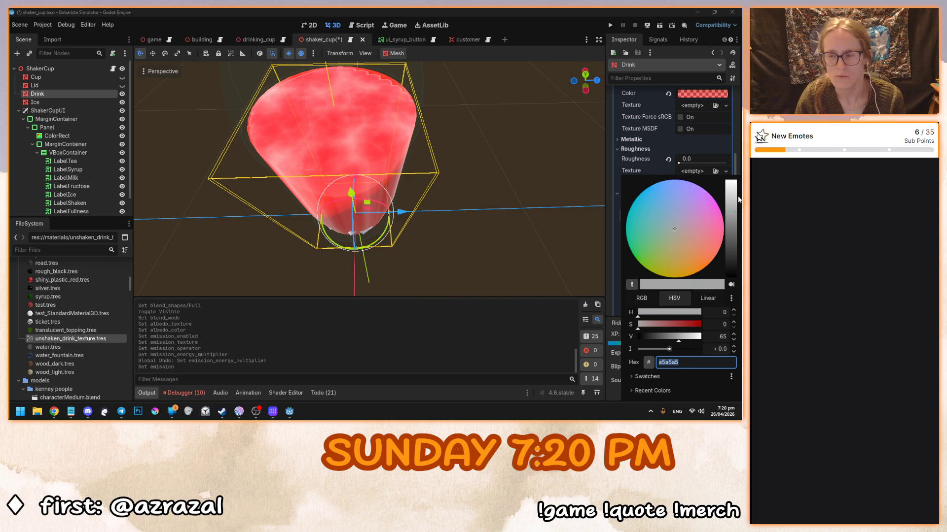
click(682, 340)
drag(683, 343, 683, 344)
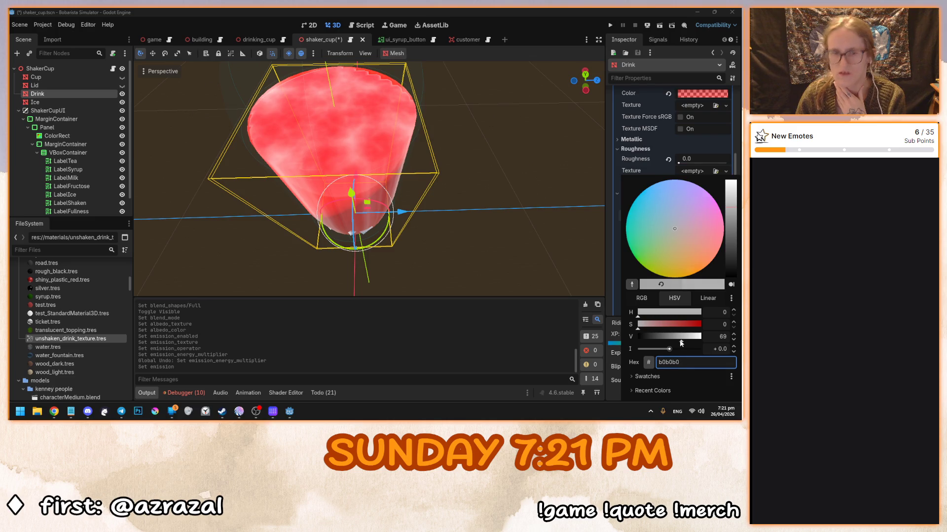
click(446, 219)
scroll(422, 215, down, 3)
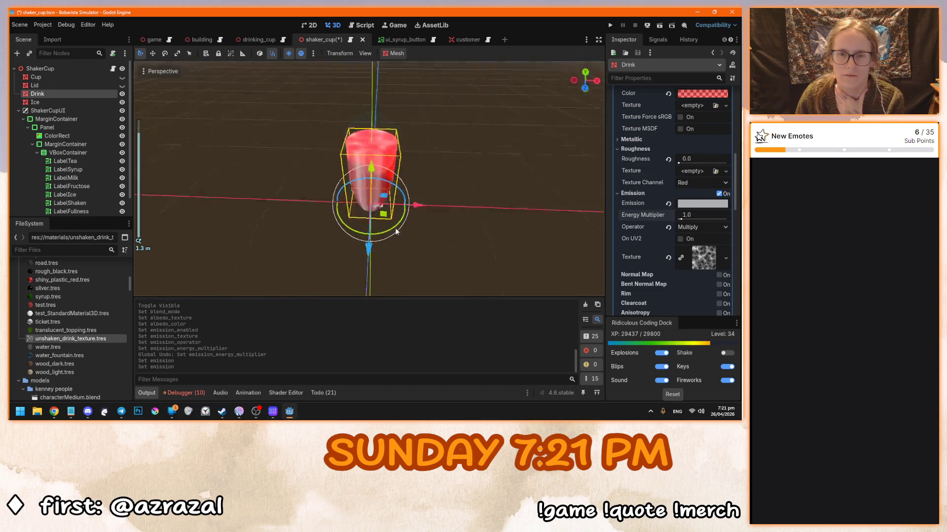
Run the game, pick up, set down and re-grab the red shaker cup, then stop
key(F5)
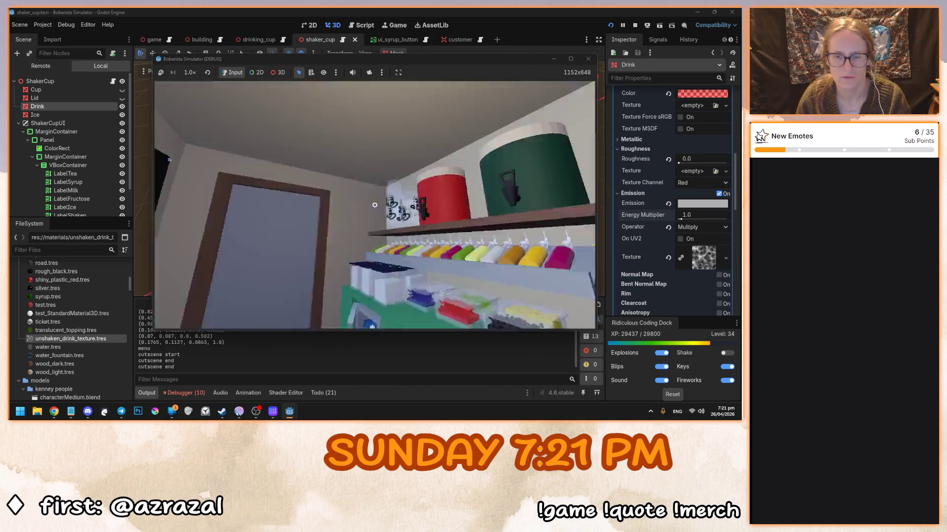
click(374, 204)
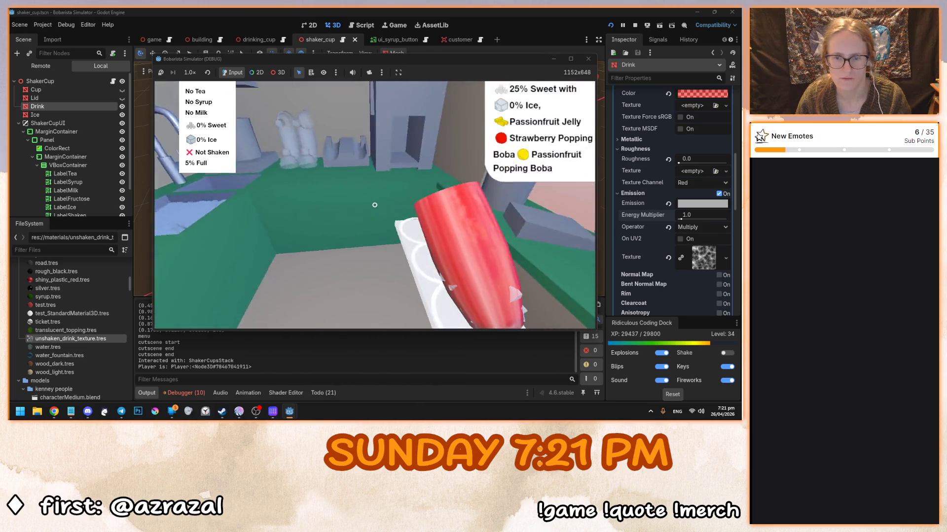
click(374, 205)
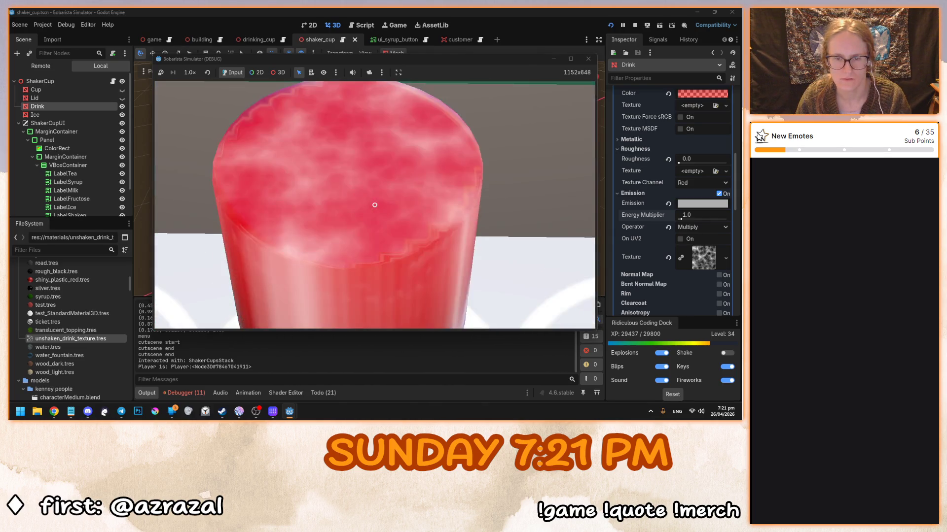
click(374, 205)
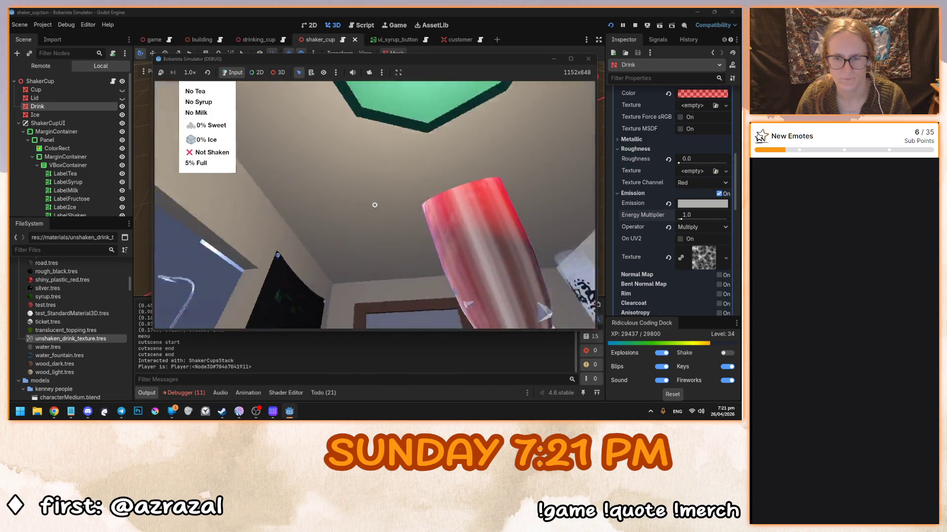
key(F8)
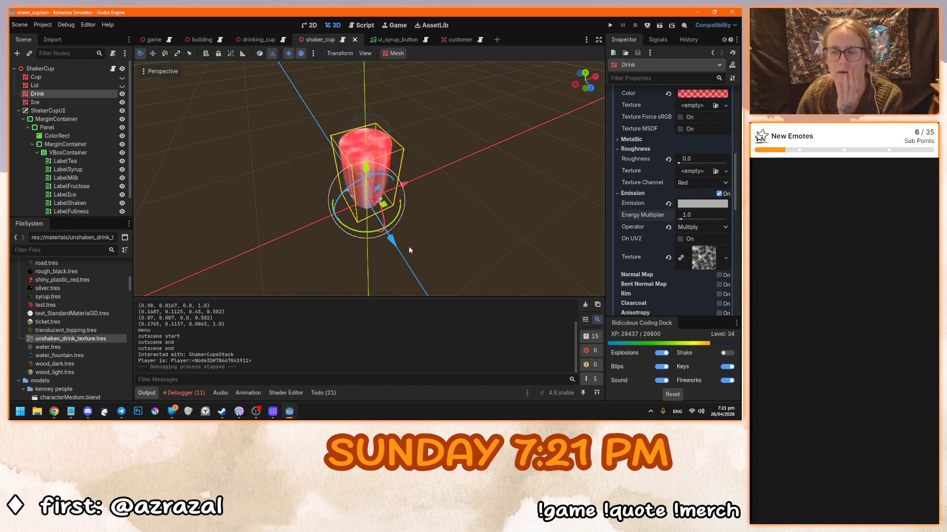
mouse_move(410, 240)
mouse_down()
mouse_move(456, 159)
mouse_move(239, 158)
mouse_up()
scroll(458, 158, up, 5)
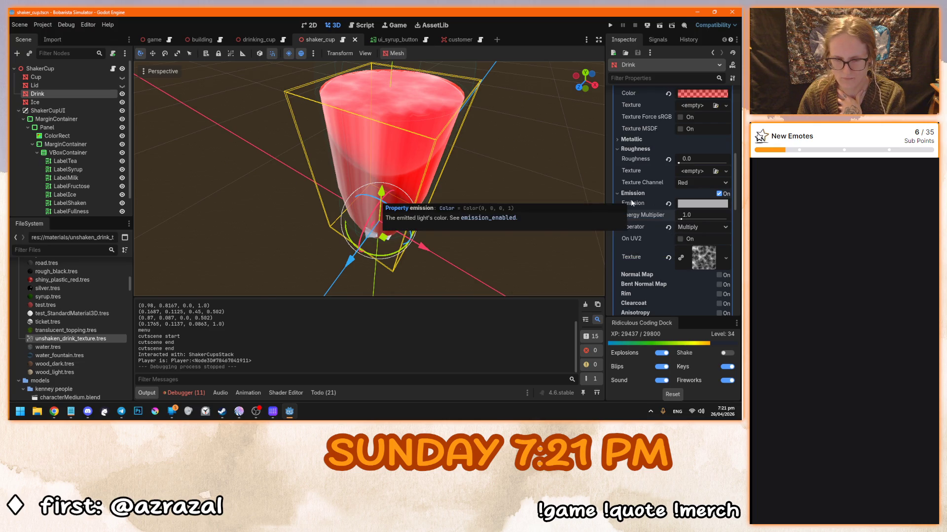
drag(446, 149, 394, 161)
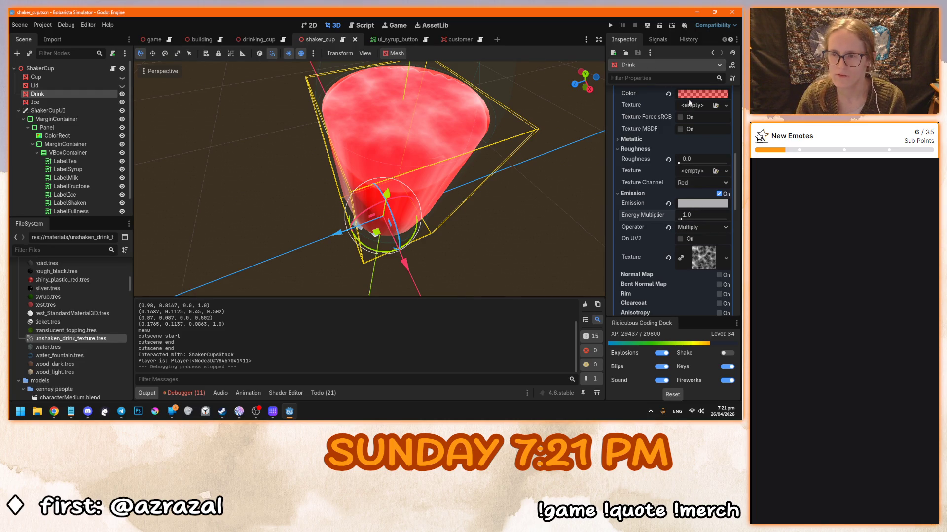
scroll(643, 170, up, 3)
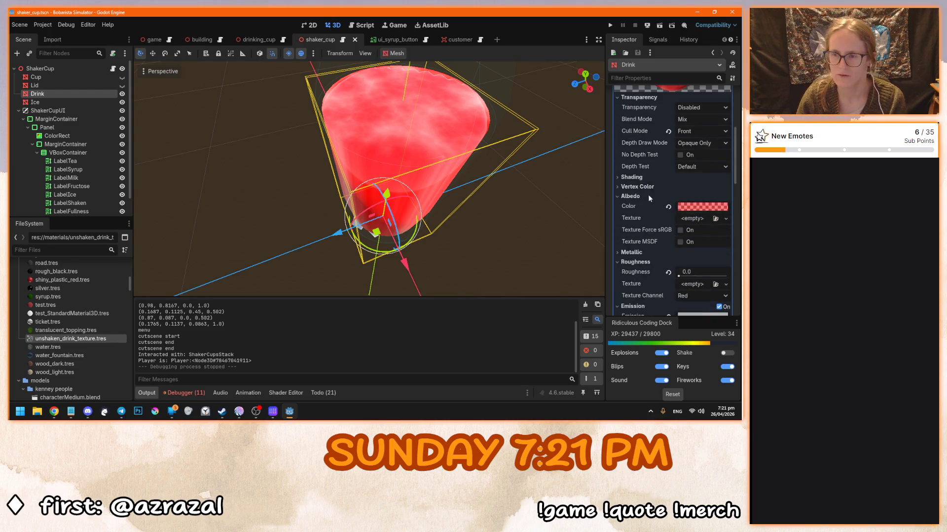
Set the Drink material's emission colour to red
click(684, 152)
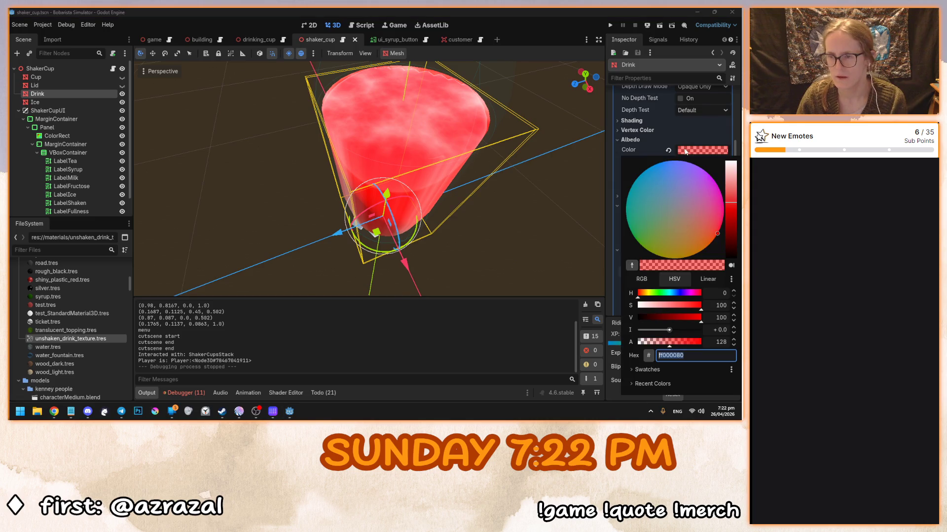
key(Escape)
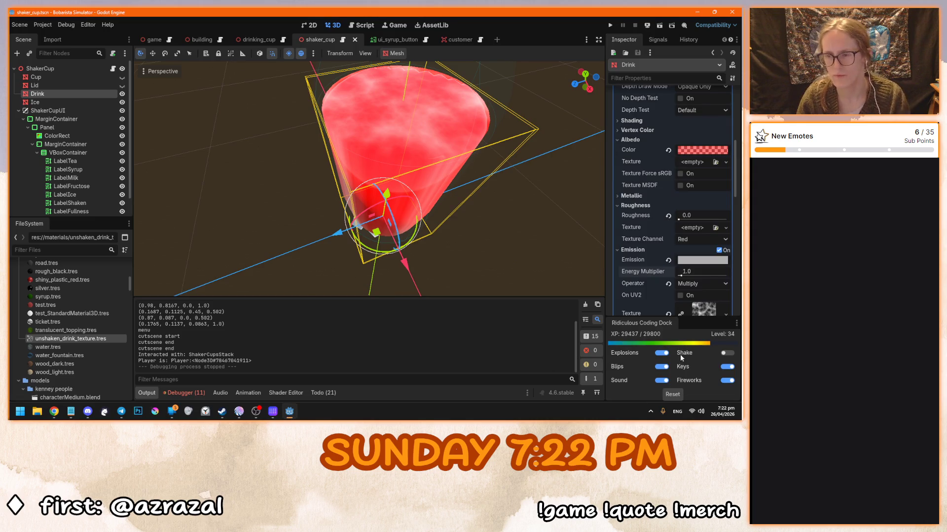
click(694, 263)
click(688, 240)
key(Escape)
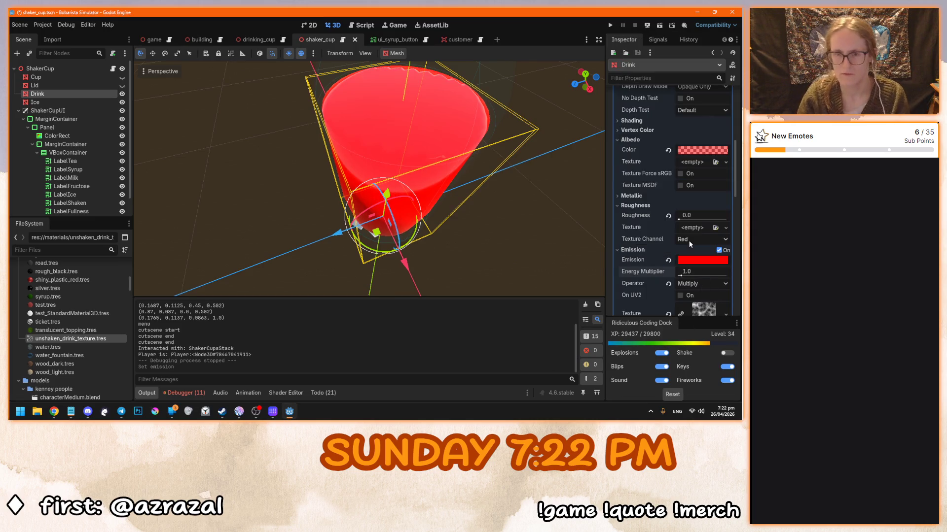
drag(444, 207, 487, 195)
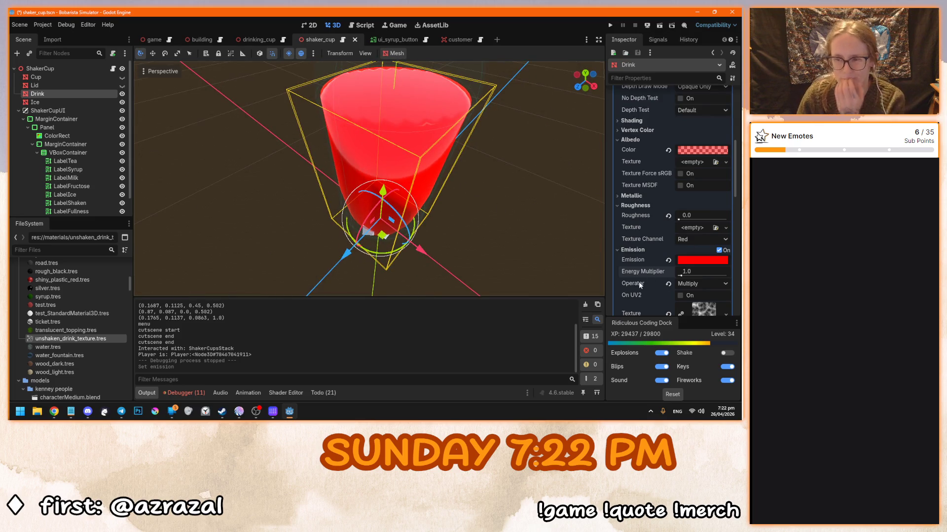
scroll(644, 282, down, 2)
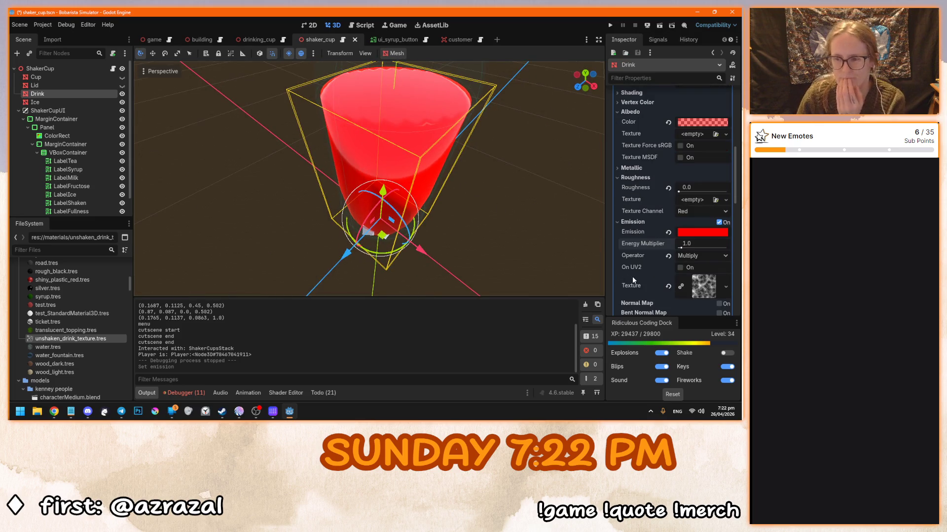
click(687, 237)
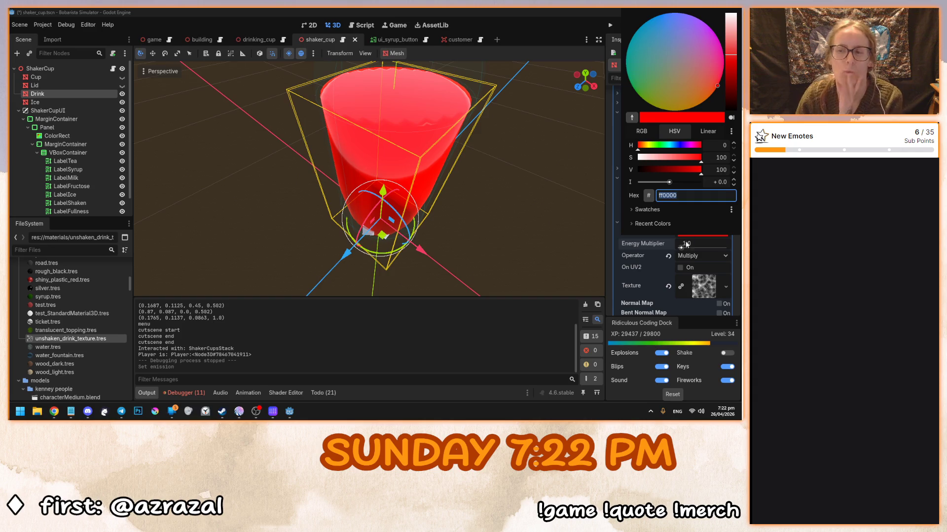
click(689, 233)
click(688, 232)
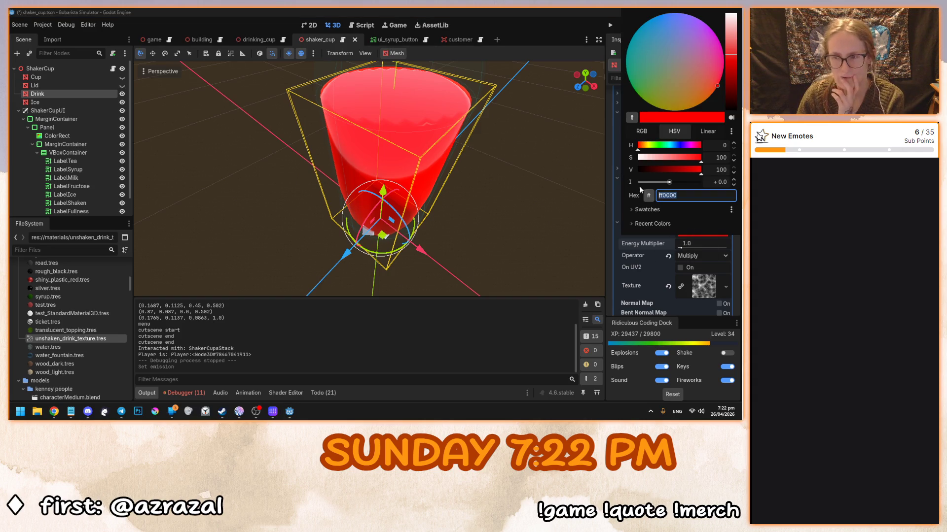
click(689, 242)
scroll(652, 277, up, 1)
Darken the emission colour to 5f0000
mouse_move(695, 152)
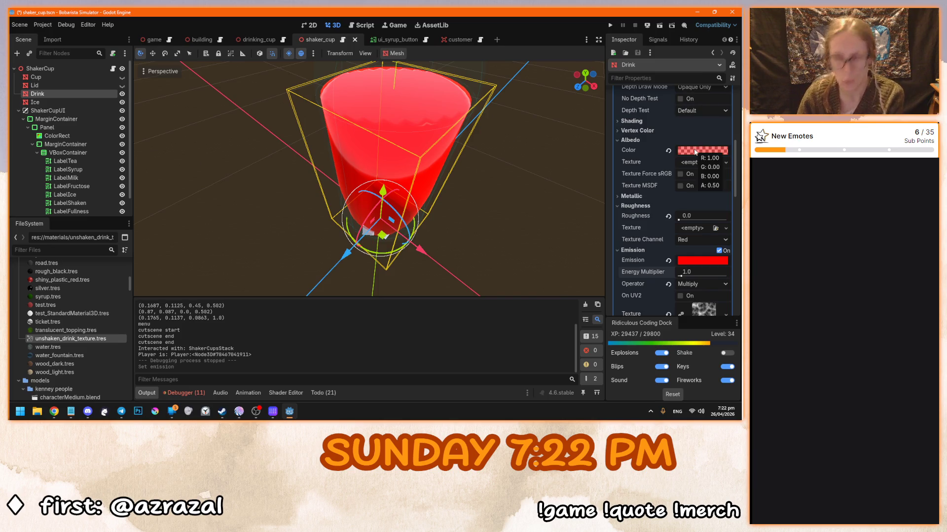
click(689, 261)
drag(731, 101, 731, 111)
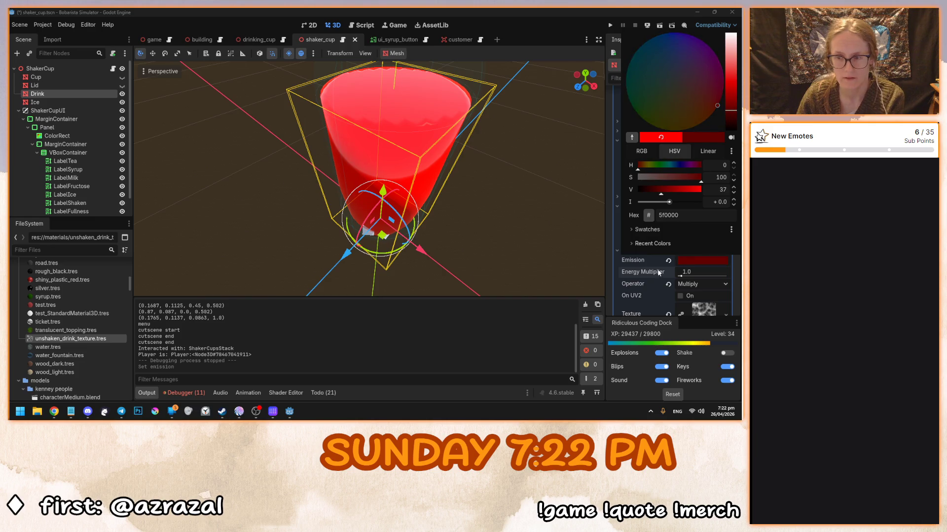
click(514, 230)
Try the Add emission operator, then revert to Multiply and reset the energy multiplier to 1.0
click(699, 286)
click(696, 297)
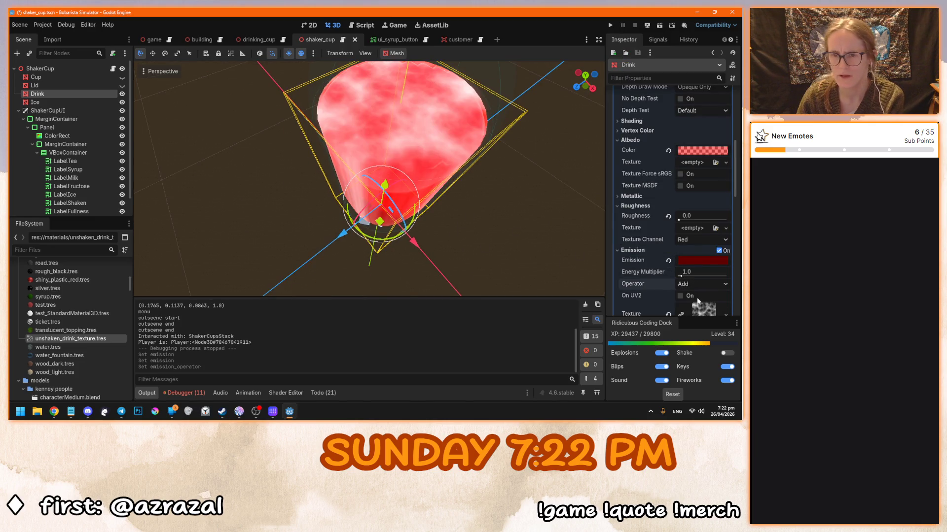
scroll(641, 267, down, 1)
click(687, 256)
click(688, 282)
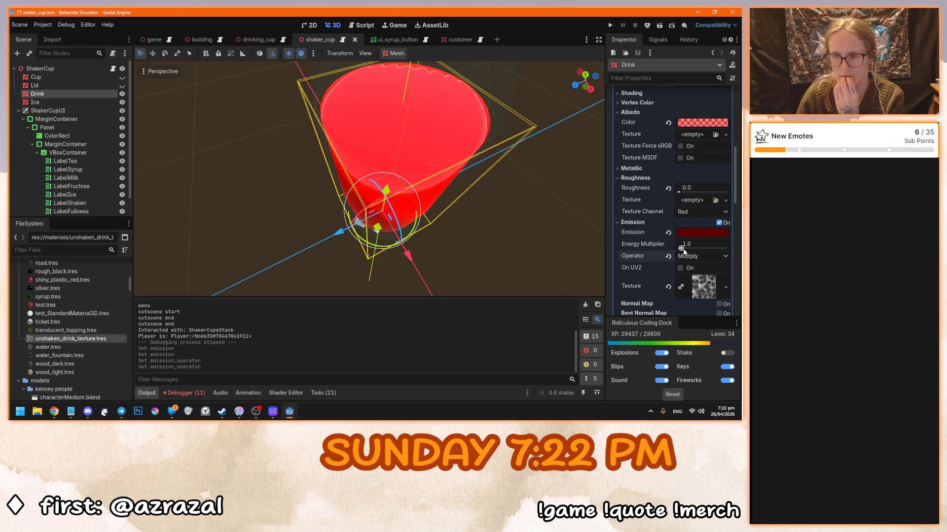
drag(682, 248, 679, 248)
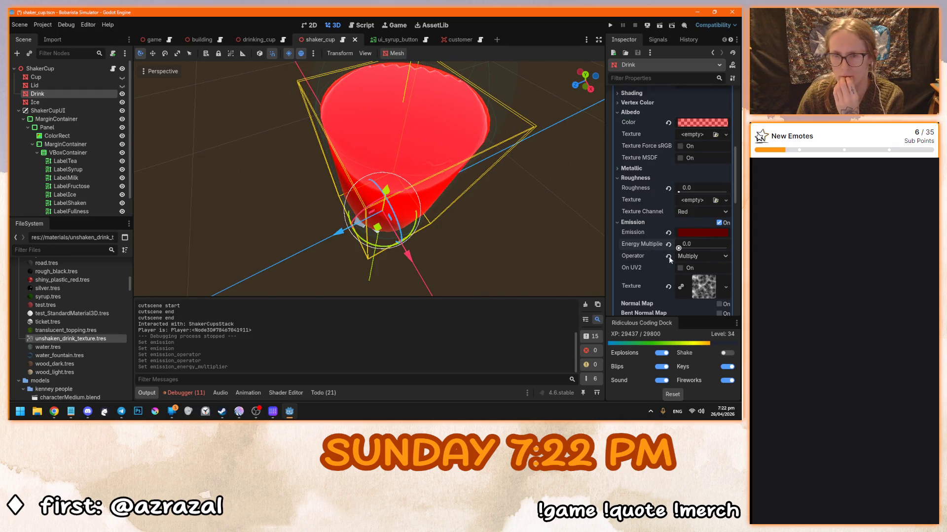
click(668, 244)
Darken the emission colour further and expand the Vertex Color settings
click(702, 232)
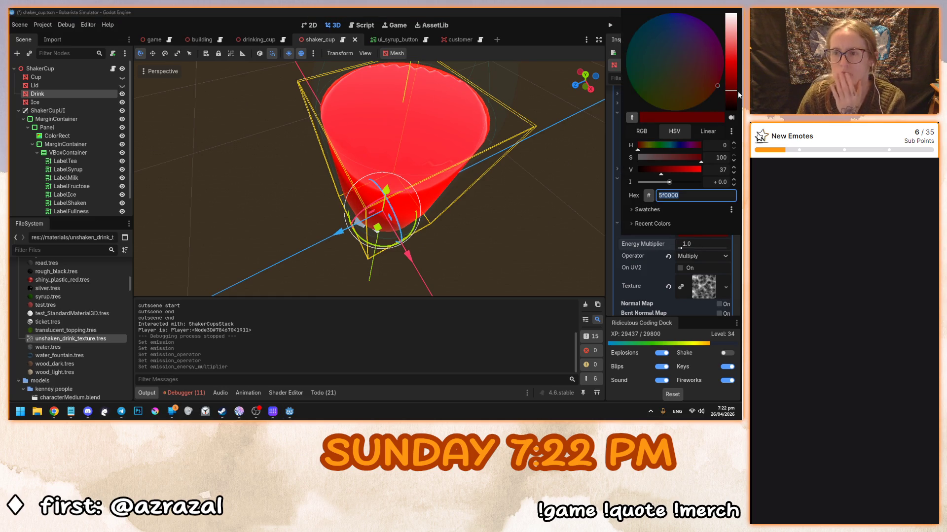
drag(738, 95, 733, 100)
click(510, 194)
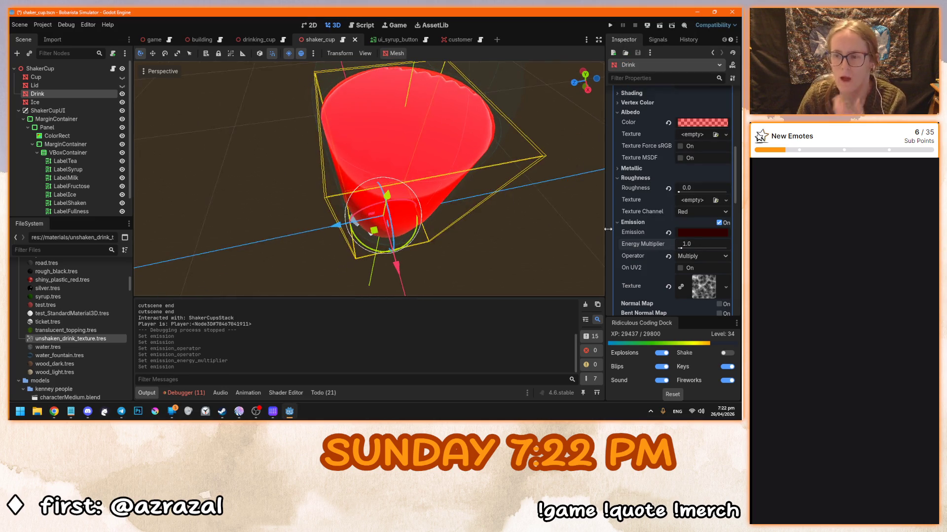
drag(586, 246, 563, 254)
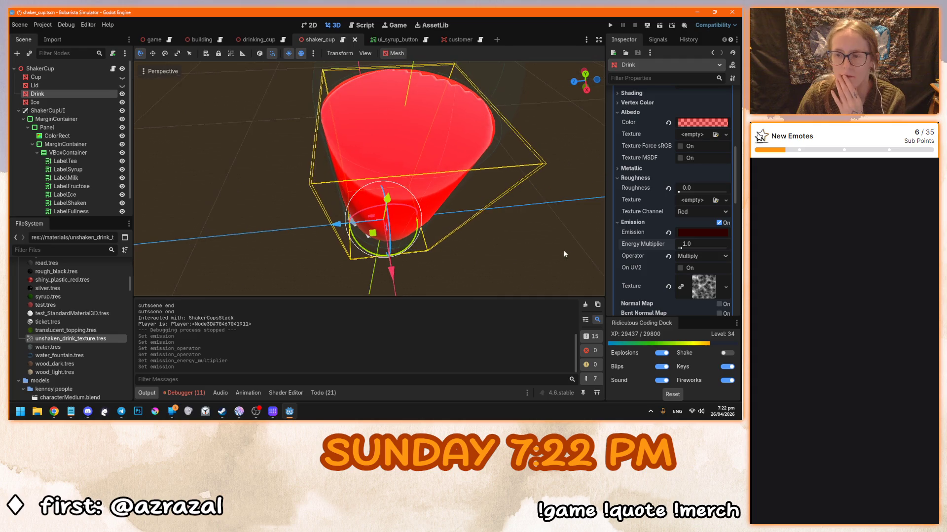
scroll(631, 271, down, 1)
scroll(631, 272, up, 1)
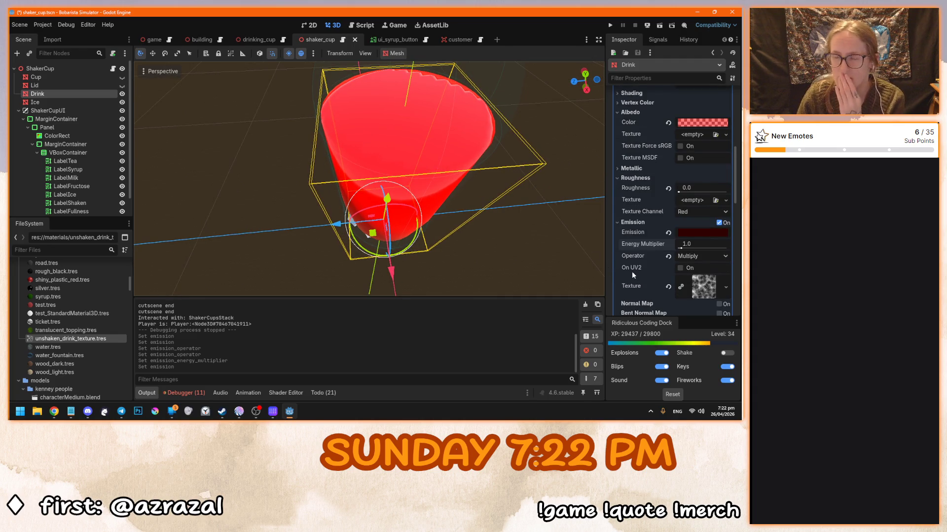
scroll(632, 271, up, 2)
click(644, 160)
scroll(642, 153, down, 5)
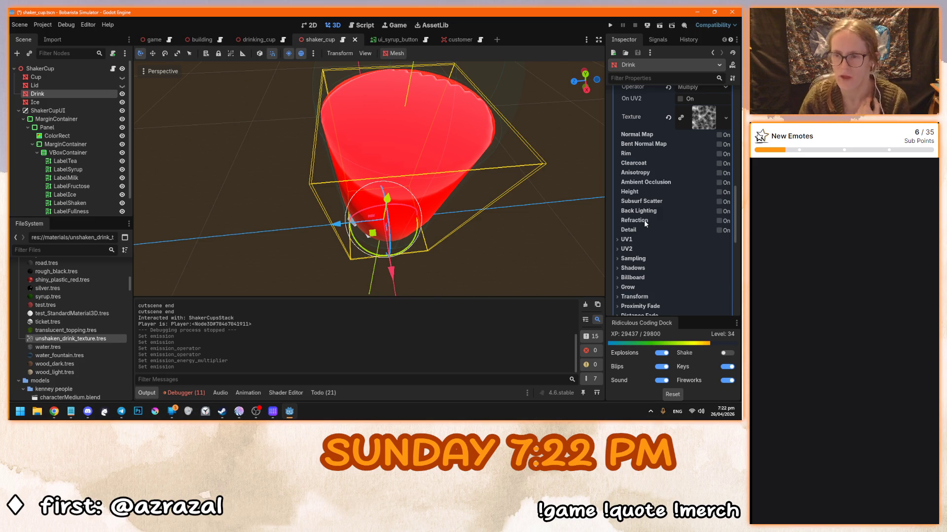
Toggle subsurface scattering on and off, then enable and disable ambient occlusion on the Drink material
scroll(646, 256, down, 1)
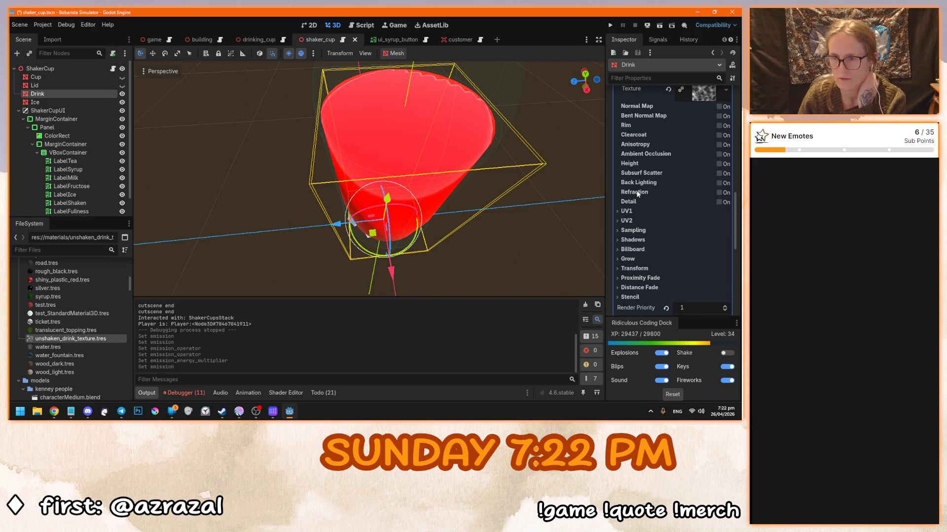
mouse_move(642, 176)
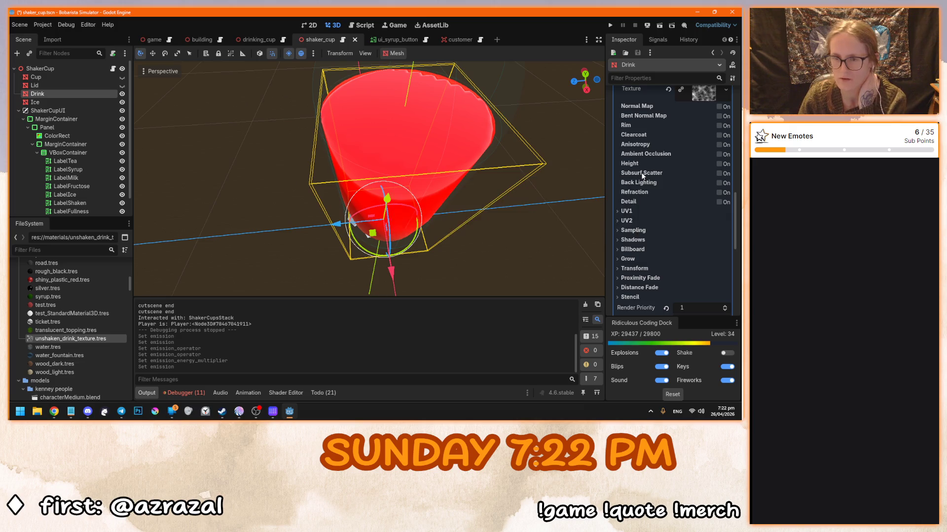
click(719, 173)
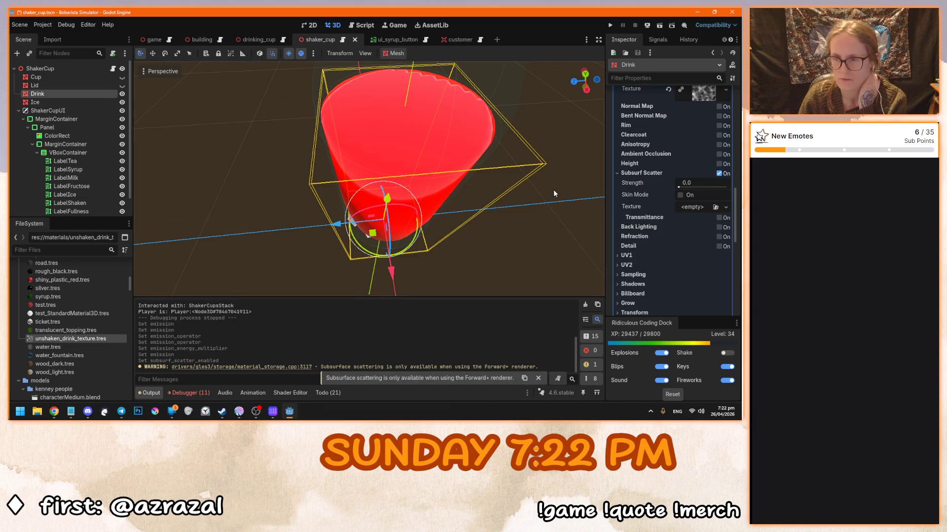
click(719, 174)
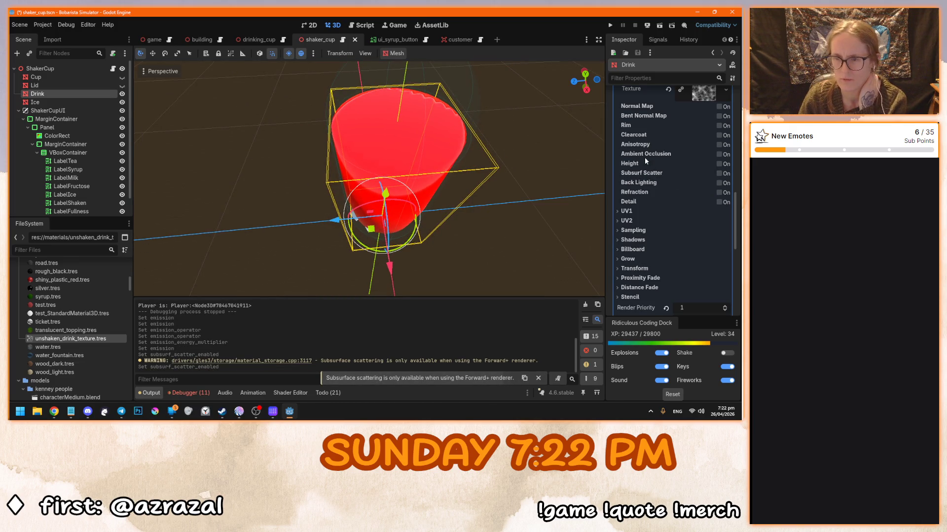
click(720, 155)
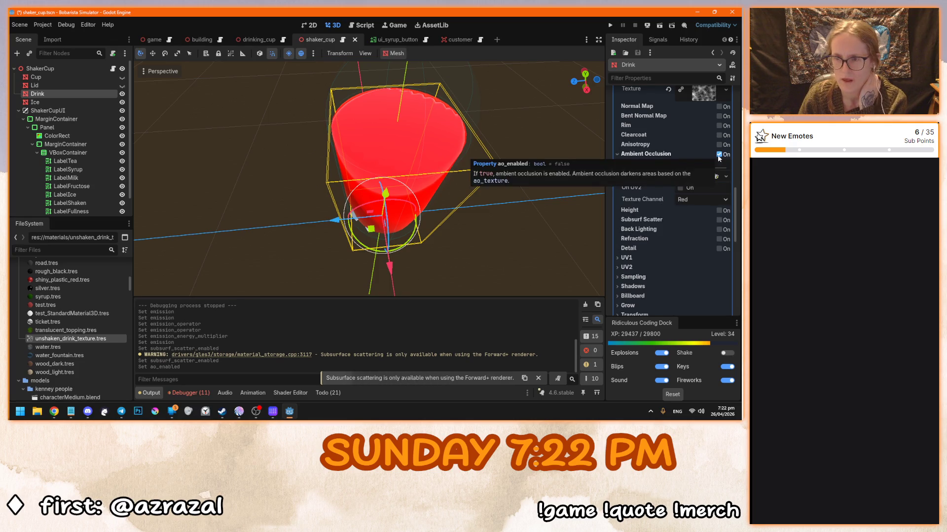
drag(481, 216, 660, 178)
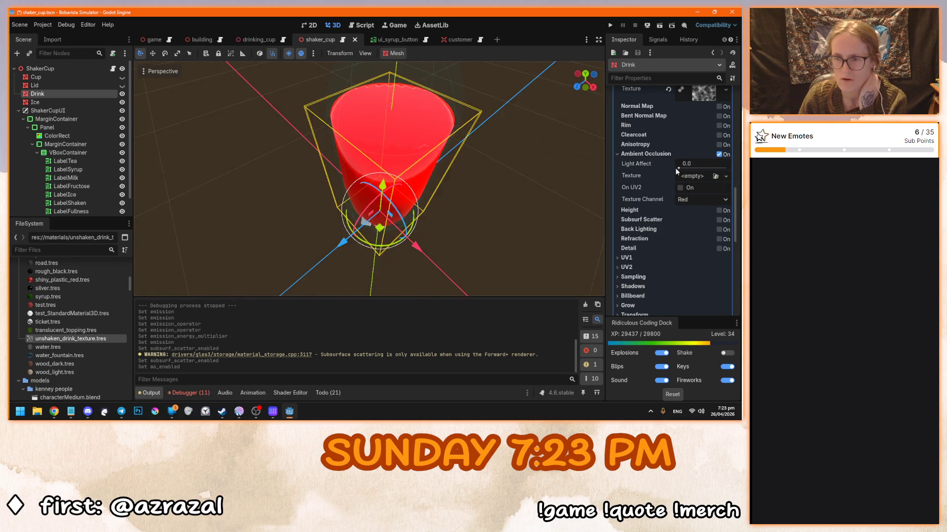
click(718, 154)
scroll(708, 155, up, 5)
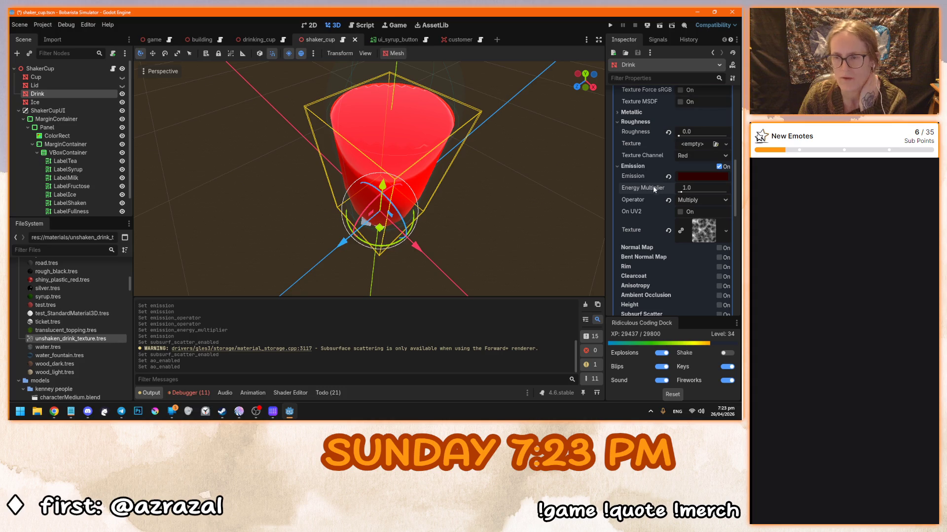
drag(566, 160, 481, 151)
Brighten the Drink's emission colour to a pale pink
click(688, 175)
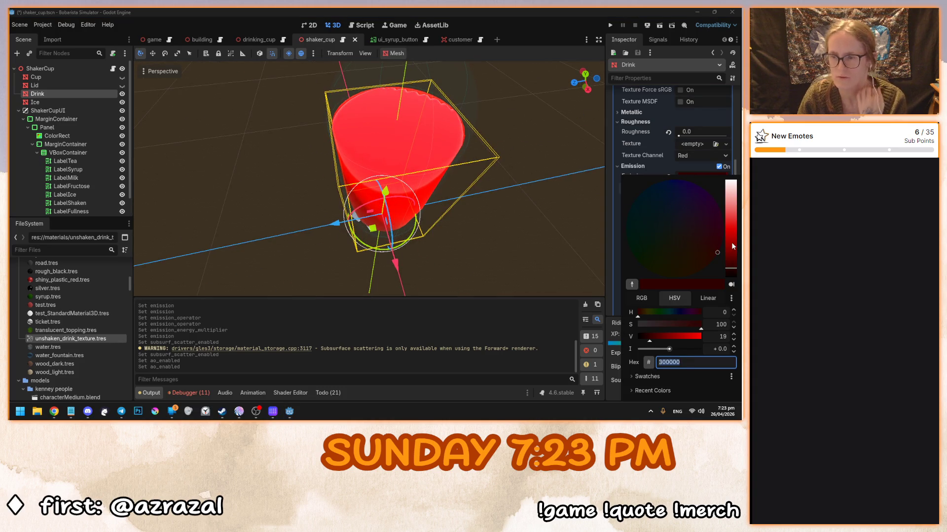
drag(501, 192, 650, 185)
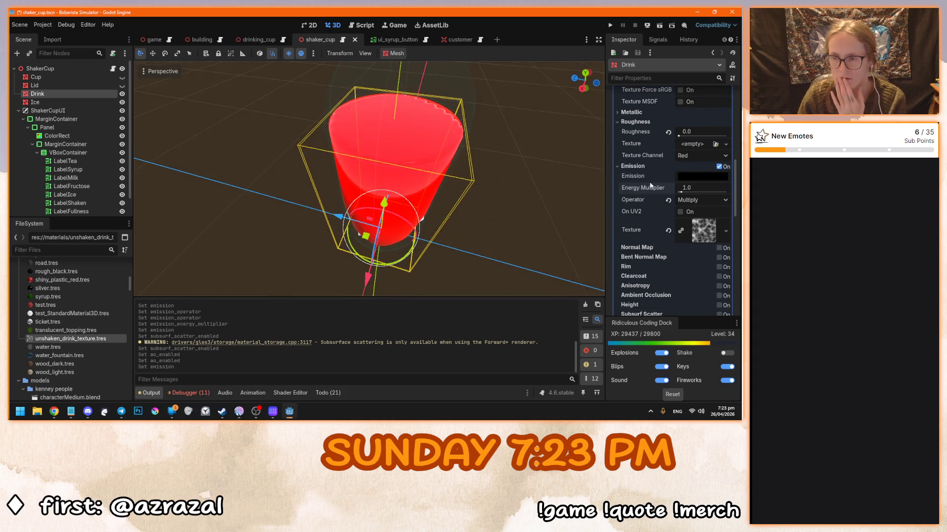
click(700, 176)
mouse_move(733, 256)
mouse_down()
mouse_move(733, 192)
mouse_move(732, 219)
mouse_move(731, 205)
mouse_up()
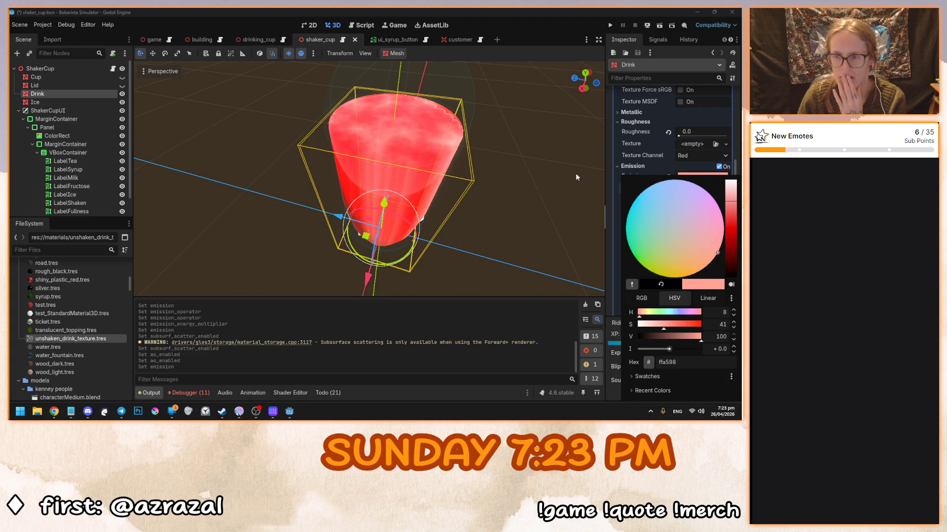
drag(522, 164, 415, 185)
scroll(460, 181, up, 5)
Try the Add emission operator, then switch it back to Multiply
click(699, 201)
click(695, 214)
click(700, 199)
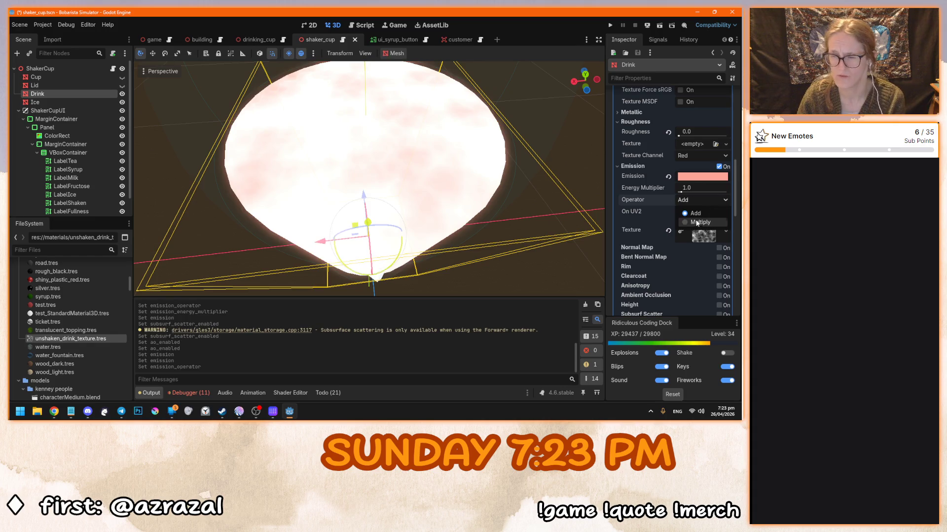
click(697, 221)
scroll(517, 178, down, 5)
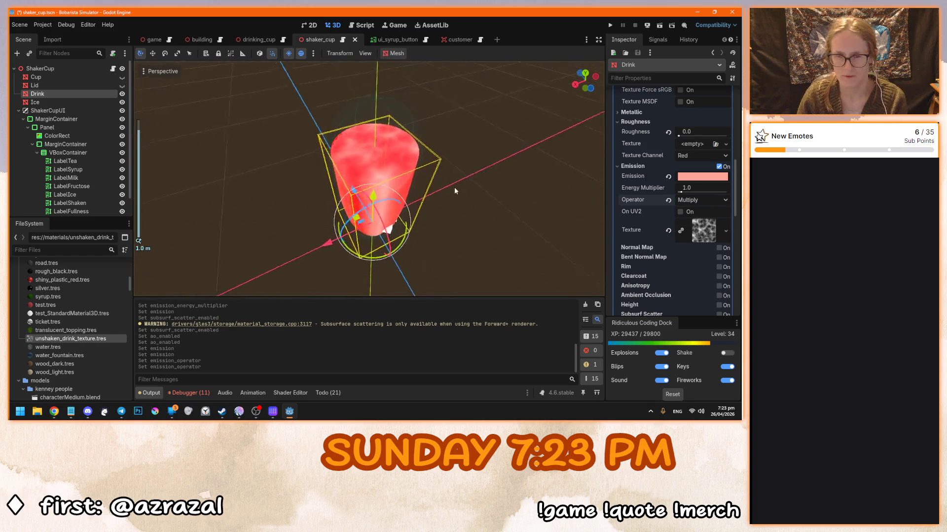
scroll(457, 190, up, 2)
mouse_move(531, 182)
mouse_down()
mouse_move(386, 180)
mouse_move(405, 217)
mouse_move(479, 267)
mouse_move(418, 222)
mouse_up()
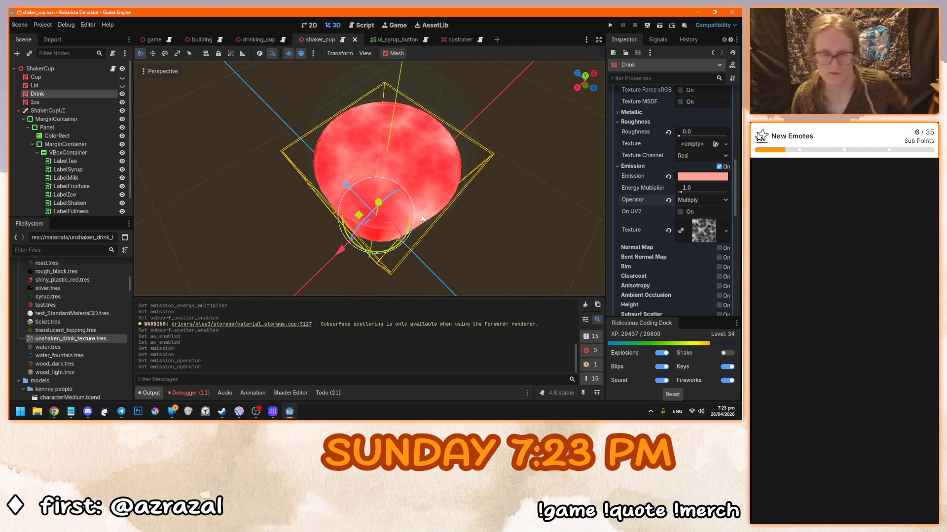
scroll(634, 261, up, 3)
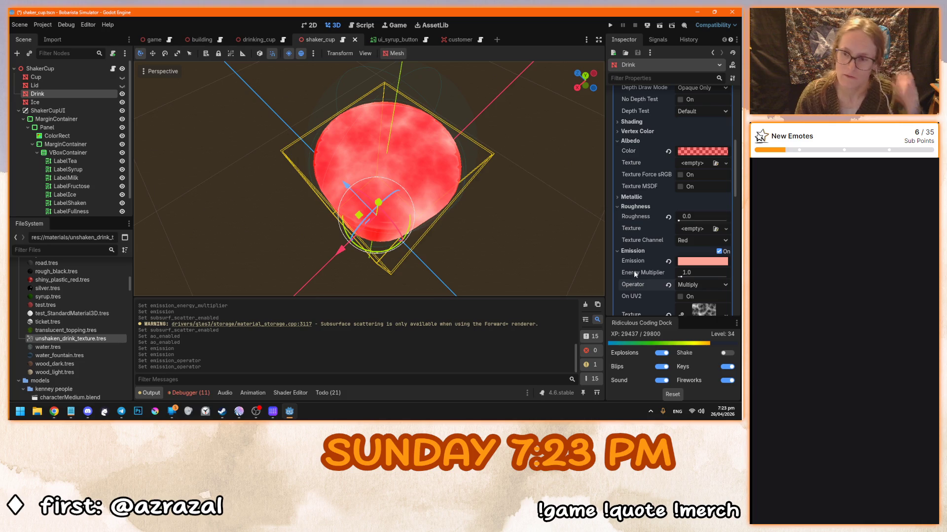
Test the energy multiplier, then reset the emission operator to Multiply
click(681, 277)
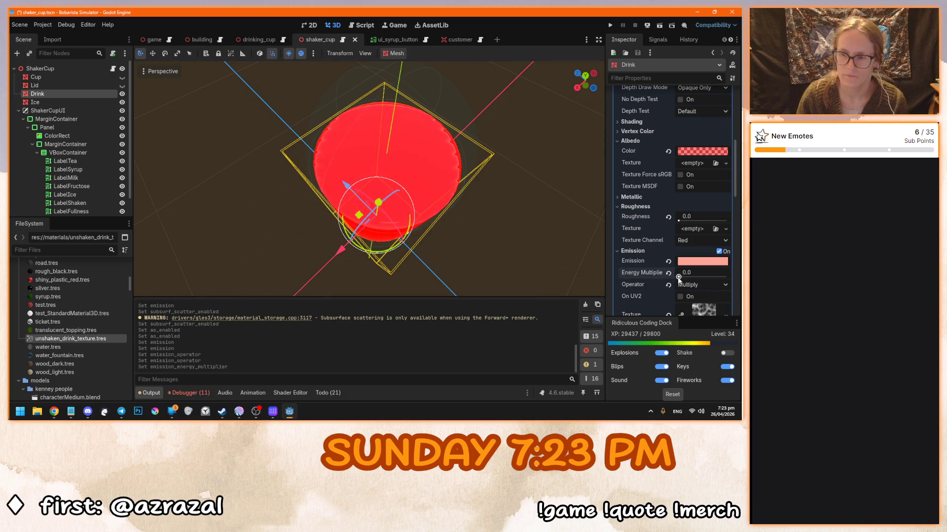
drag(681, 276, 680, 276)
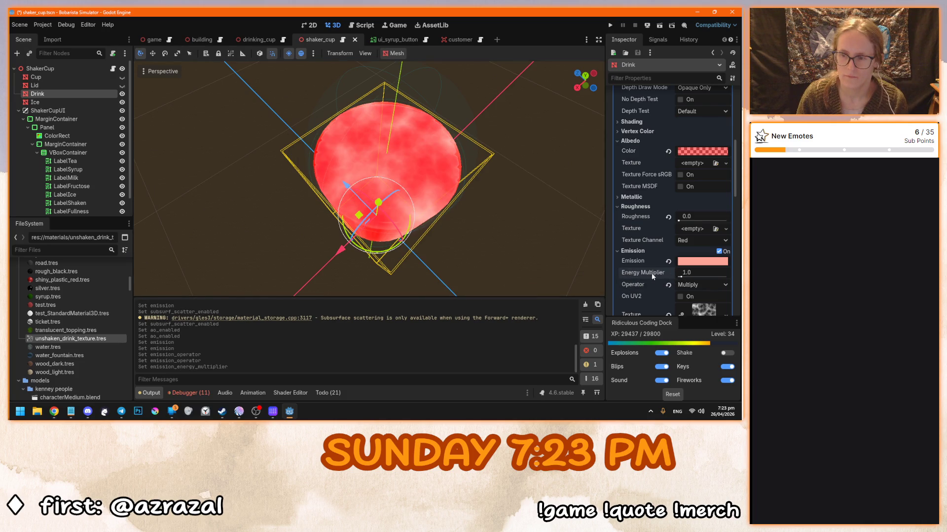
scroll(649, 272, down, 1)
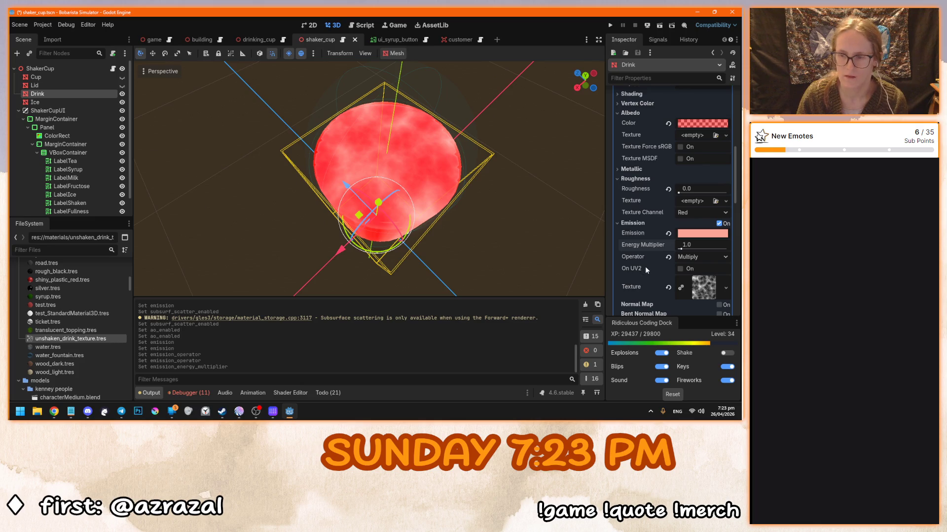
click(668, 257)
click(690, 257)
click(695, 279)
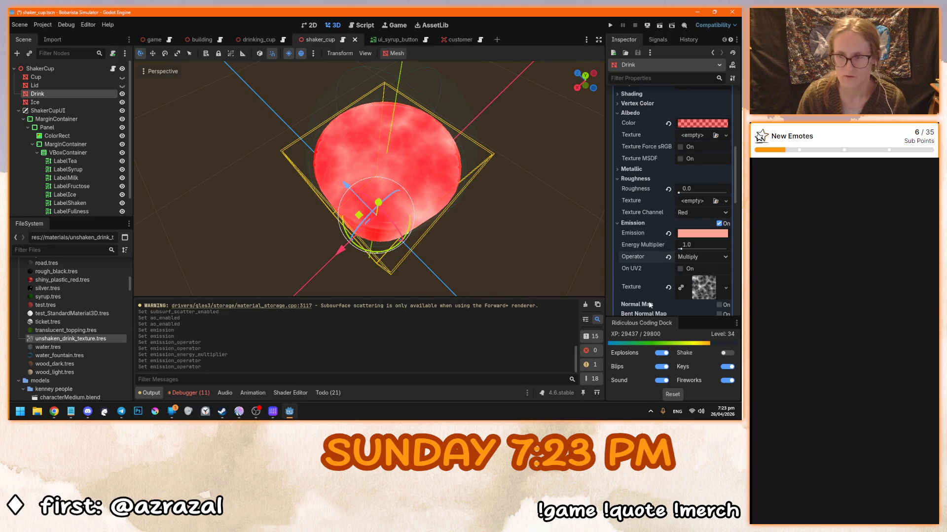
mouse_move(694, 306)
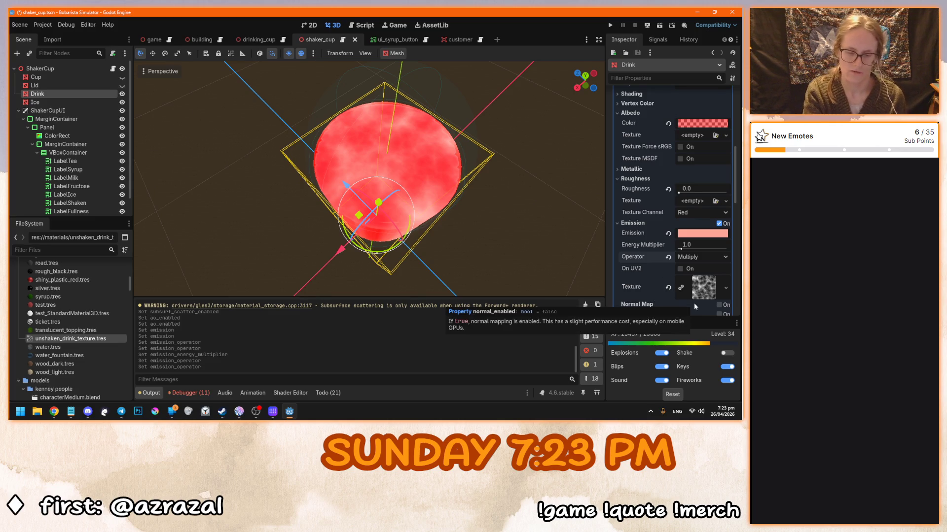
key(super+shift+s)
Snip the Inspector's Emission section and return to Godot
drag(610, 217, 733, 301)
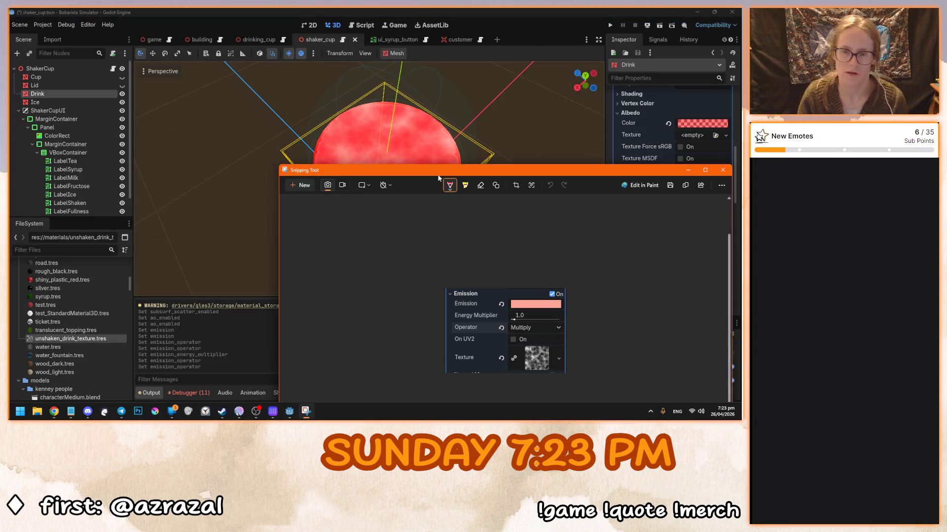
key(alt+Tab)
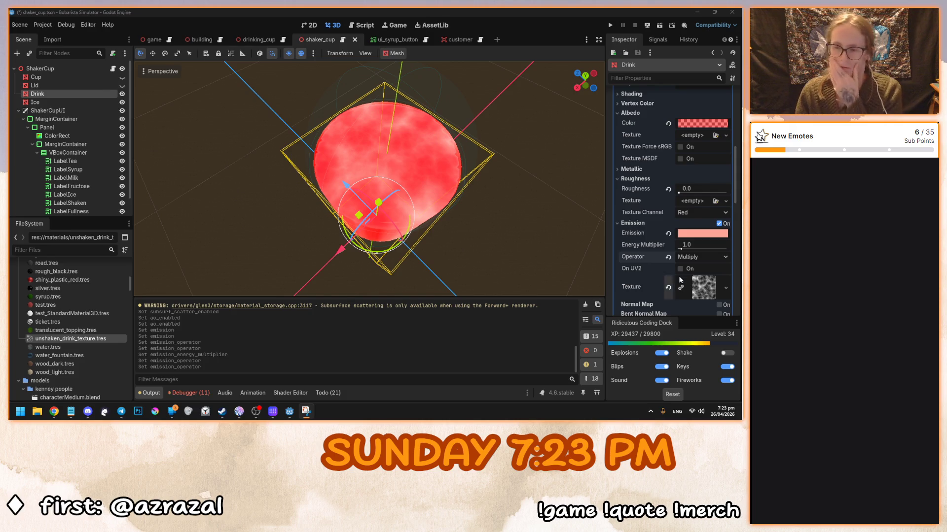
drag(384, 200, 401, 168)
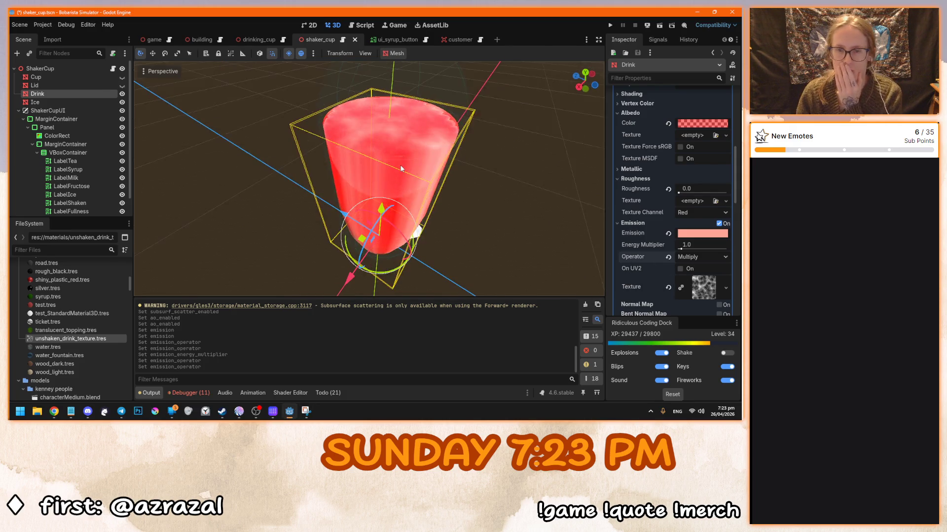
scroll(400, 168, down, 2)
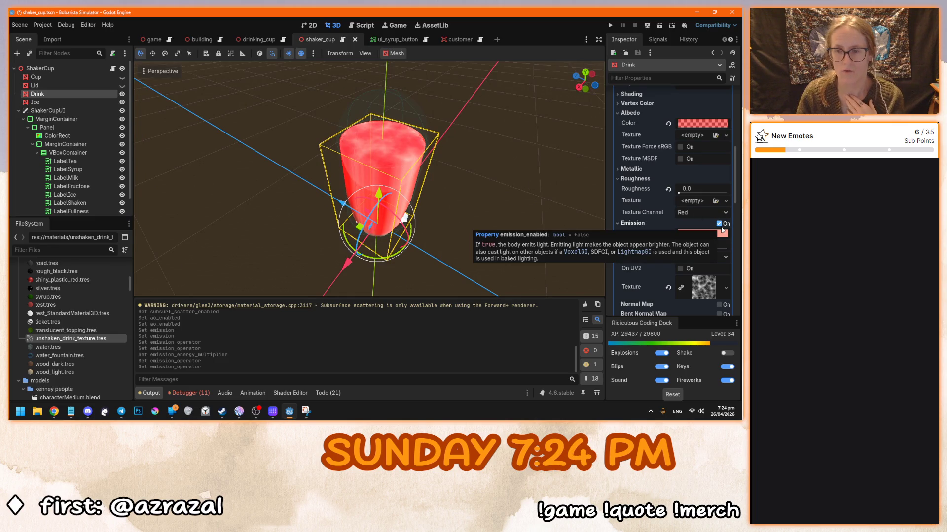
click(721, 226)
click(721, 225)
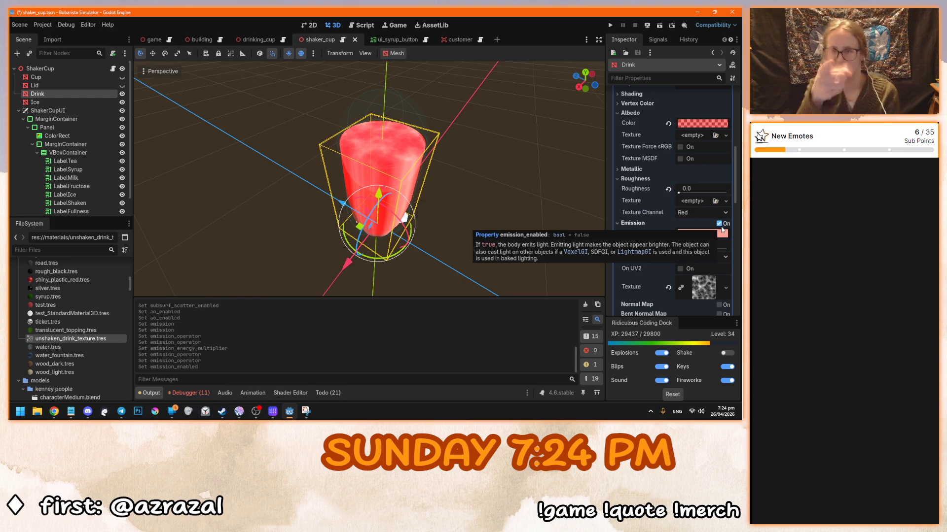
click(721, 226)
click(721, 227)
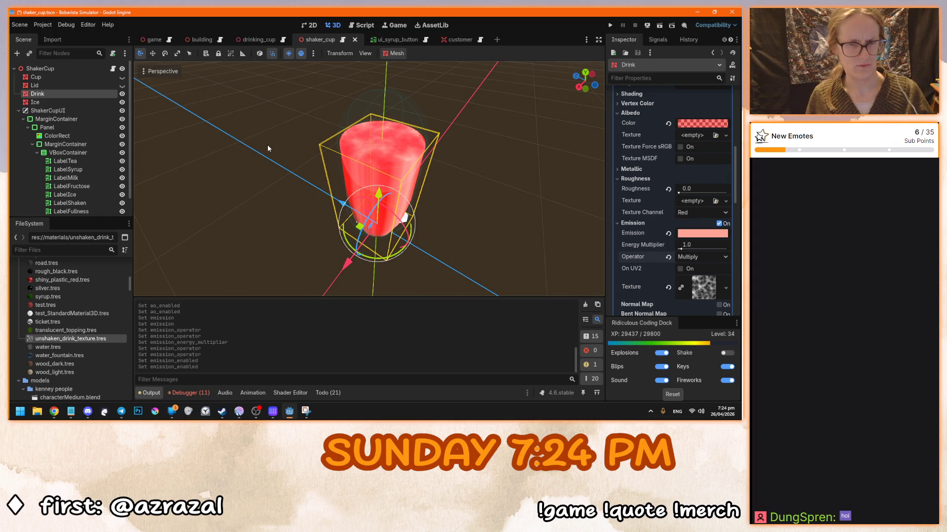
scroll(654, 193, up, 5)
scroll(652, 193, down, 3)
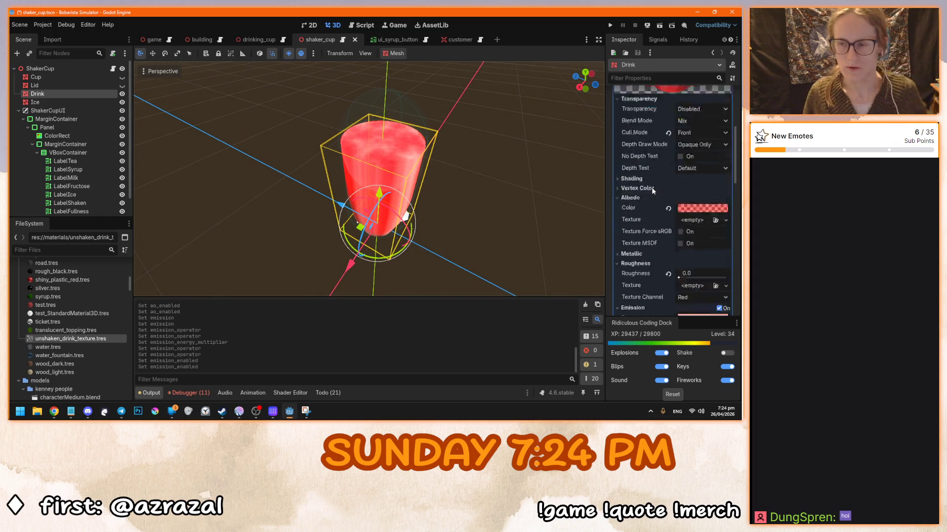
click(691, 148)
Set the Drink blend mode to Multiply and reset the albedo colour to white
click(691, 149)
click(691, 149)
click(690, 189)
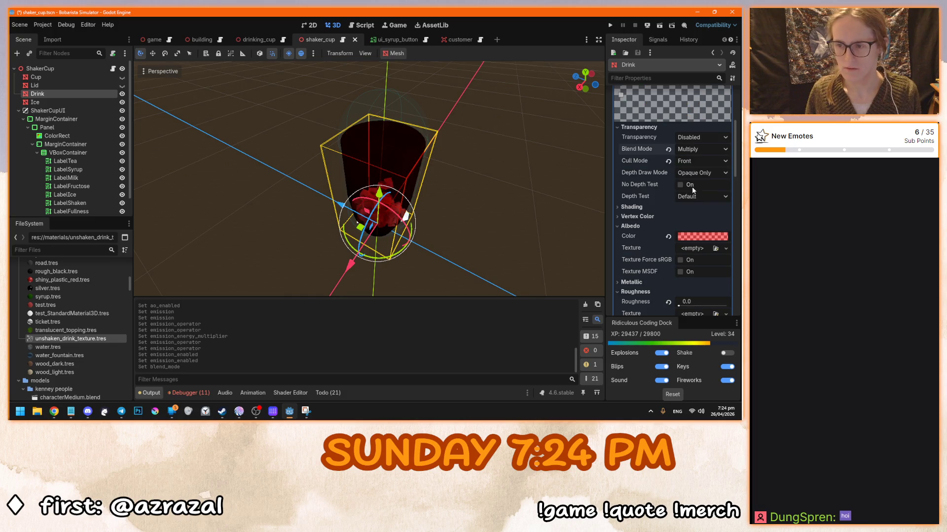
scroll(655, 193, down, 2)
click(669, 180)
click(689, 180)
click(687, 360)
key(Return)
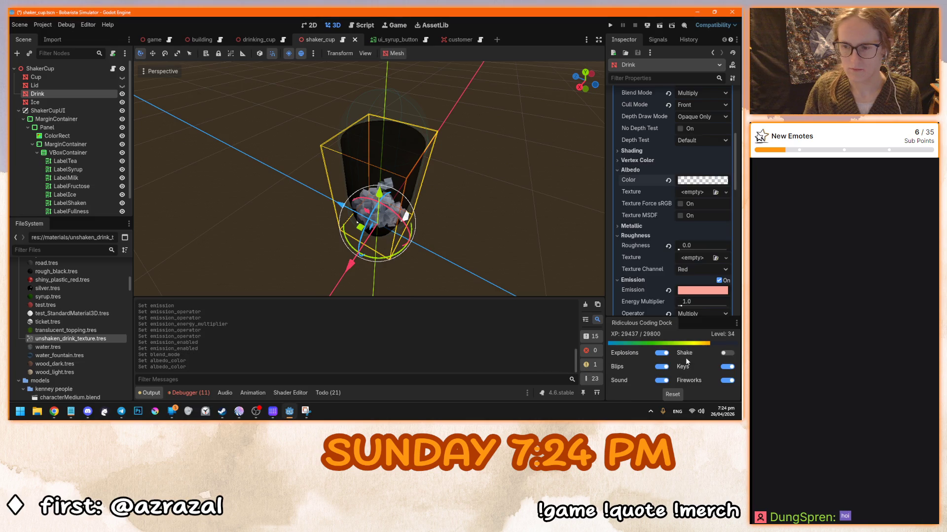
Reset the Full blend shape to 0, hide the Drink mesh, and run the game
scroll(651, 209, down, 3)
scroll(652, 210, down, 3)
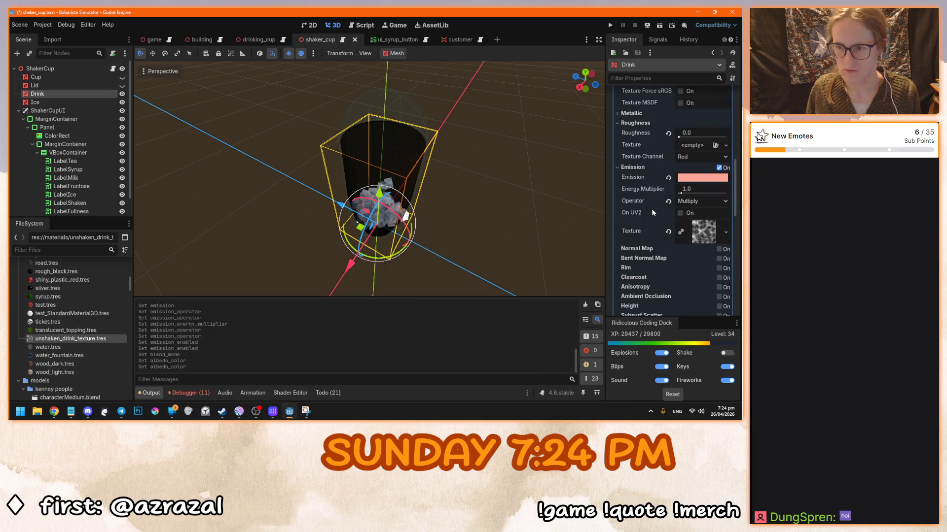
scroll(654, 257, up, 10)
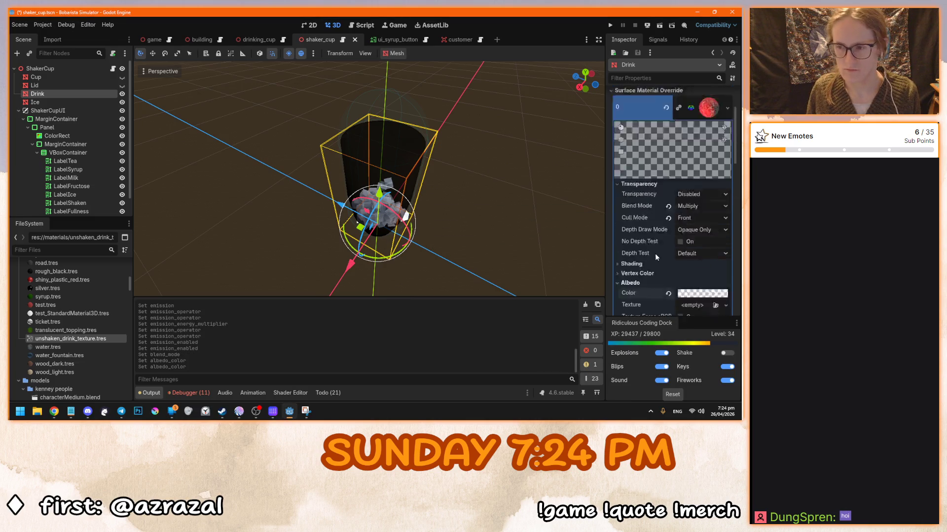
click(666, 150)
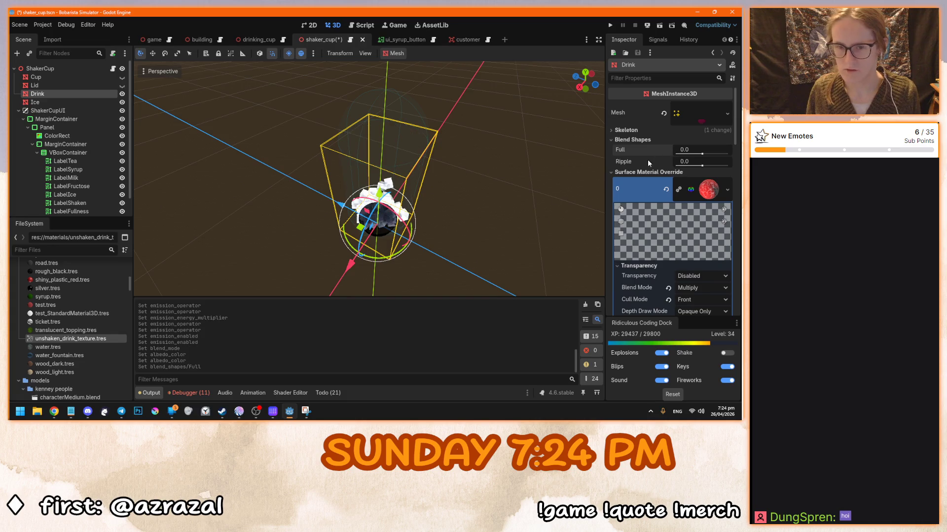
click(122, 94)
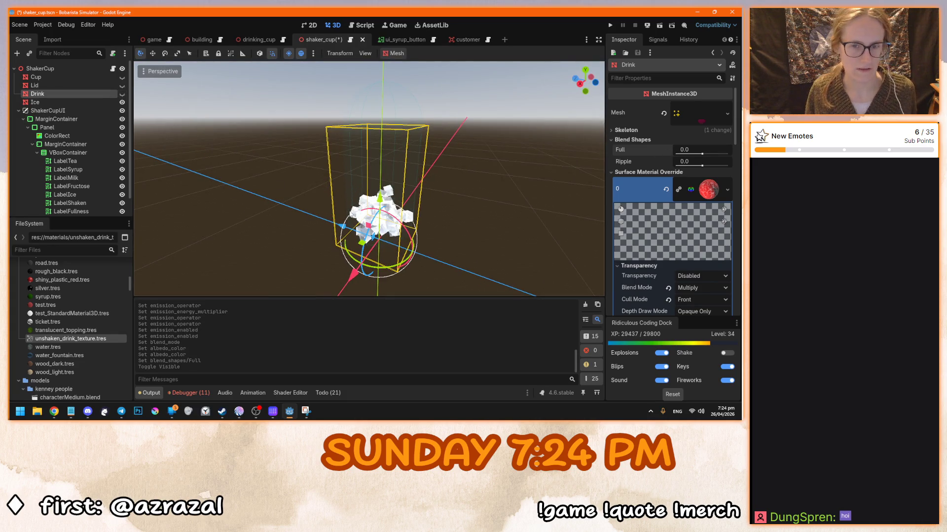
key(F5)
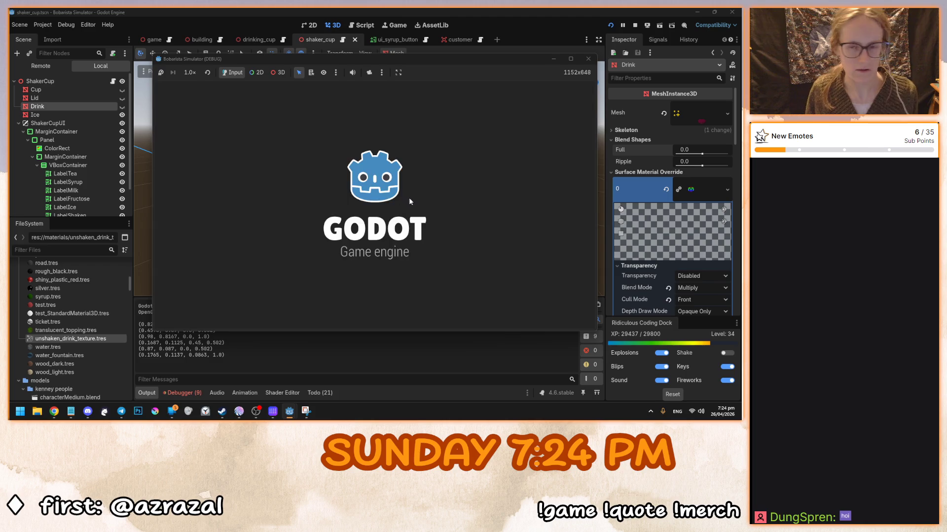
After a quick test run, make the Lid visible, hide the Ice mesh, and relaunch
click(374, 204)
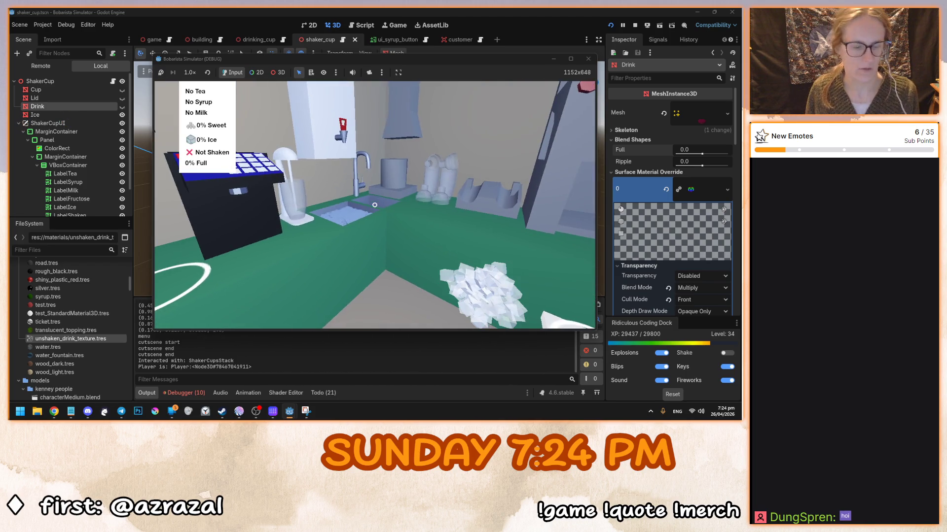
key(F8)
click(123, 86)
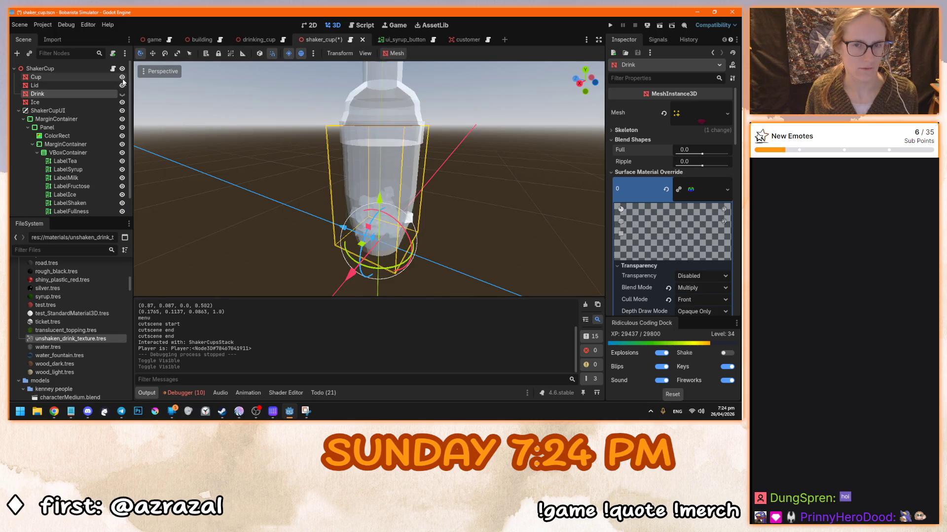
key(F5)
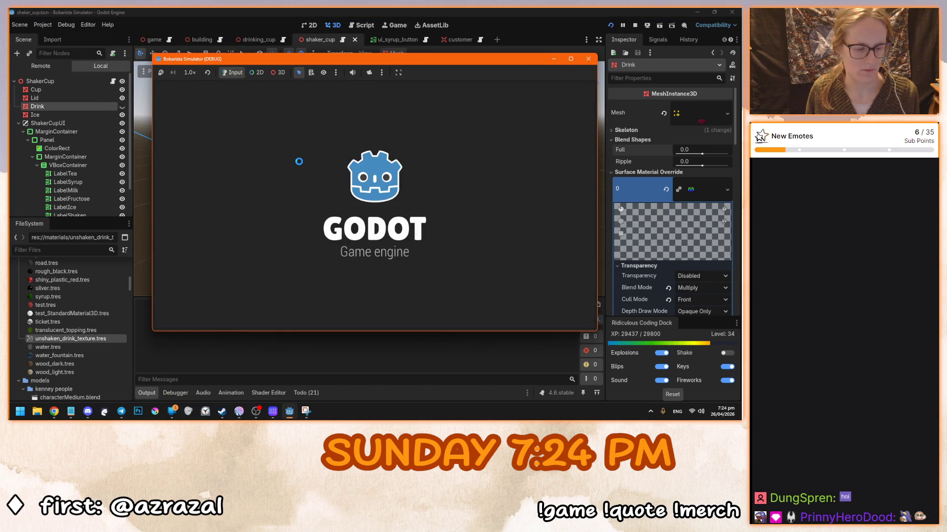
key(F8)
click(122, 102)
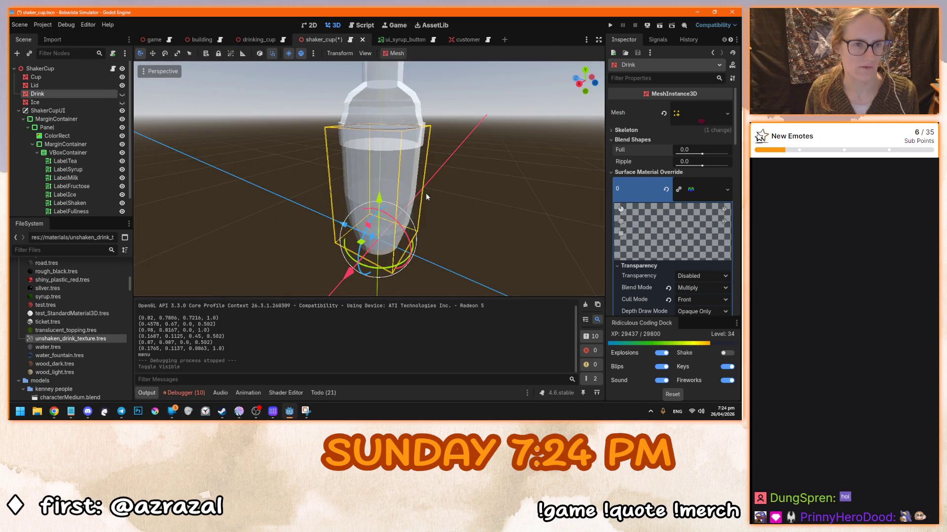
key(F5)
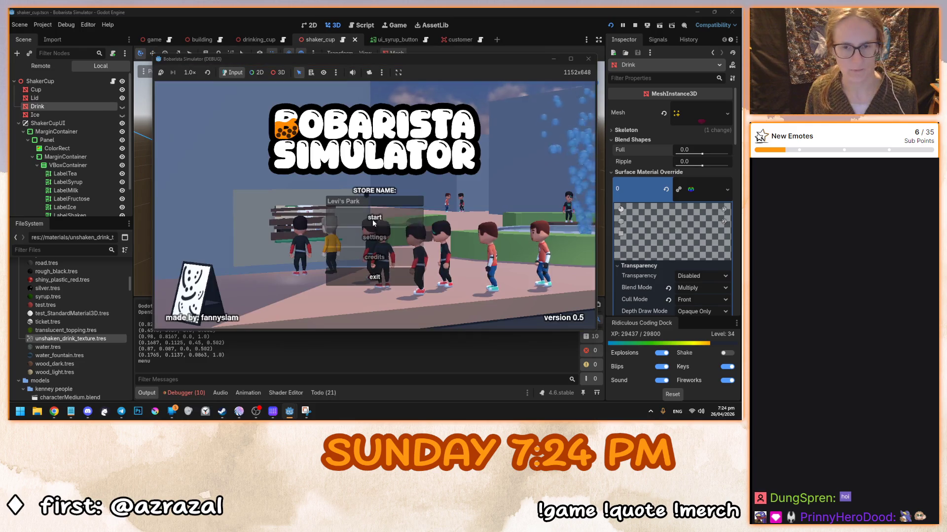
Playtest pouring green tea into a shaker on the counter, stop, and unhide the Drink mesh
click(375, 217)
click(374, 205)
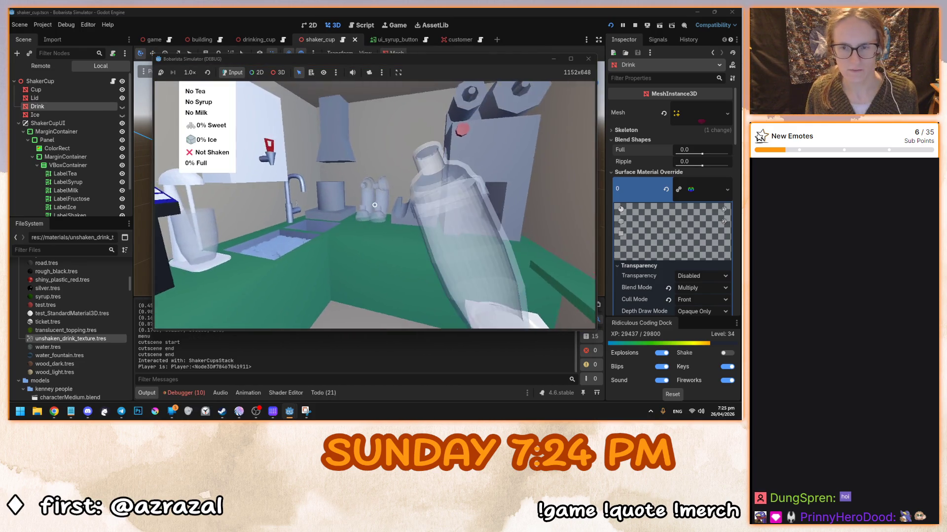
click(375, 205)
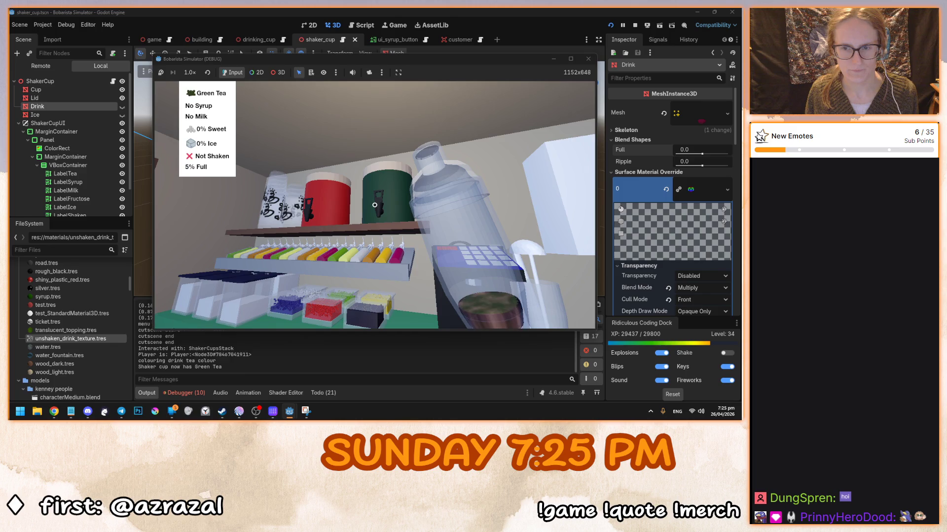
click(375, 205)
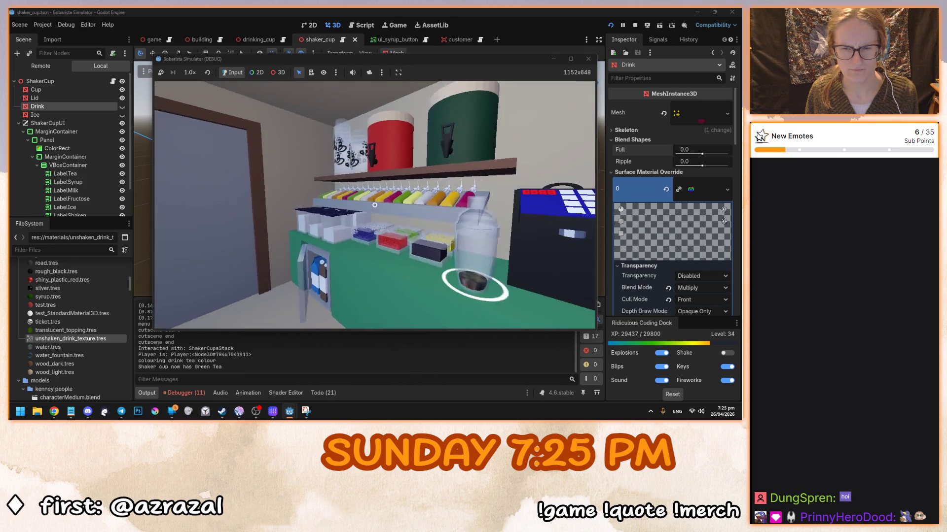
click(375, 204)
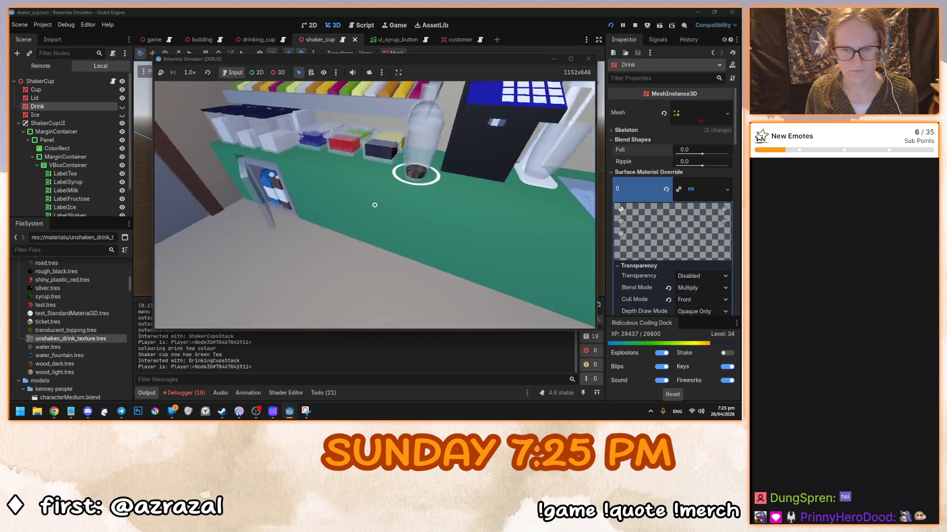
click(375, 205)
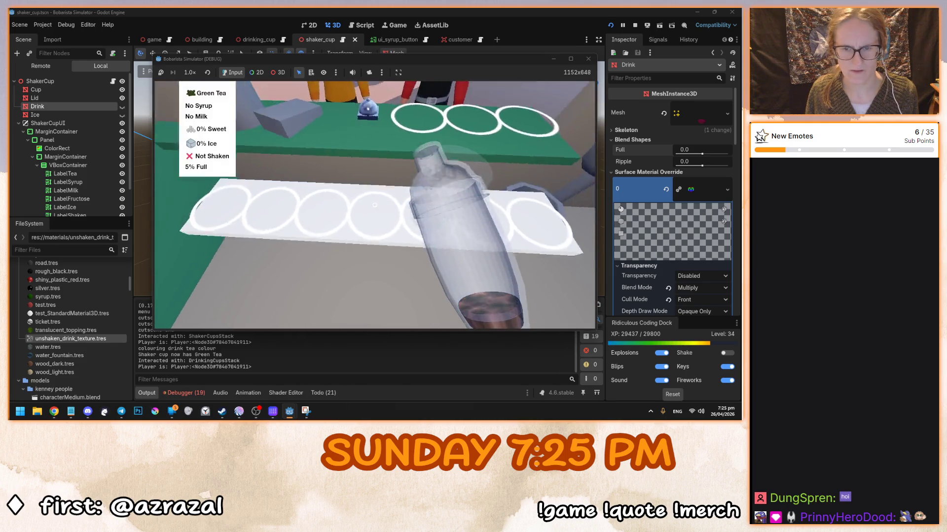
click(374, 205)
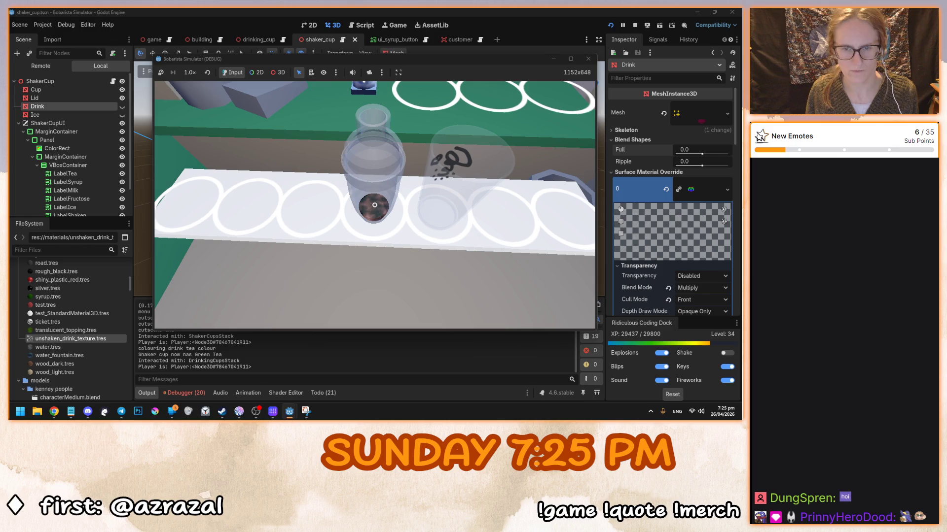
key(w)
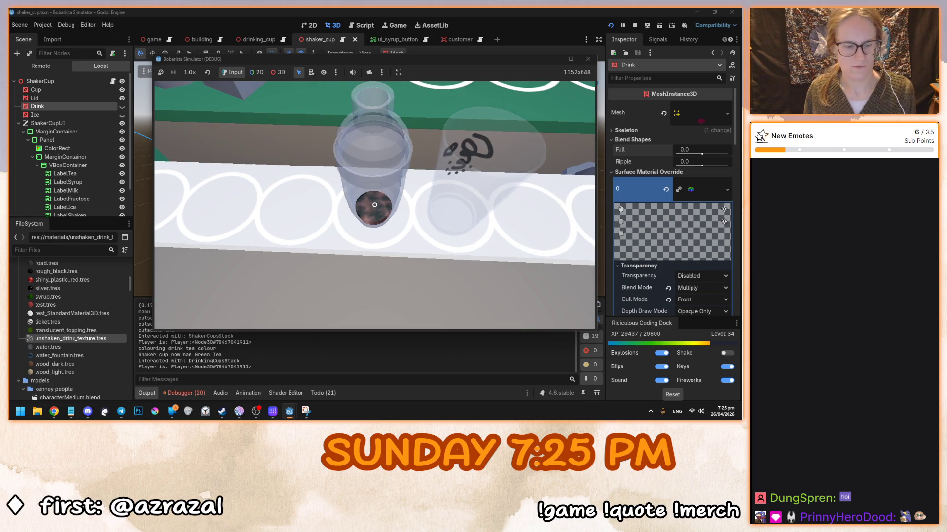
key(F8)
scroll(105, 92, down, 1)
click(122, 94)
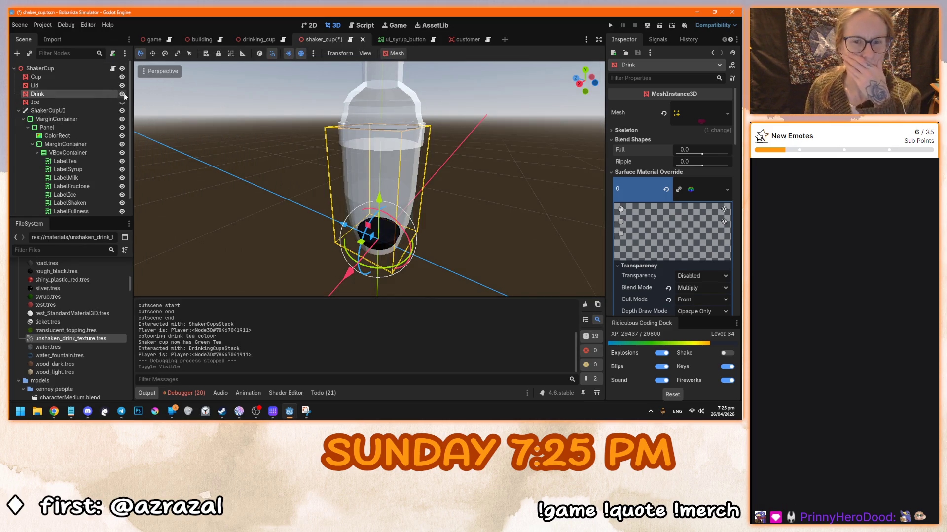
Review the Drink's Emission settings: salmon-pink colour, energy 1.0, Multiply and noise texture
scroll(627, 226, down, 5)
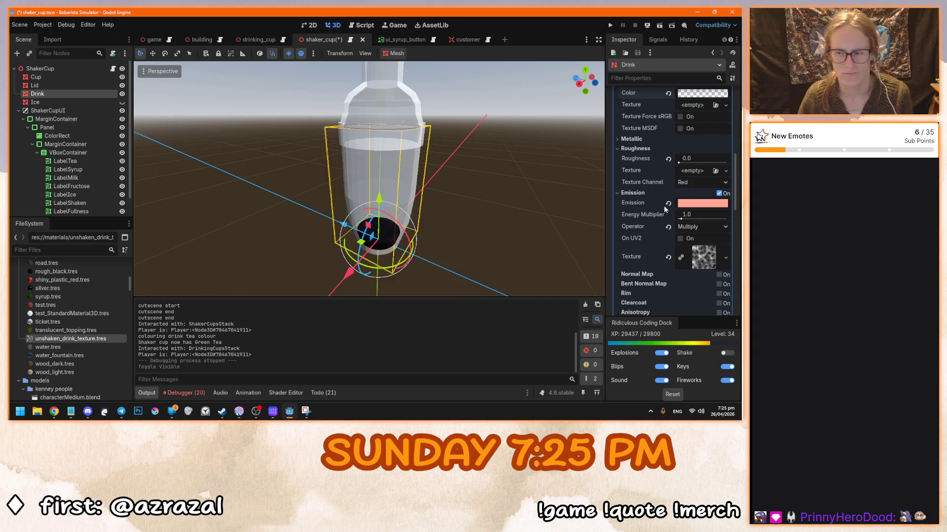
scroll(489, 233, up, 1)
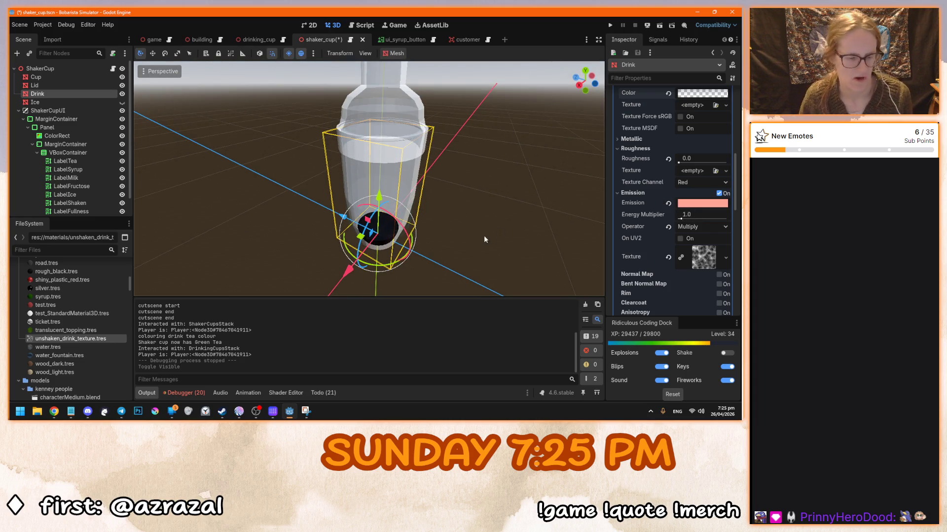
scroll(489, 235, up, 2)
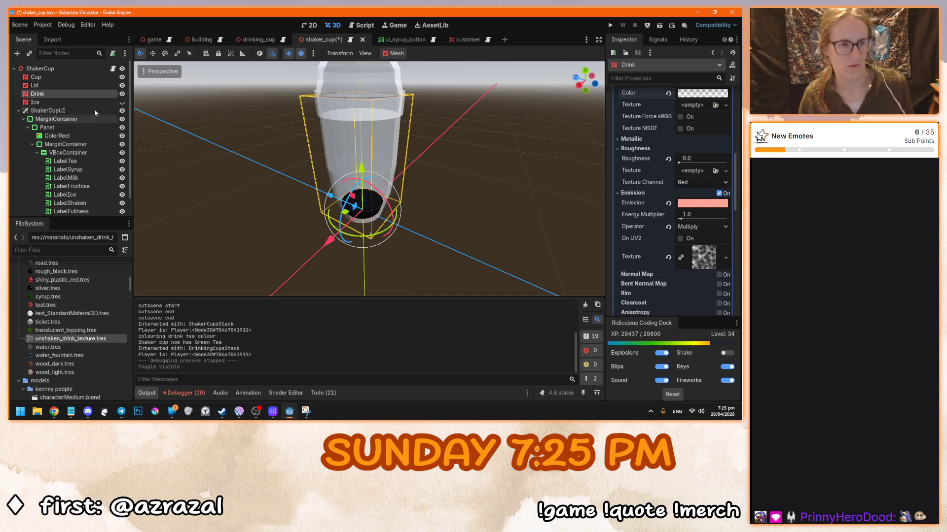
click(113, 74)
Read through shaker_cup.gd, stopping at the tea reset line
scroll(288, 252, up, 10)
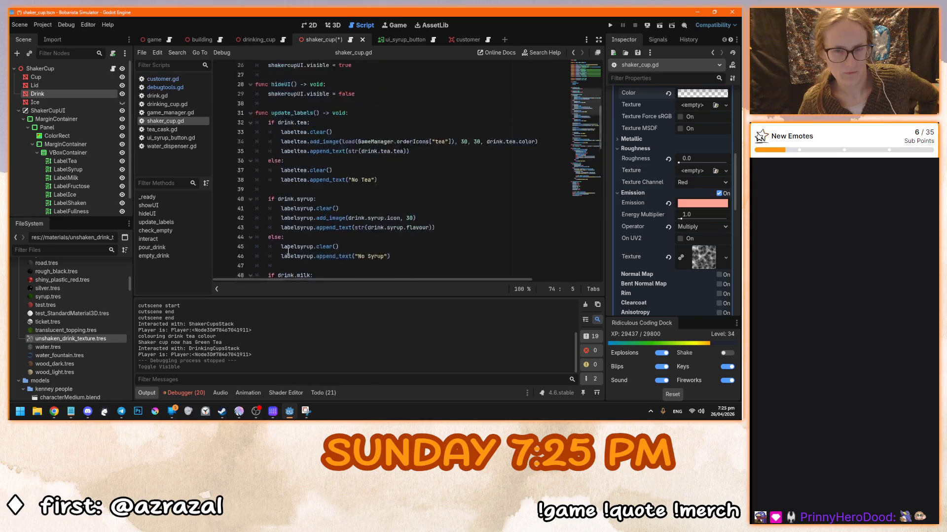
scroll(287, 252, down, 3)
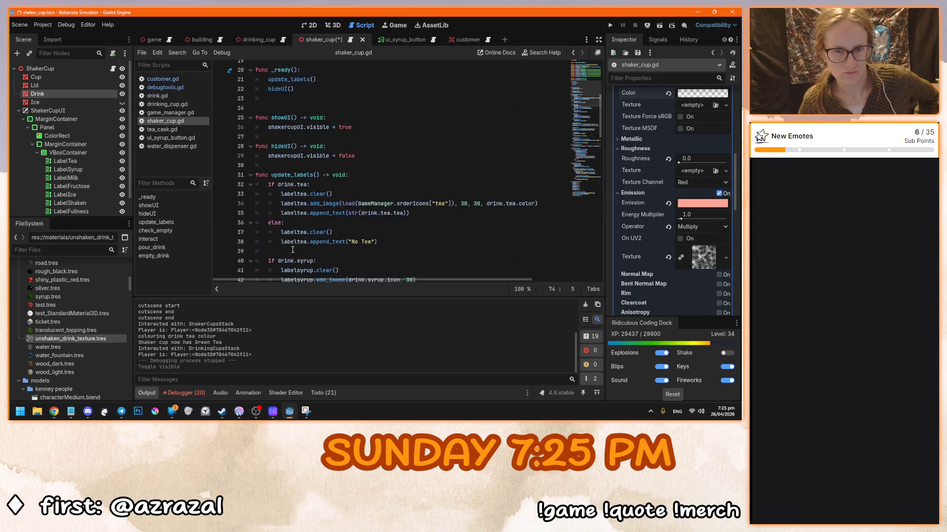
scroll(379, 241, down, 18)
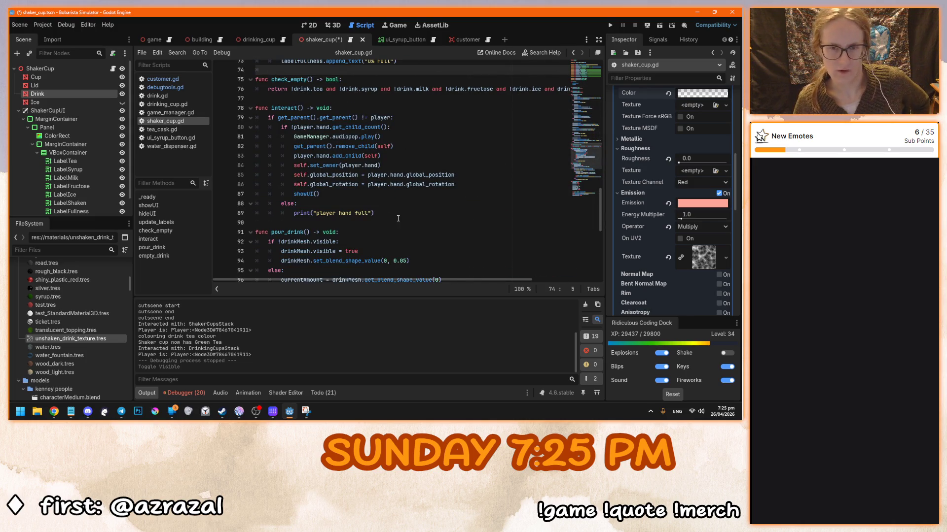
scroll(398, 217, down, 6)
click(424, 222)
scroll(437, 221, down, 3)
scroll(468, 208, up, 4)
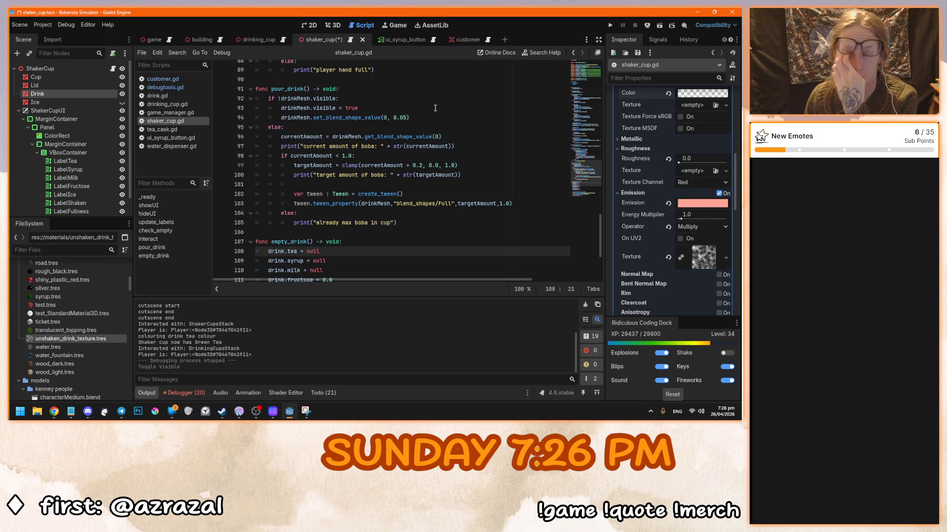
scroll(435, 108, down, 3)
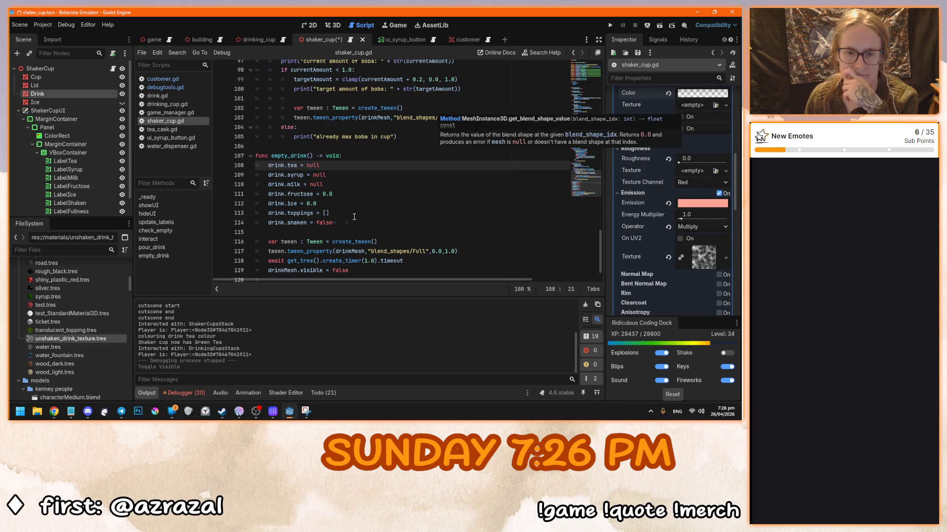
Review the shaken reset line and the showUI() call in shaker_cup.gd
click(319, 223)
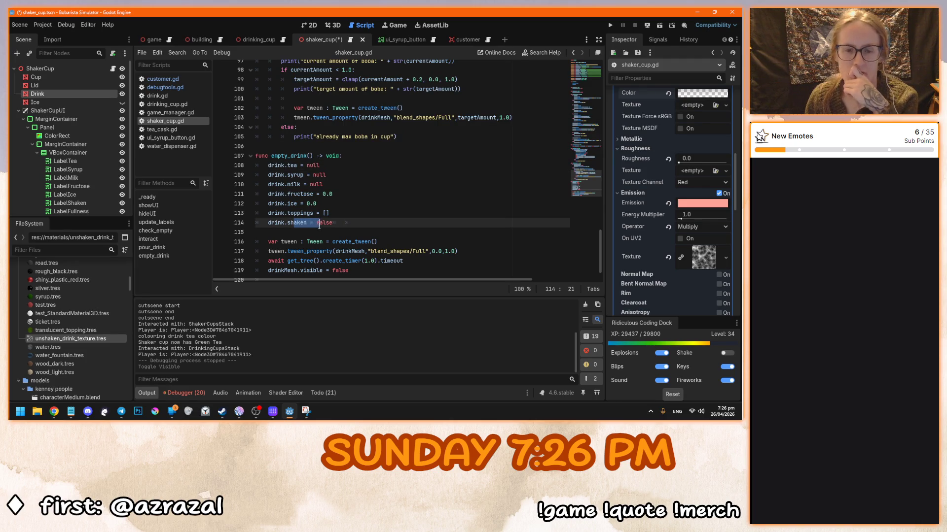
scroll(319, 225, up, 6)
scroll(319, 225, up, 5)
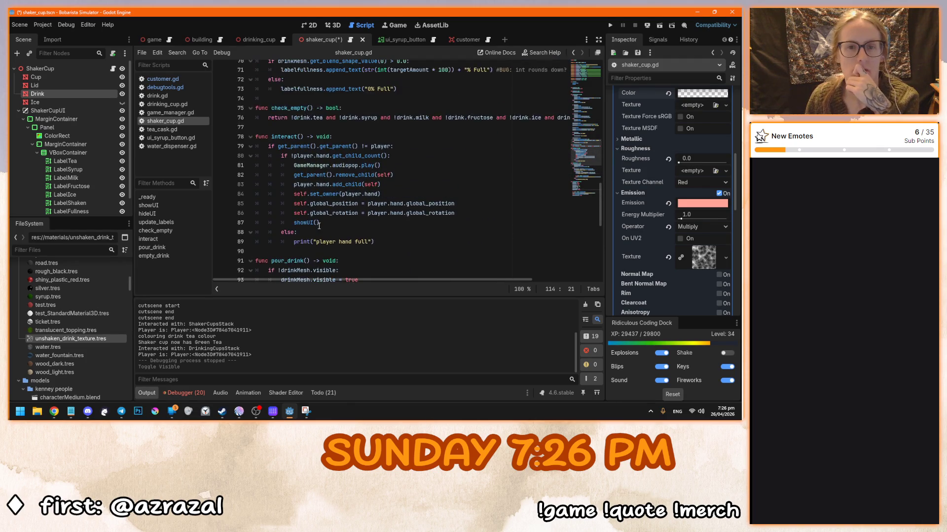
scroll(319, 225, up, 12)
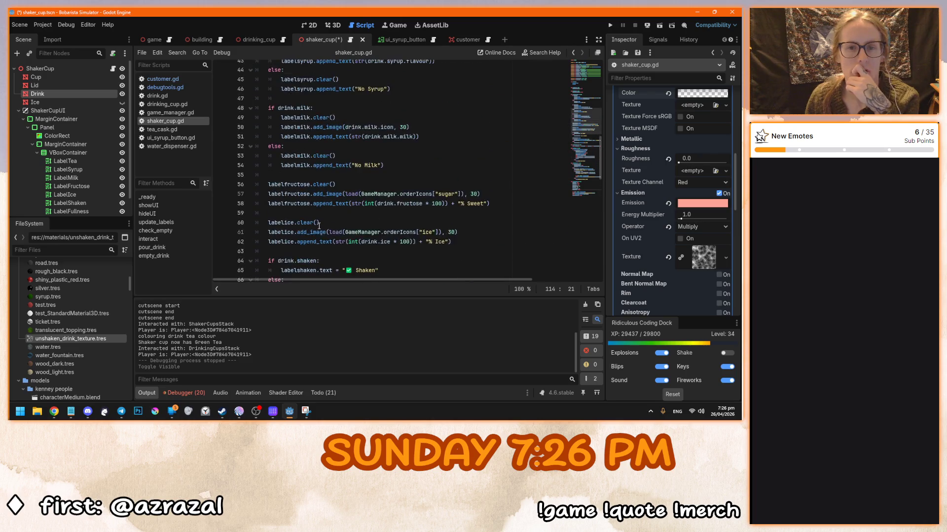
scroll(319, 225, up, 5)
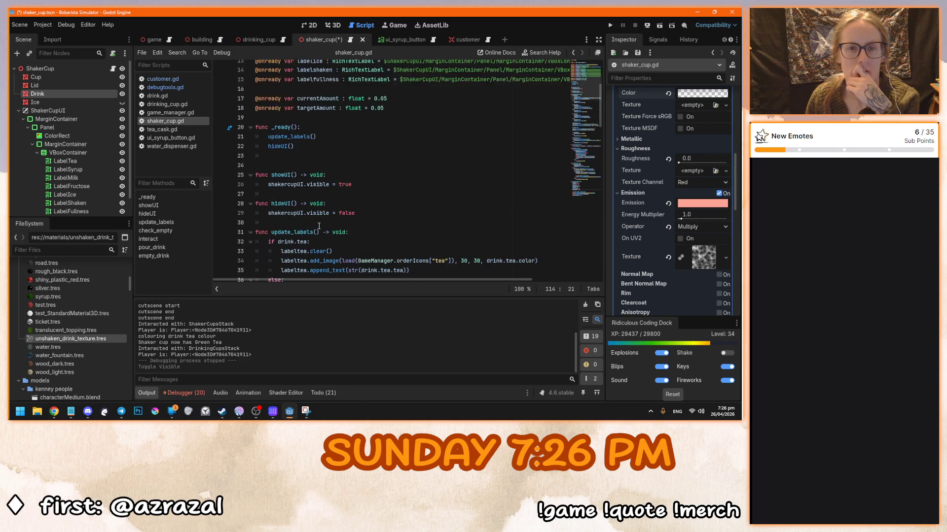
scroll(319, 219, down, 2)
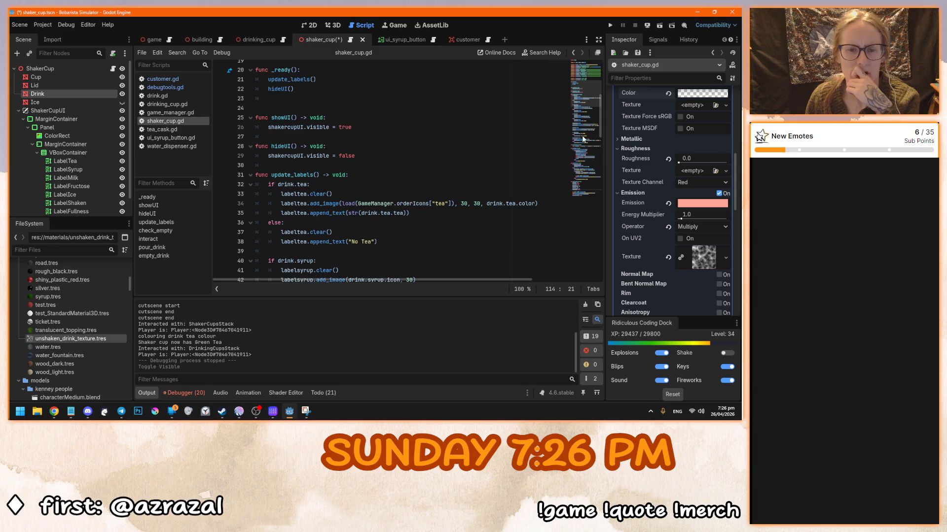
scroll(593, 186, down, 18)
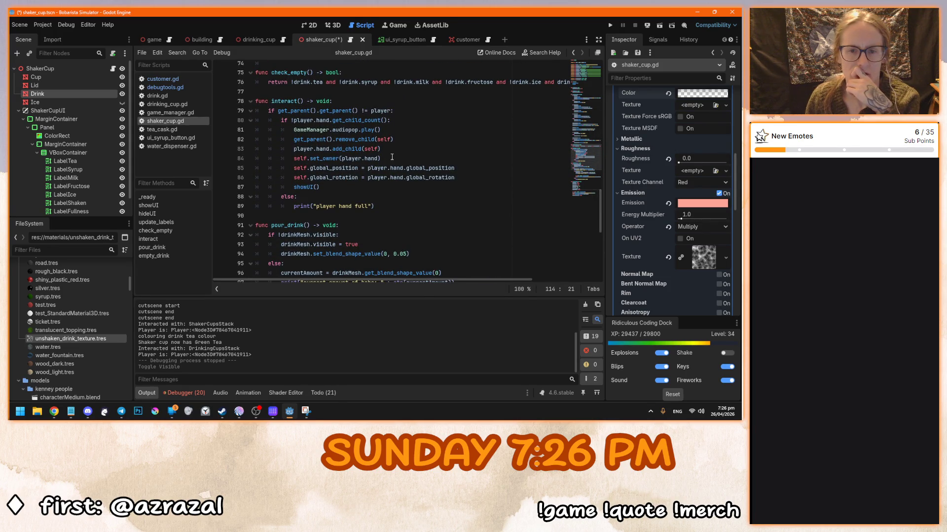
click(331, 188)
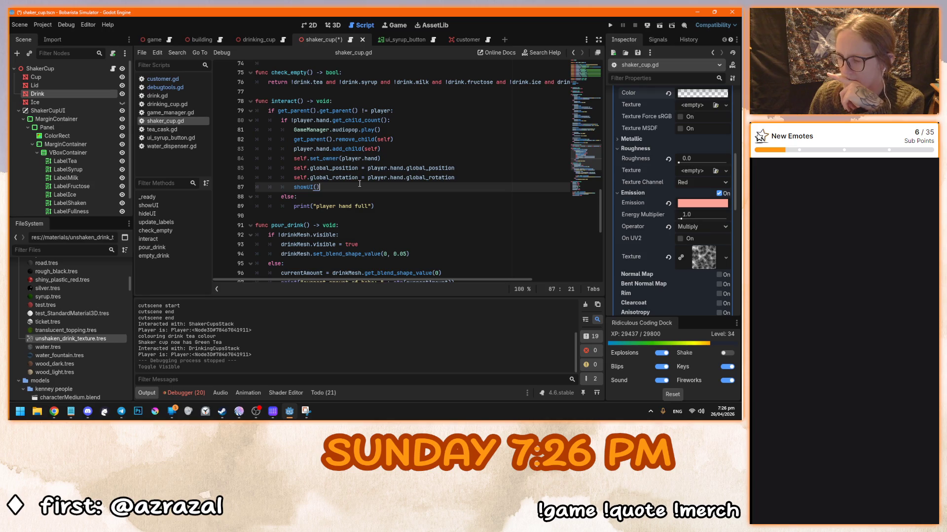
Open water_dispenser.gd and inspect its shaken = false line
click(179, 147)
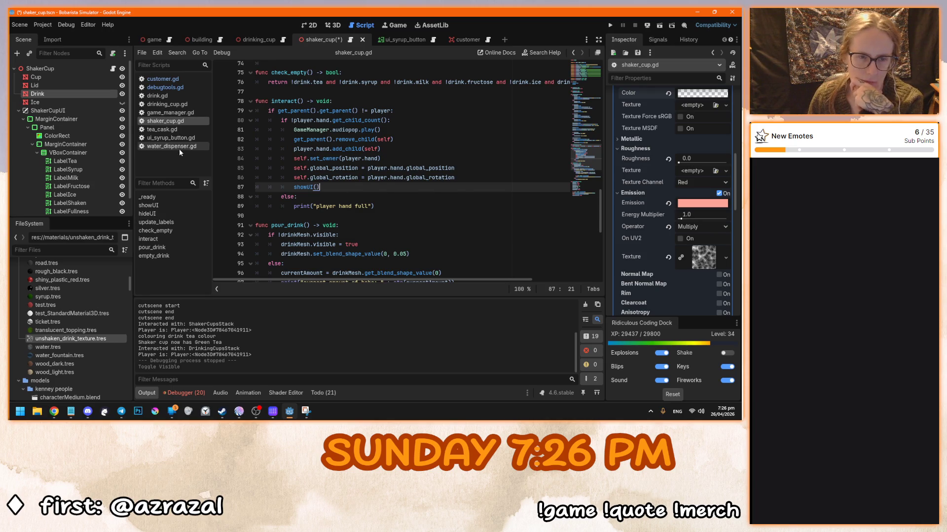
scroll(406, 265, down, 1)
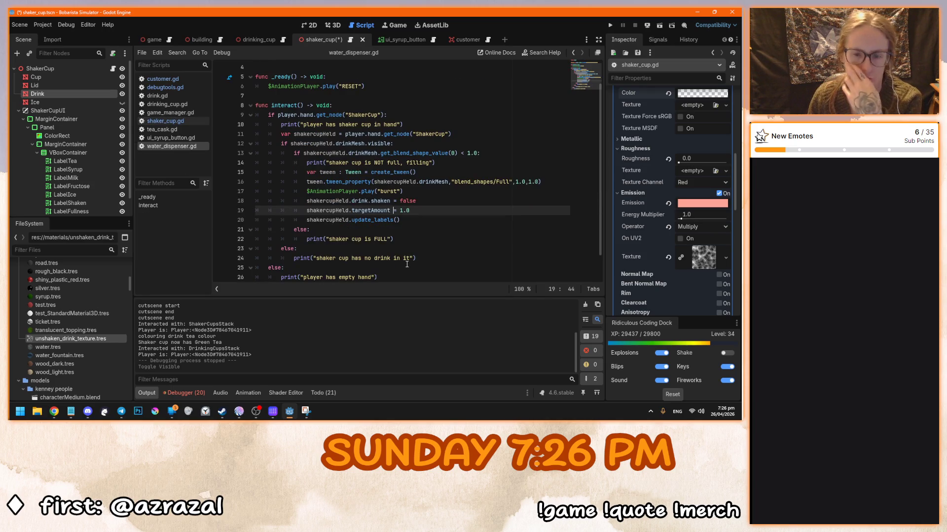
click(430, 200)
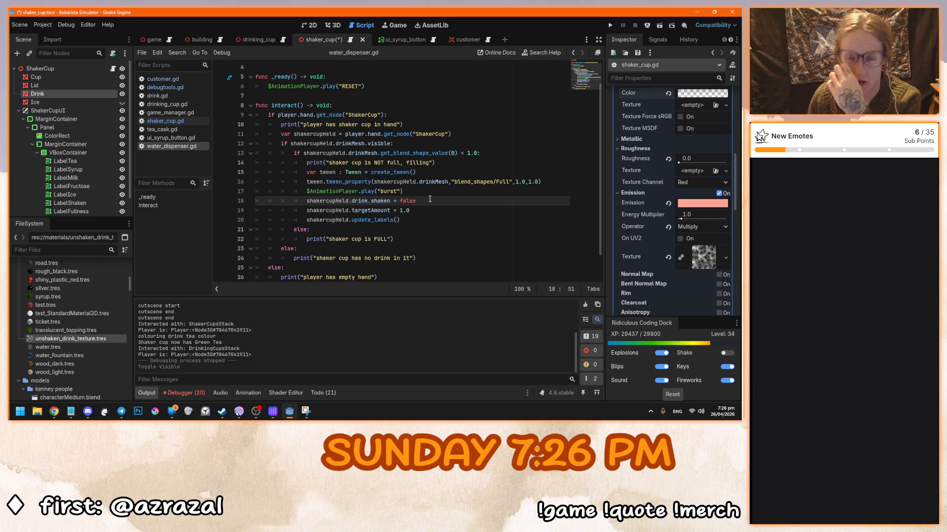
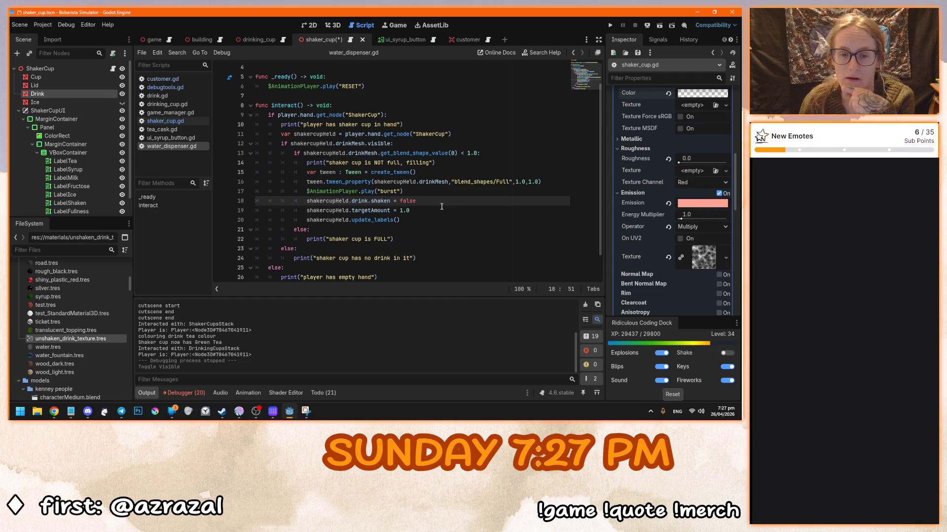
Review the lines that play the burst animation, clear the shaken flag and set targetAmount to 1.0
scroll(441, 206, down, 1)
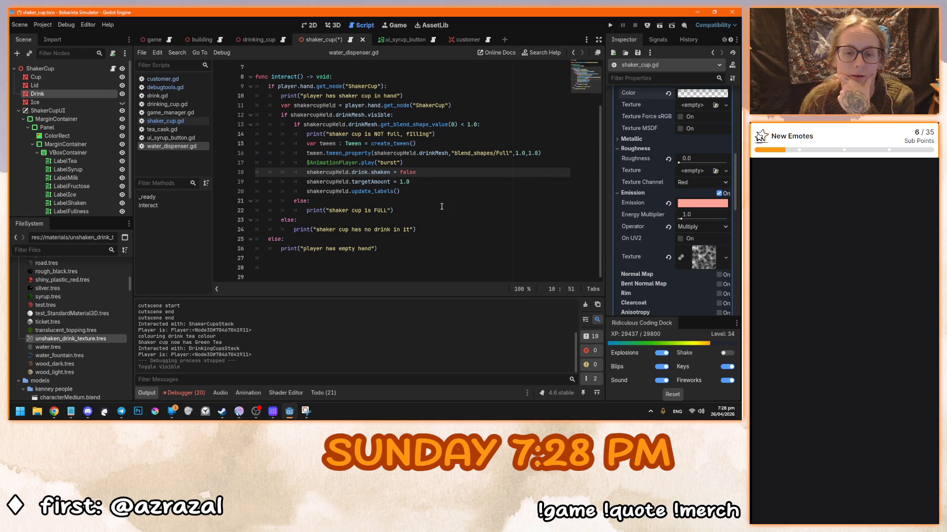
click(417, 161)
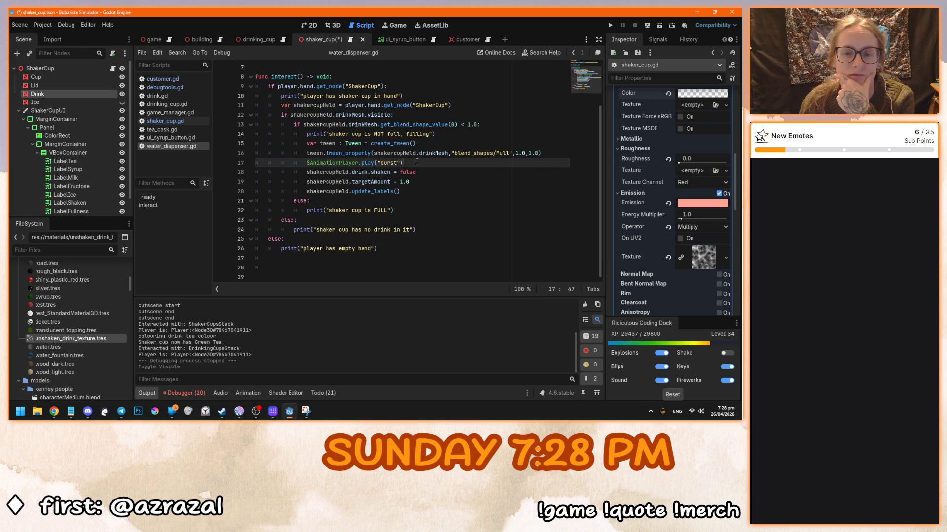
click(469, 171)
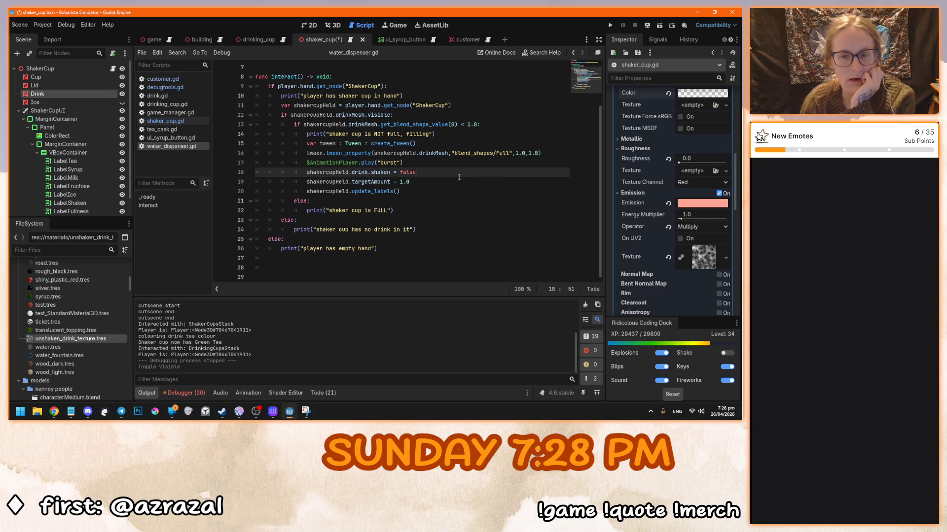
click(456, 182)
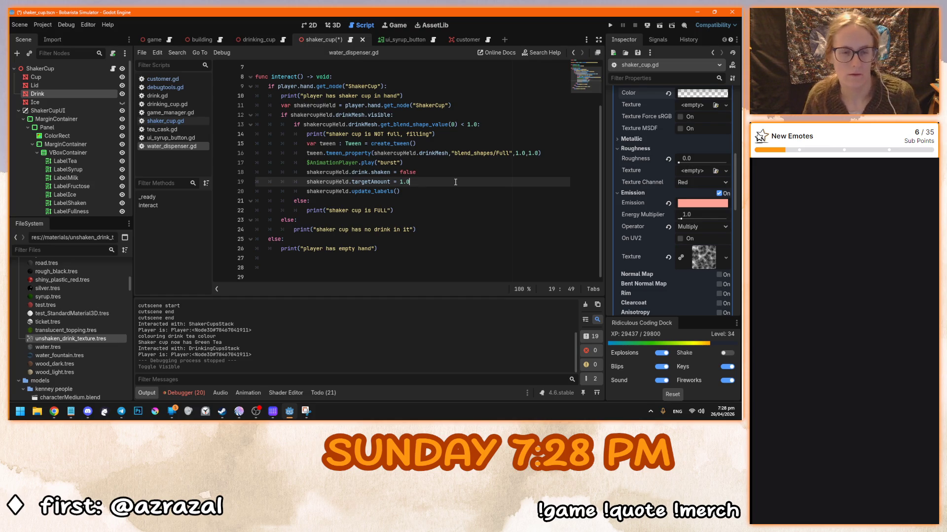
Save shaker_cup.gd and scroll down to its empty_drink function
click(166, 121)
click(326, 229)
key(ctrl+s)
scroll(348, 243, down, 9)
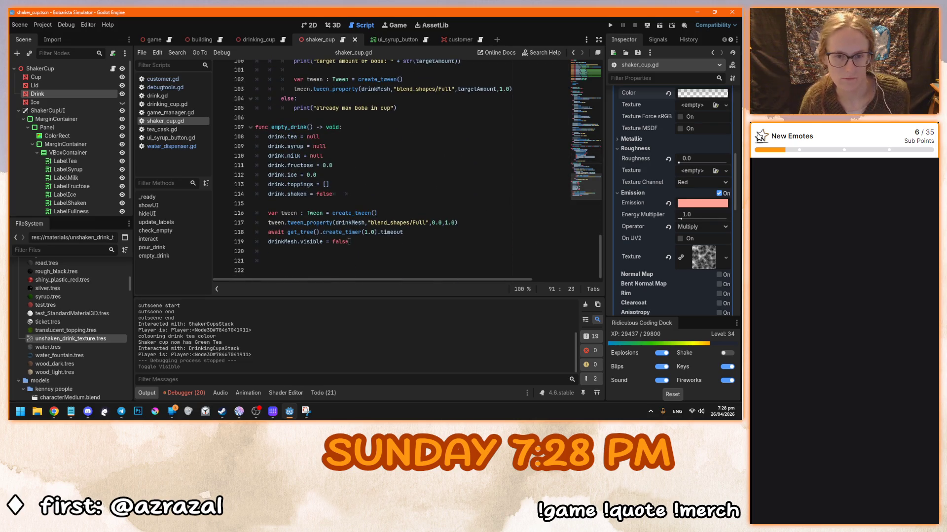
Declare 'func unshake() -> void:' after empty_drink and start its indented body
click(348, 243)
key(Return)
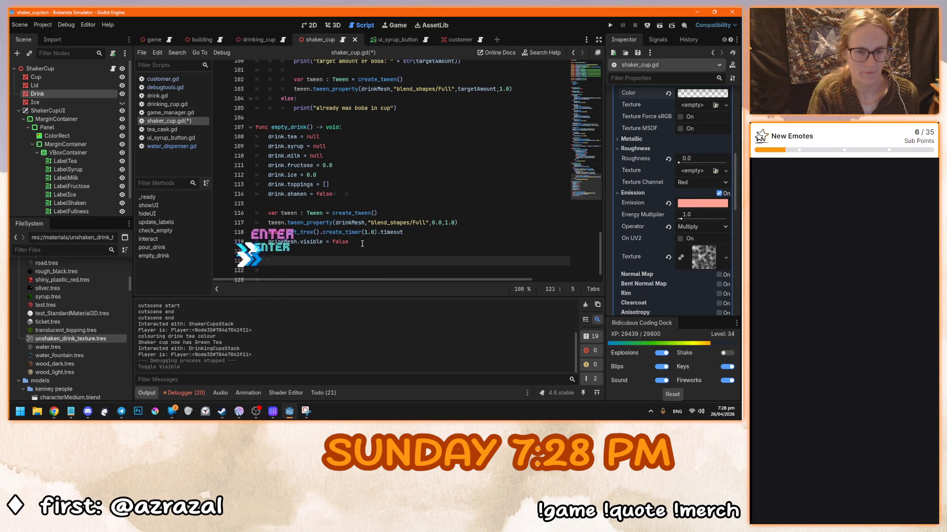
key(BackSpace)
text(func)
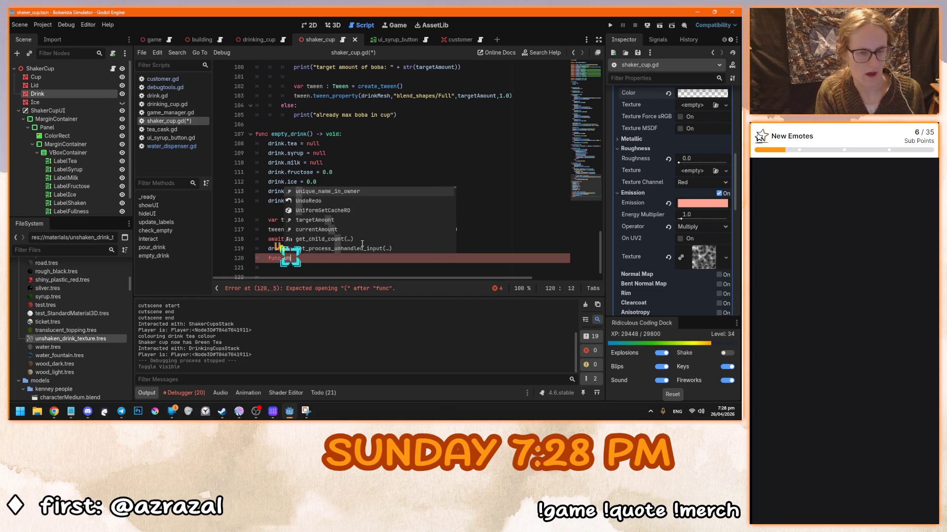
text( unshake)
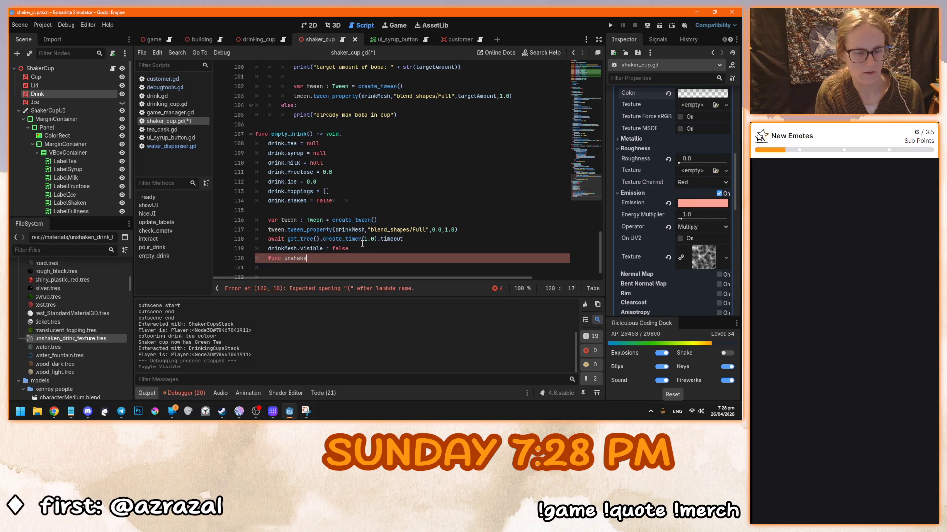
text(() :)
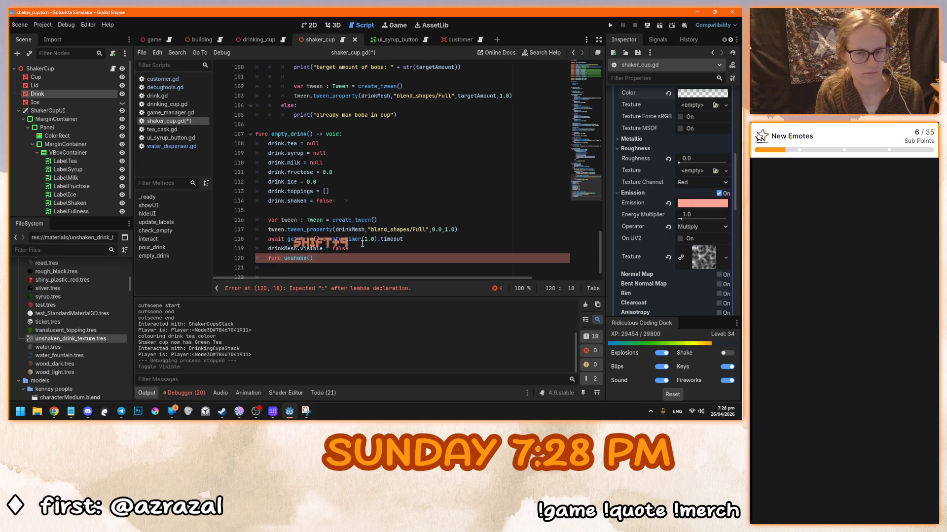
key(BackSpace)
text(-> void:)
click(268, 258)
key(Return)
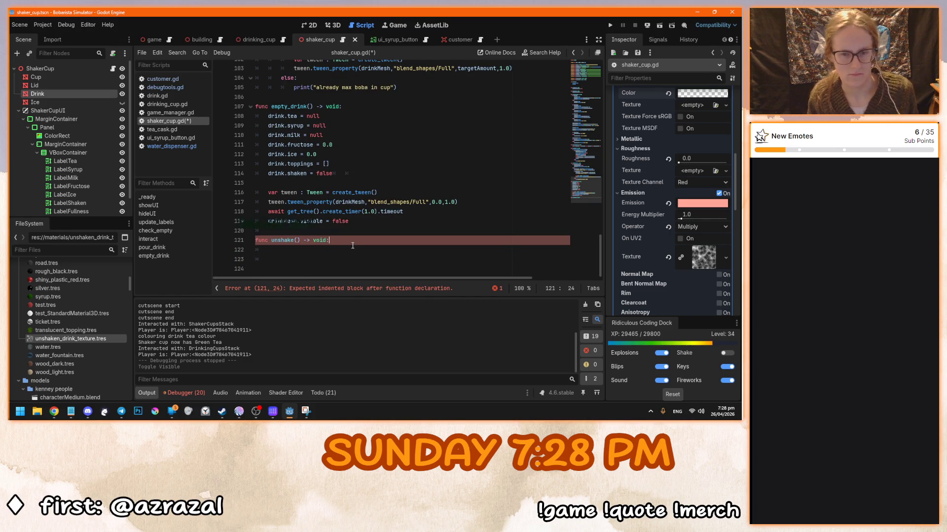
click(293, 239)
click(349, 239)
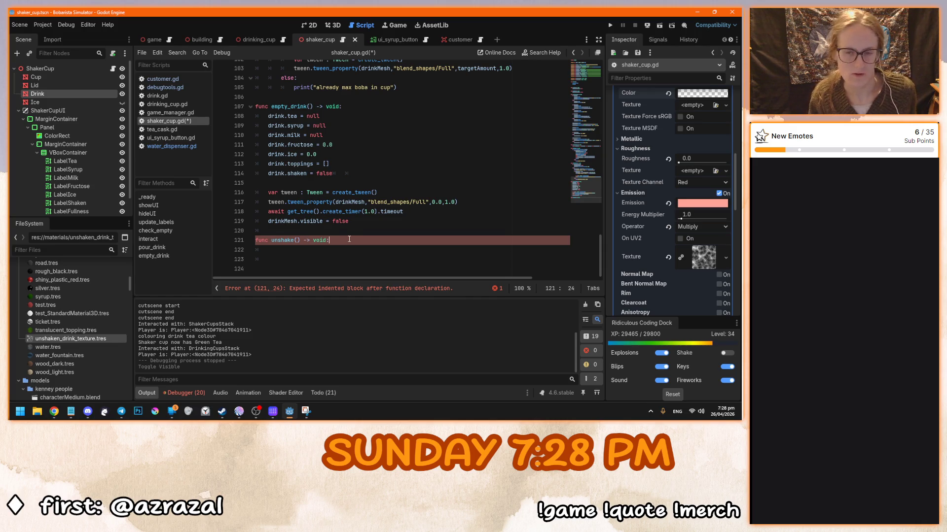
key(Return)
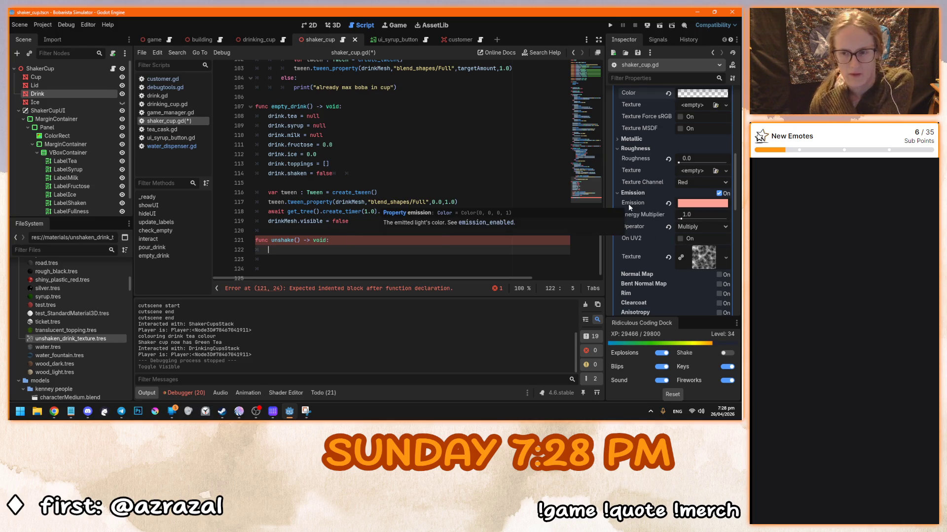
scroll(628, 203, up, 10)
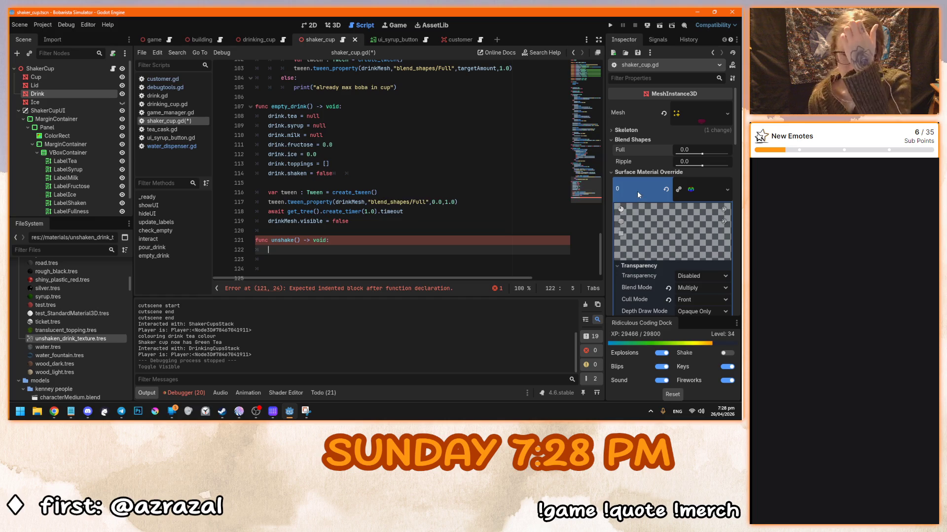
scroll(637, 190, down, 2)
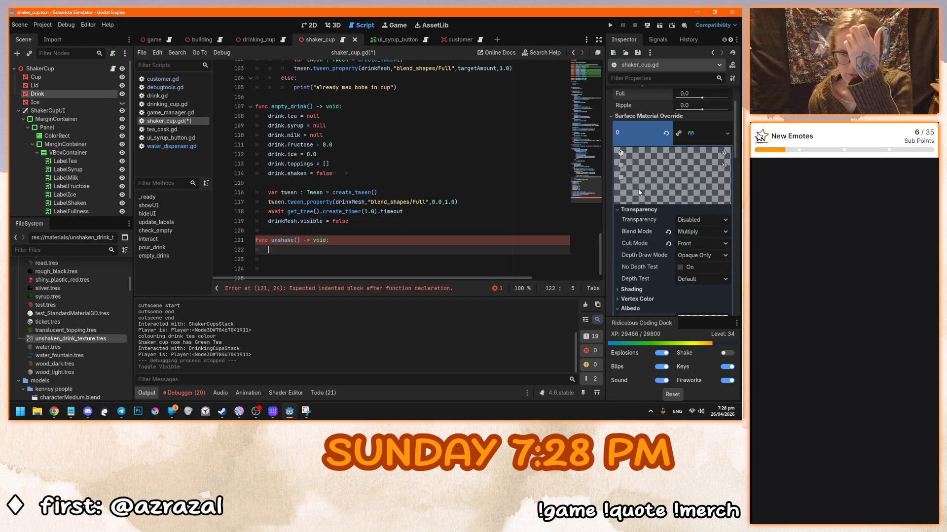
scroll(639, 192, down, 5)
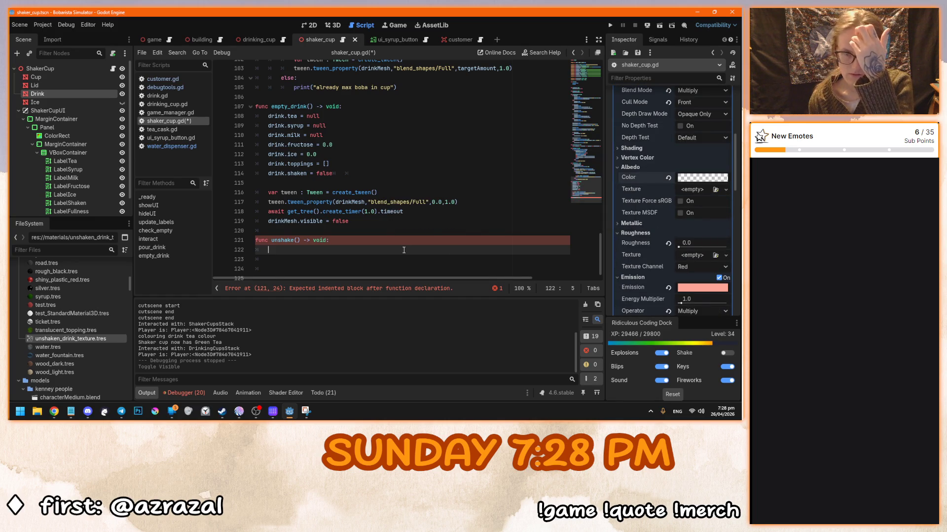
scroll(476, 246, up, 3)
scroll(476, 246, up, 2)
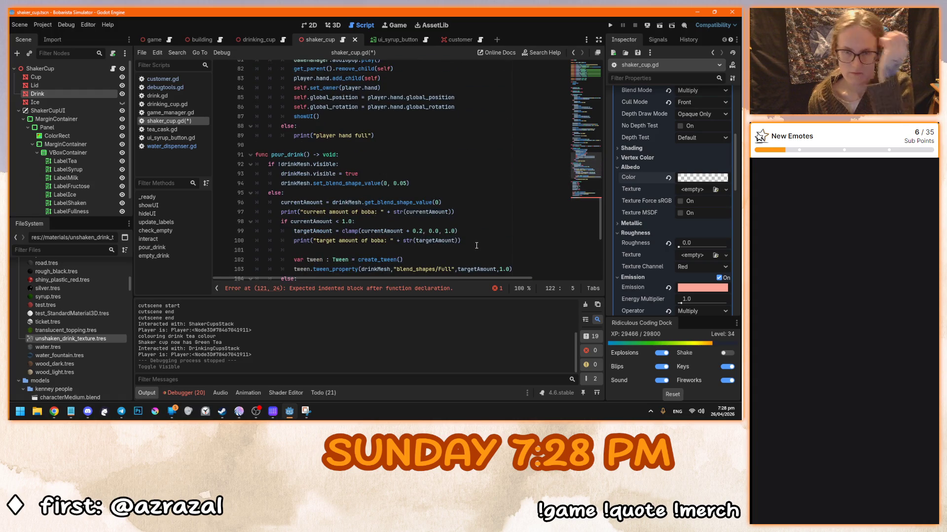
scroll(476, 245, up, 5)
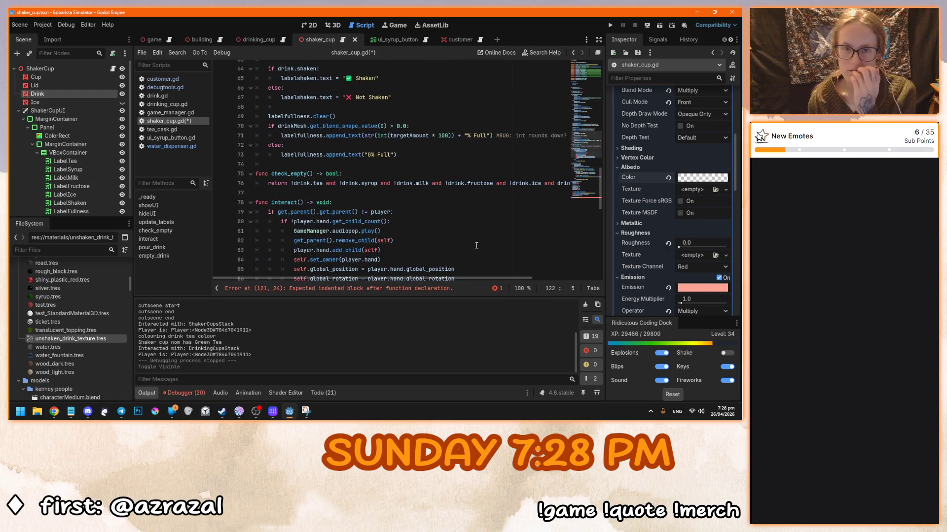
scroll(476, 245, up, 15)
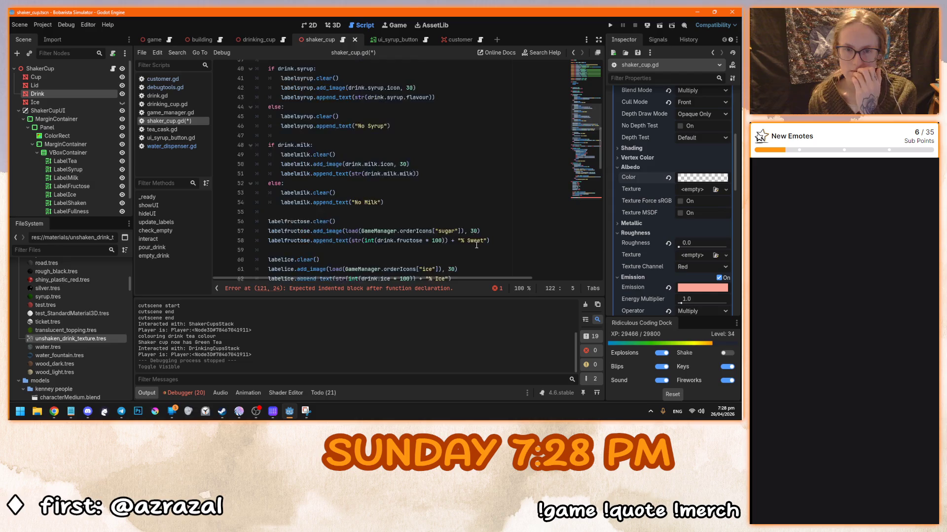
drag(601, 97, 597, 280)
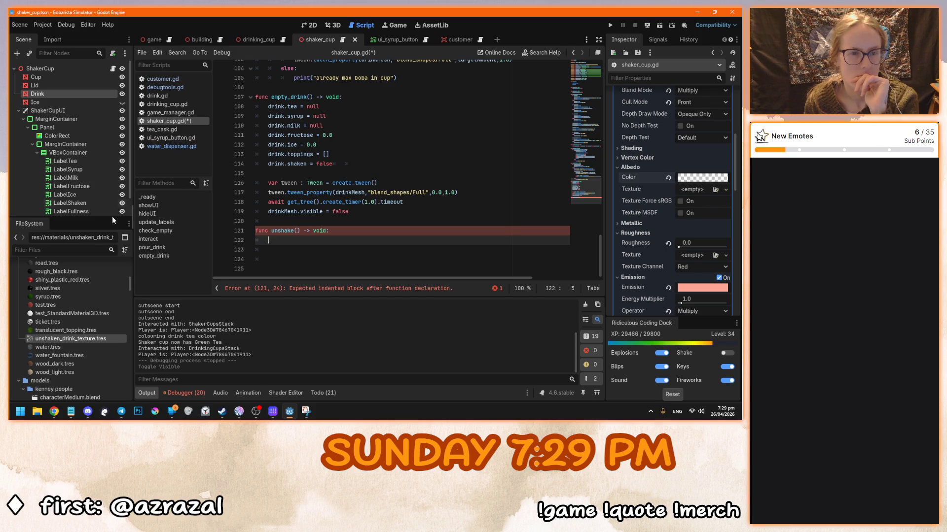
click(150, 129)
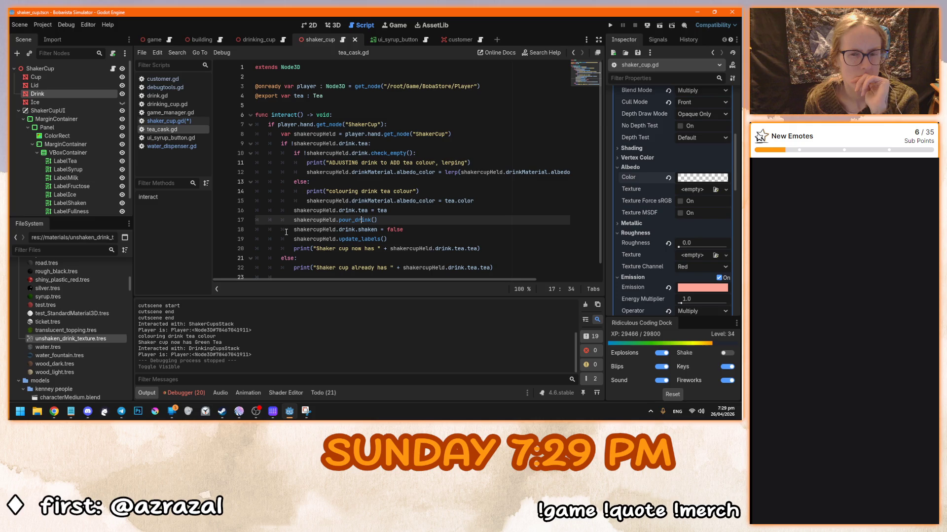
click(359, 199)
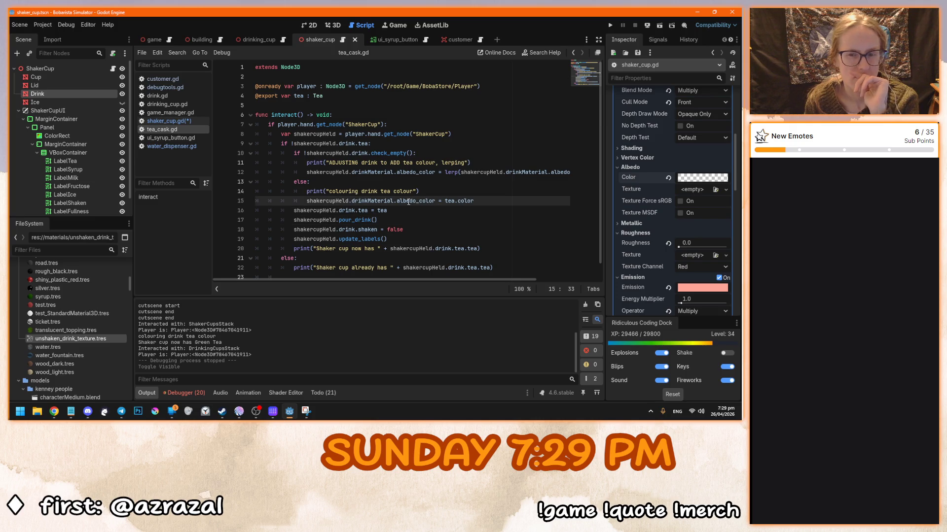
click(330, 201)
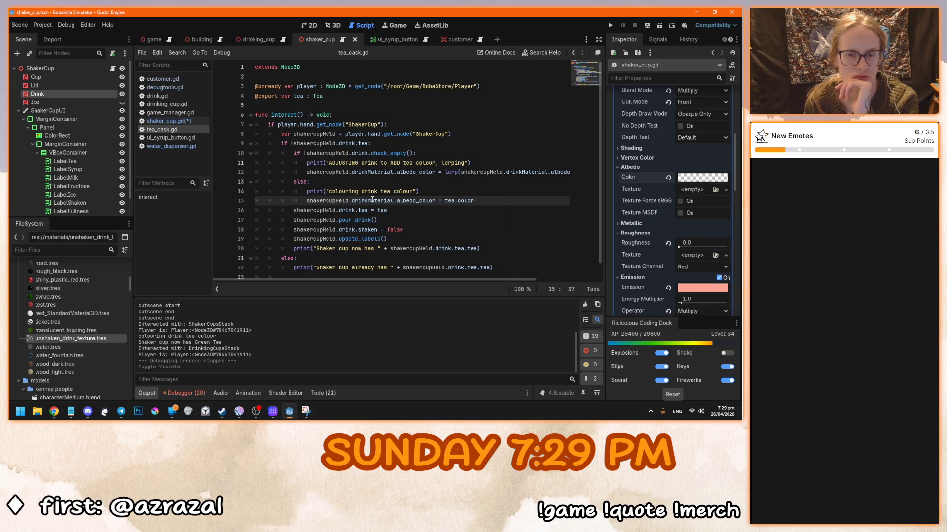
click(407, 202)
scroll(635, 251, up, 3)
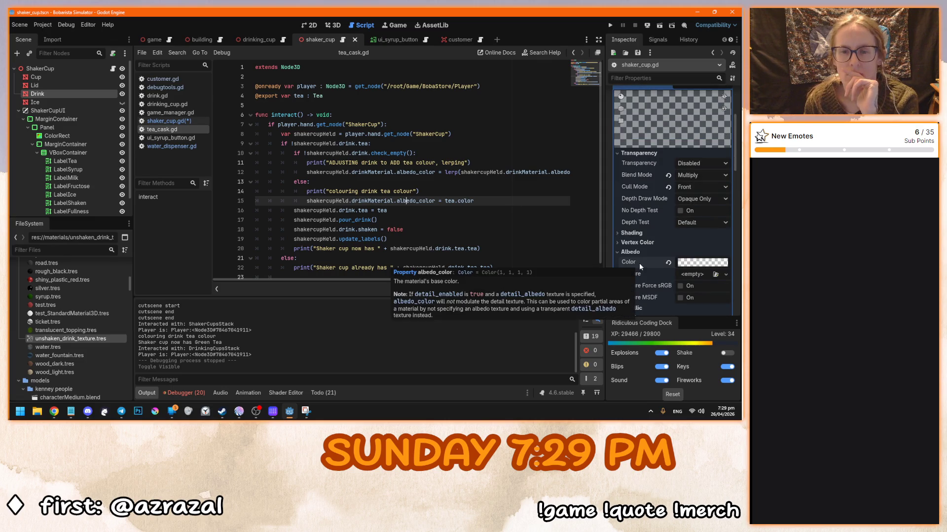
click(172, 120)
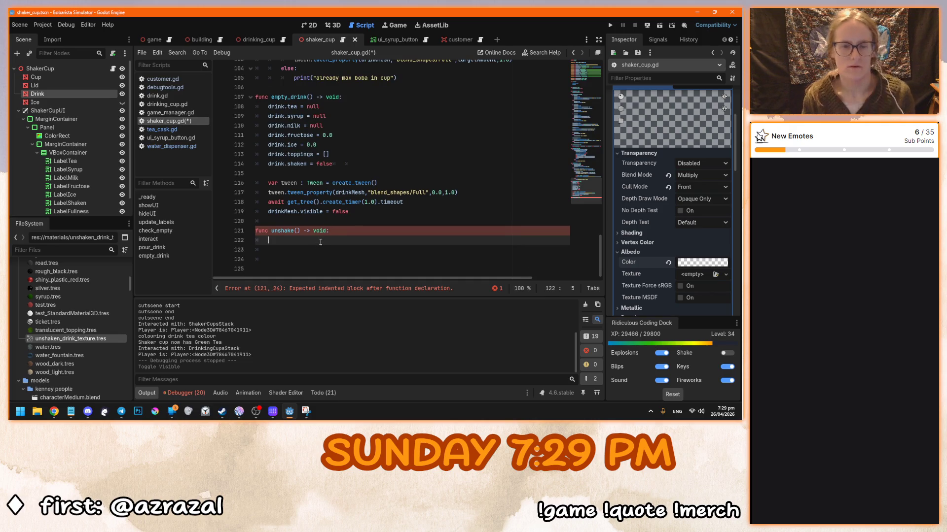
Start unshake()'s first body line as 'drinkMaterial.emission' using autocomplete
text(drink)
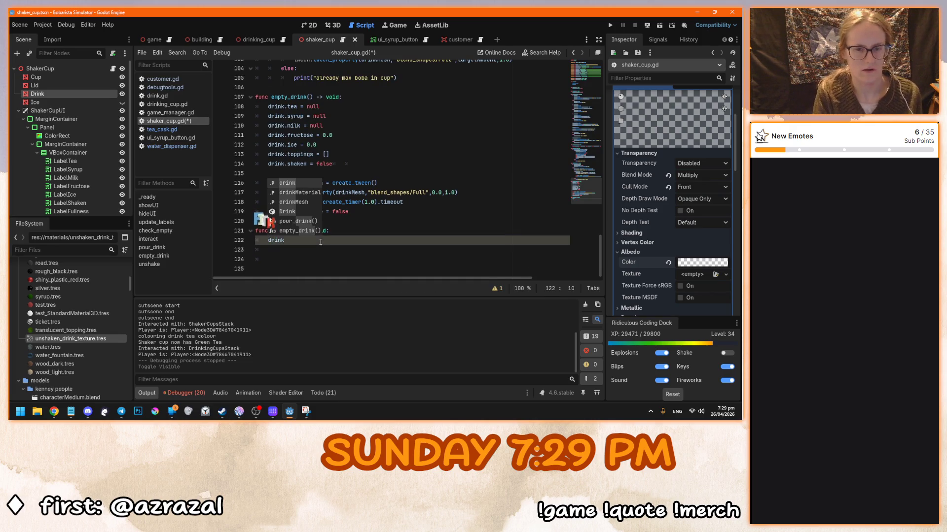
key(Down)
key(Tab)
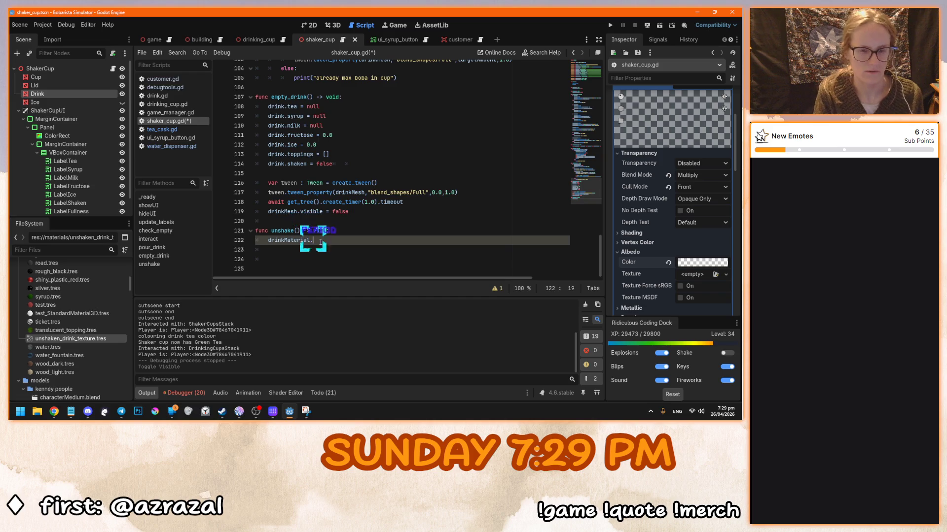
text(.)
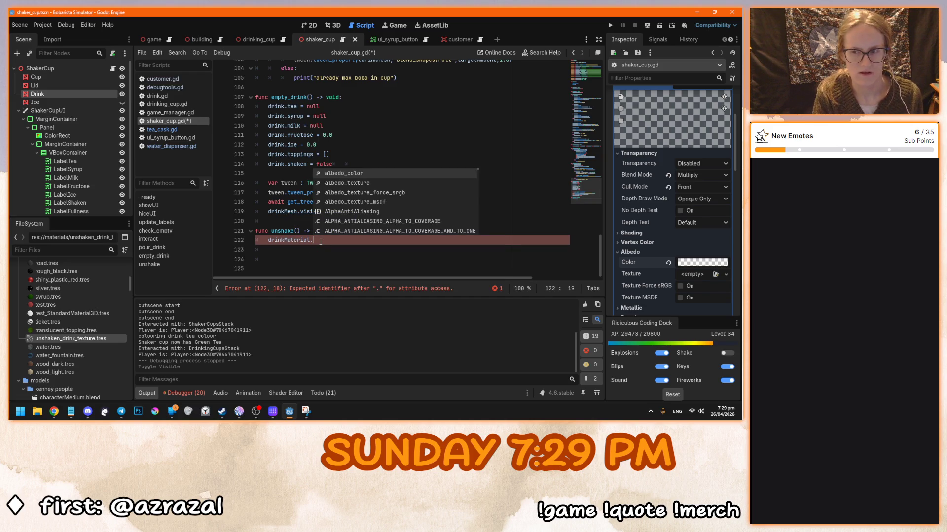
scroll(647, 265, down, 5)
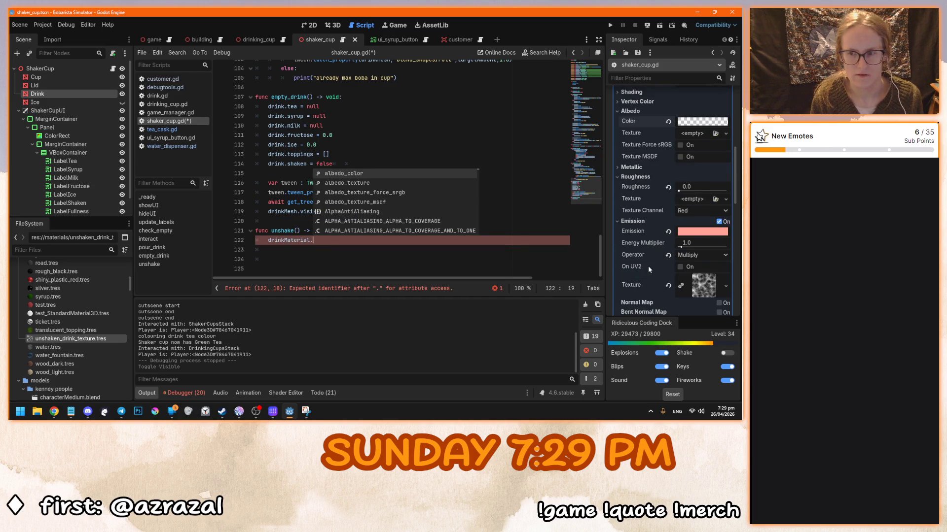
scroll(648, 266, down, 1)
text(e)
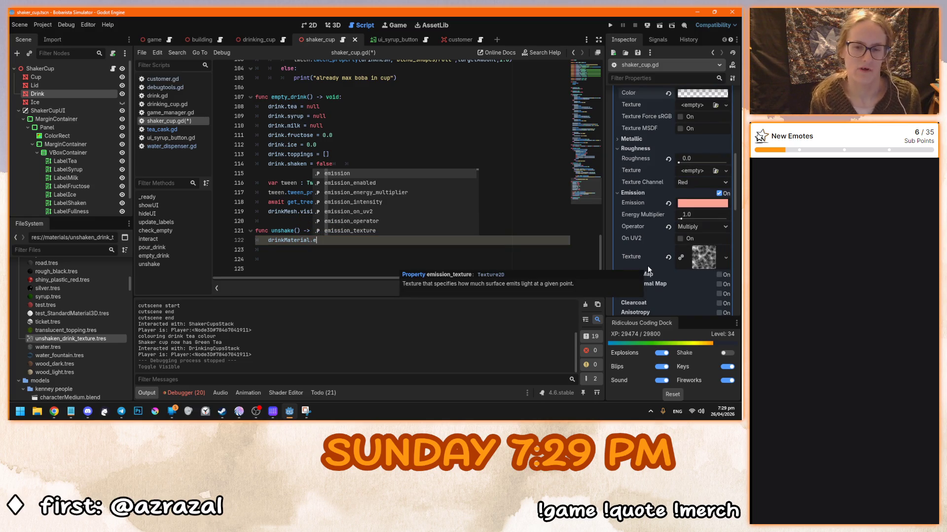
key(Tab)
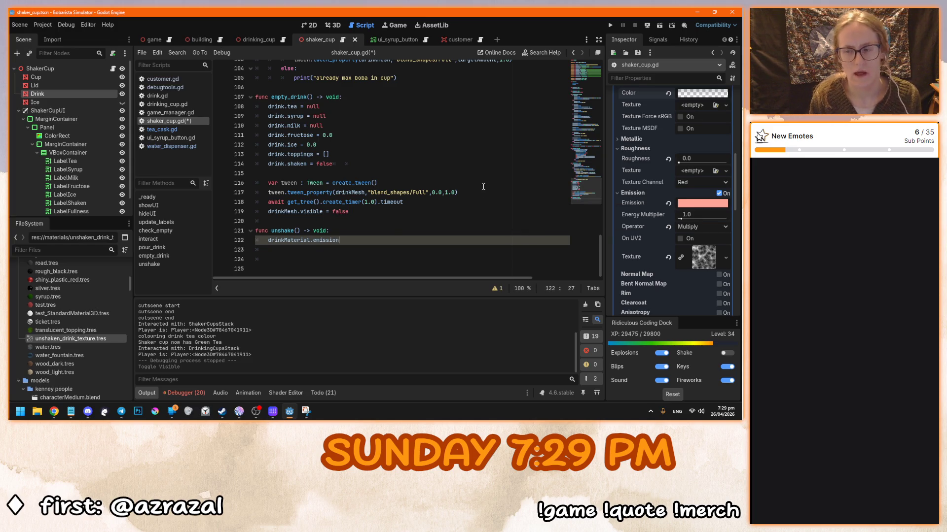
scroll(632, 246, up, 2)
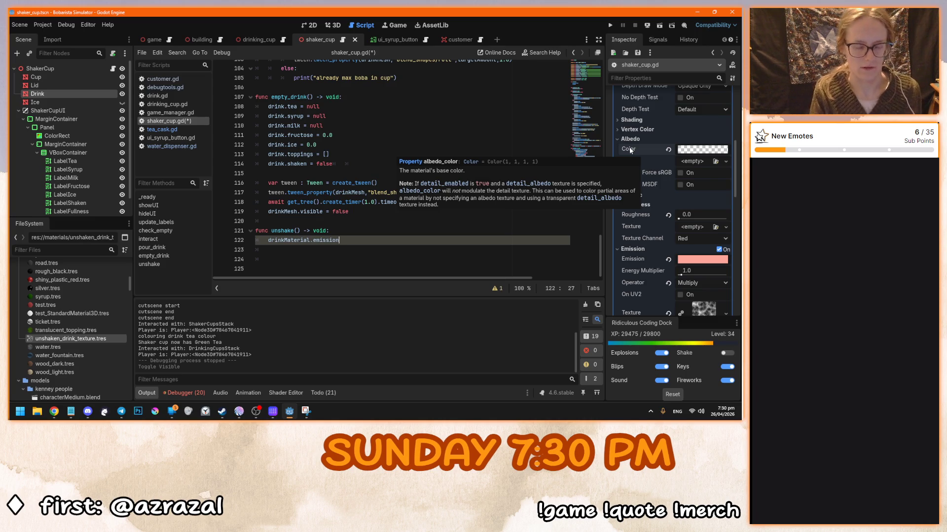
Assign the emission '= lerp(drinkMaterial.albedo_color' as the start value
text( = lerp)
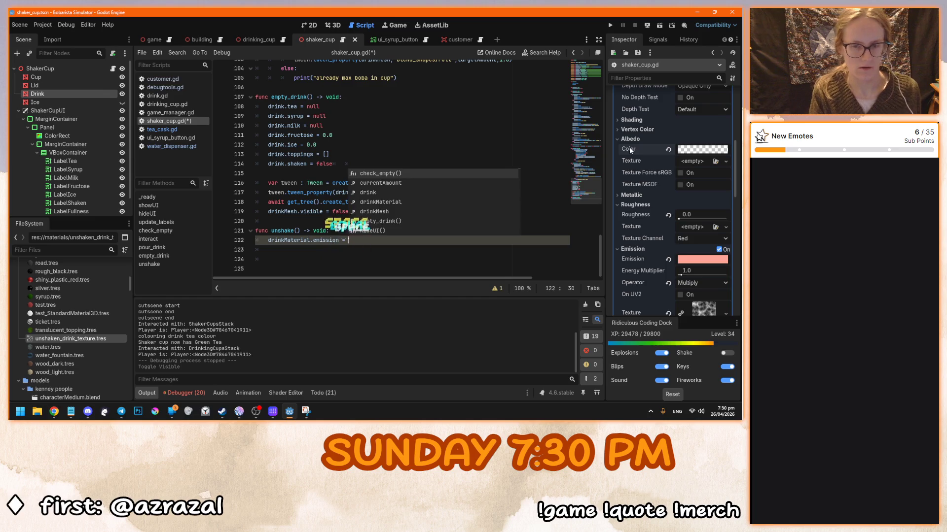
key(Return)
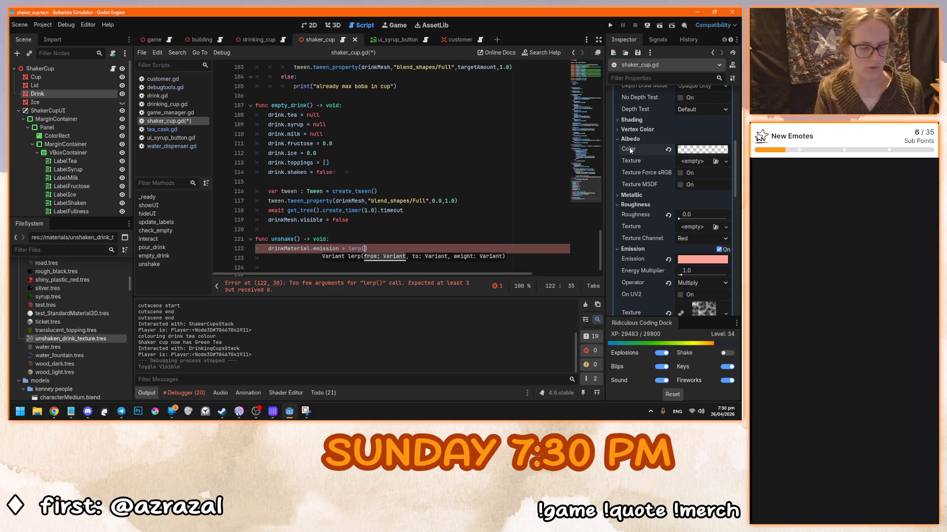
text(dri)
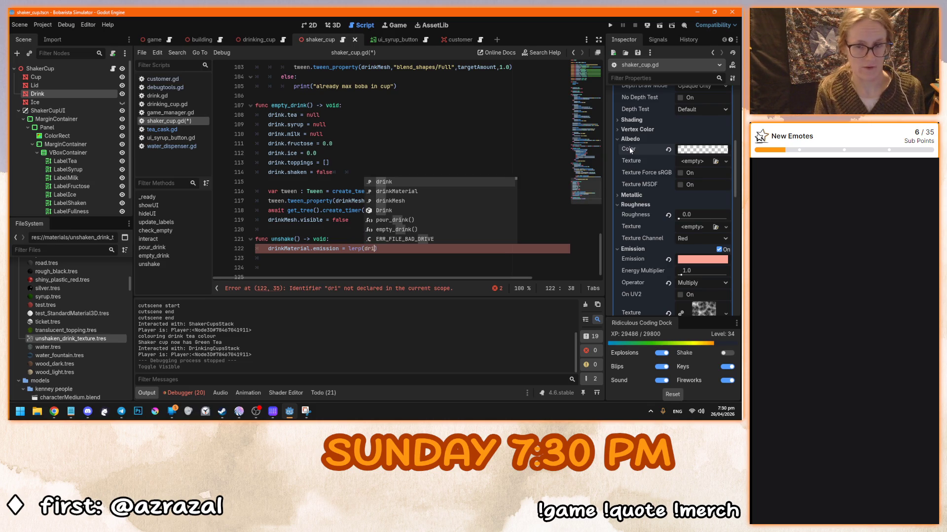
key(Tab)
text(.)
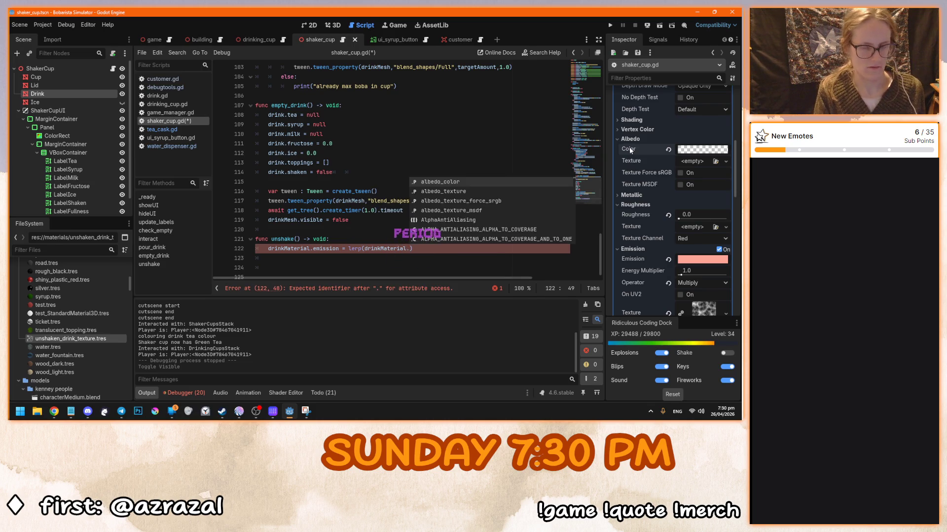
key(Tab)
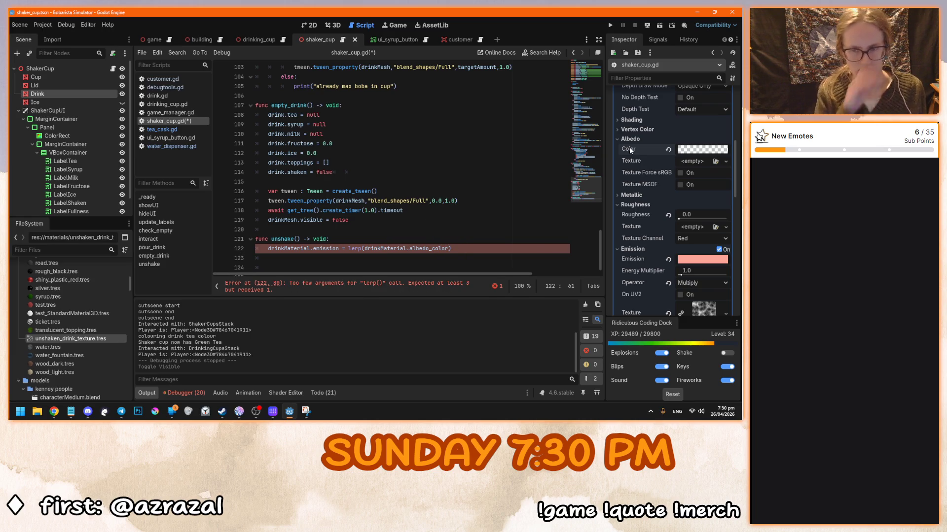
Add white Color(1.0, 1.0, 1.0, 1.0) from the colour swatch and a 0.5 weight
text(, )
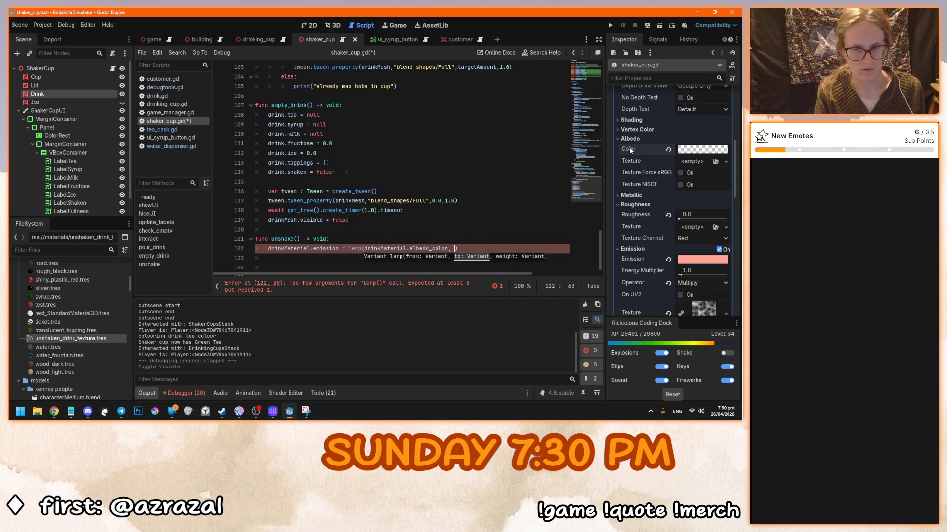
text(Color)
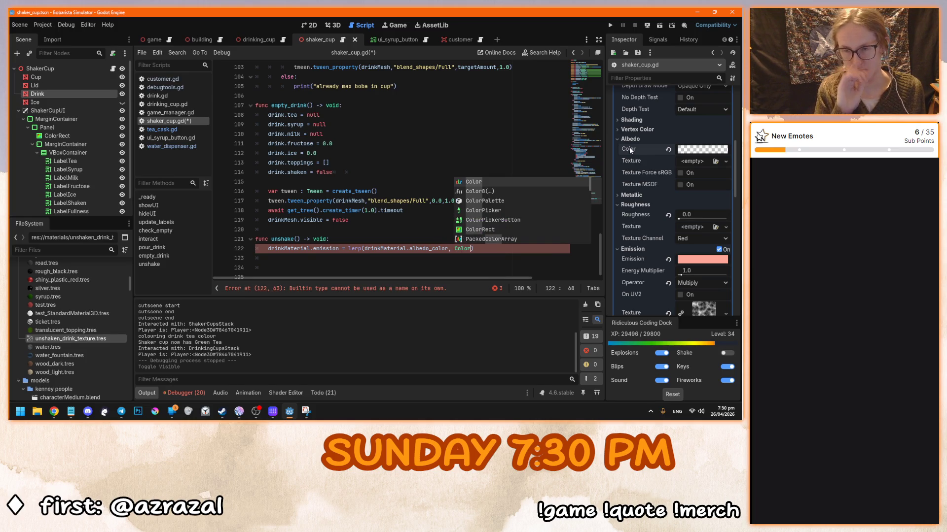
key(Tab)
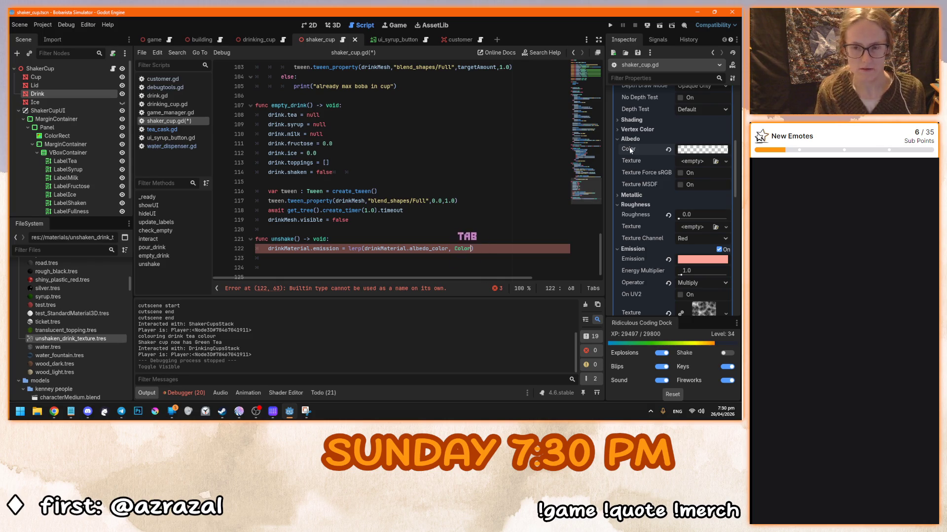
text(()
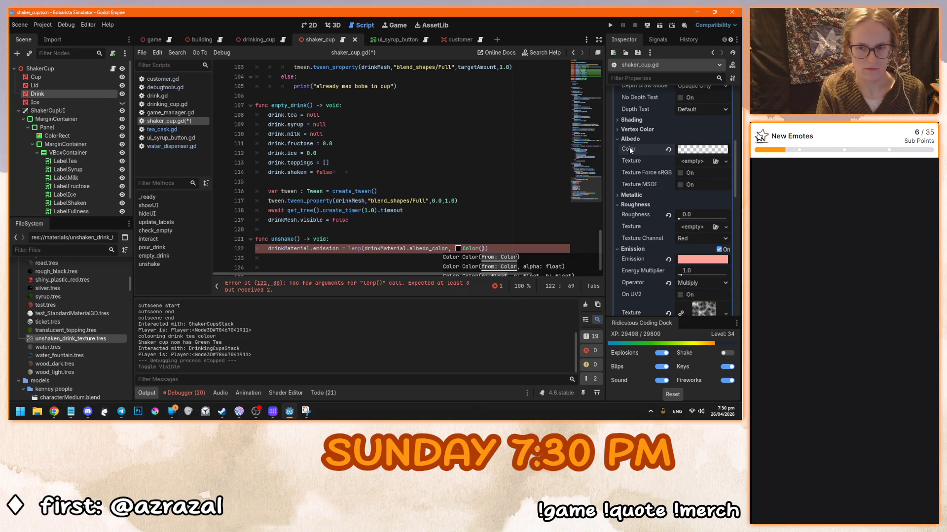
text(White)
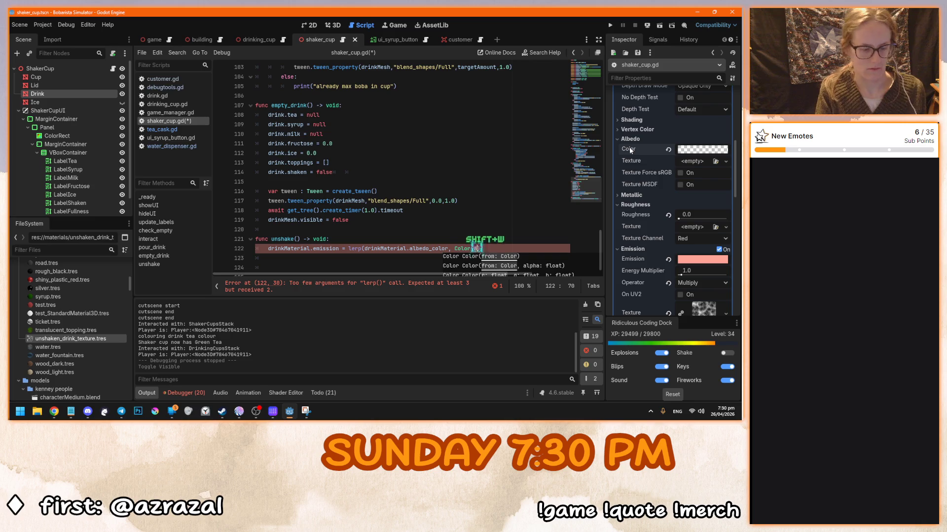
key(ctrl+z)
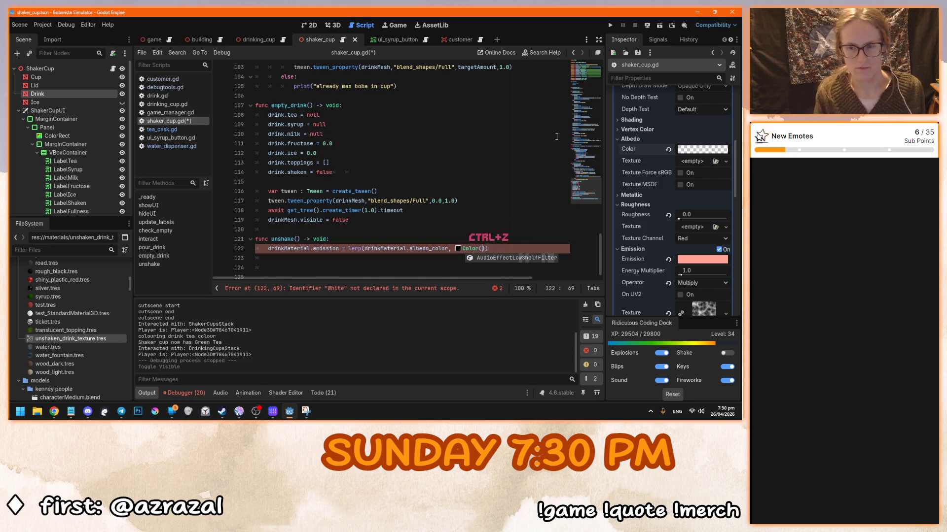
click(458, 249)
click(538, 207)
text(white)
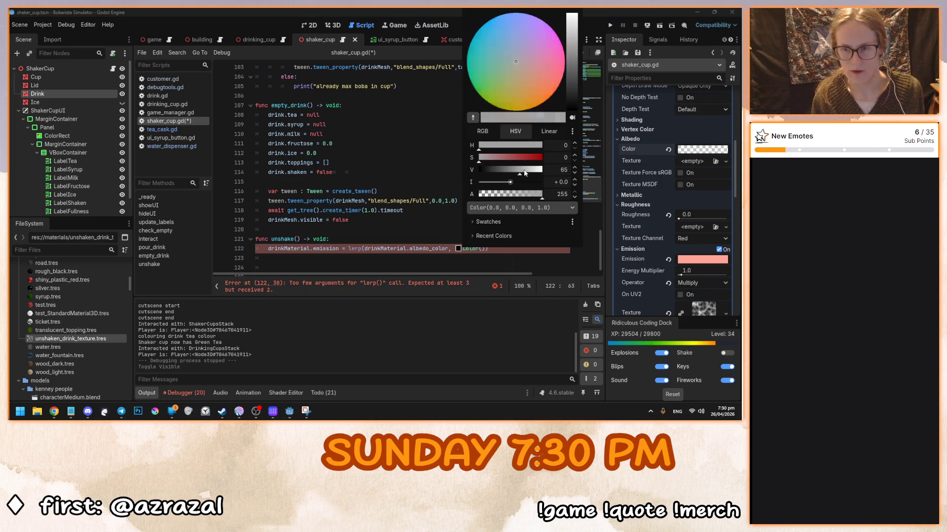
key(ctrl+z)
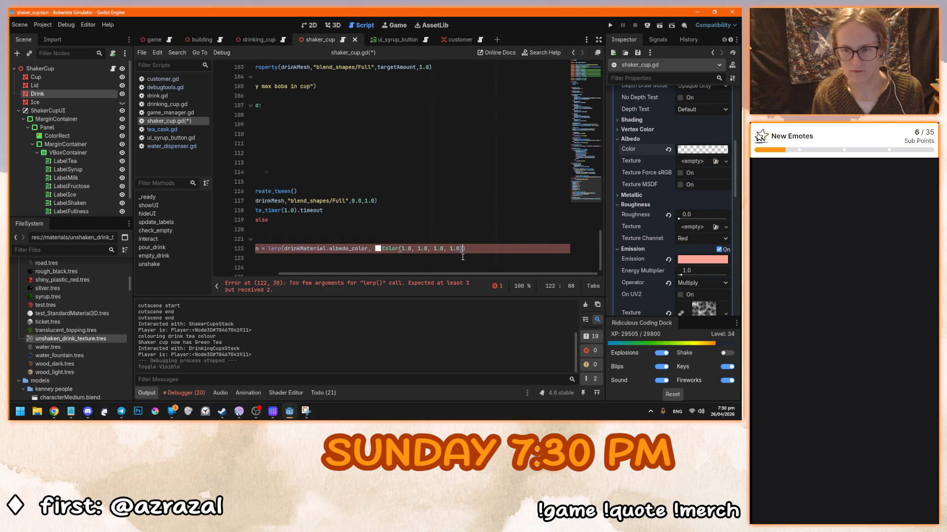
text(, )
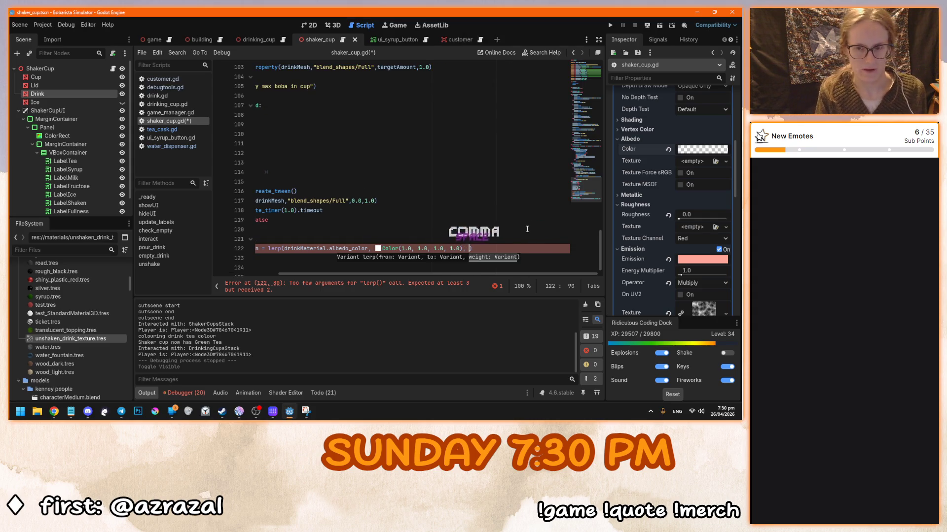
text(0.5))
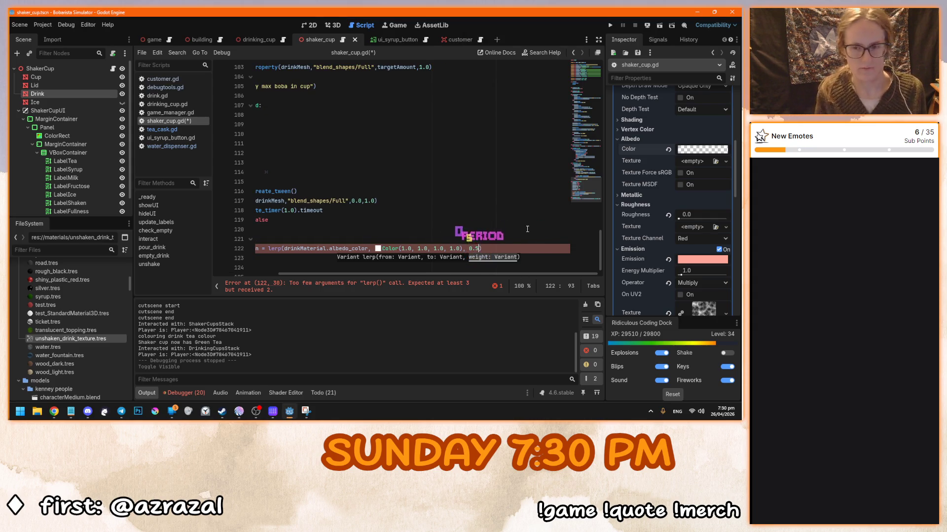
Add a line setting drinkMaterial.emission_operator = BaseMaterial3D.EMISSION_OP_MULTIPLY
drag(489, 283, 384, 283)
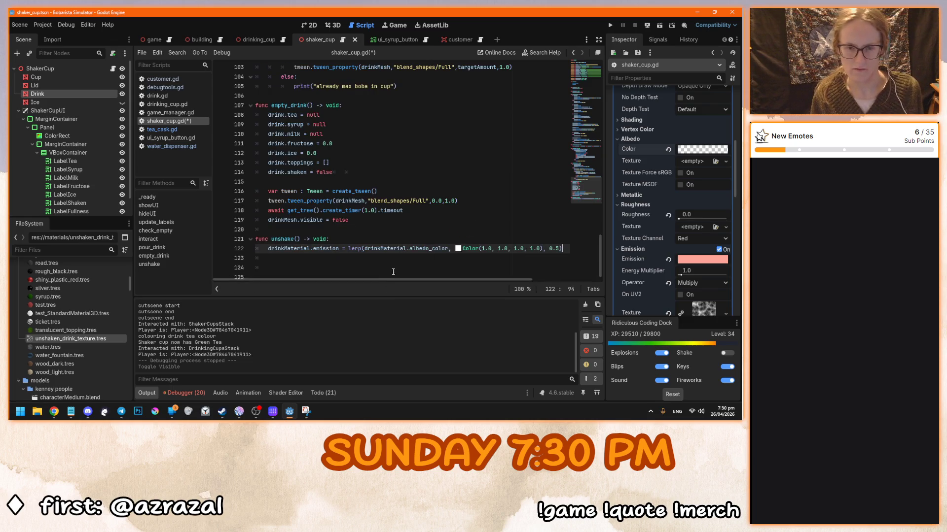
scroll(643, 272, down, 2)
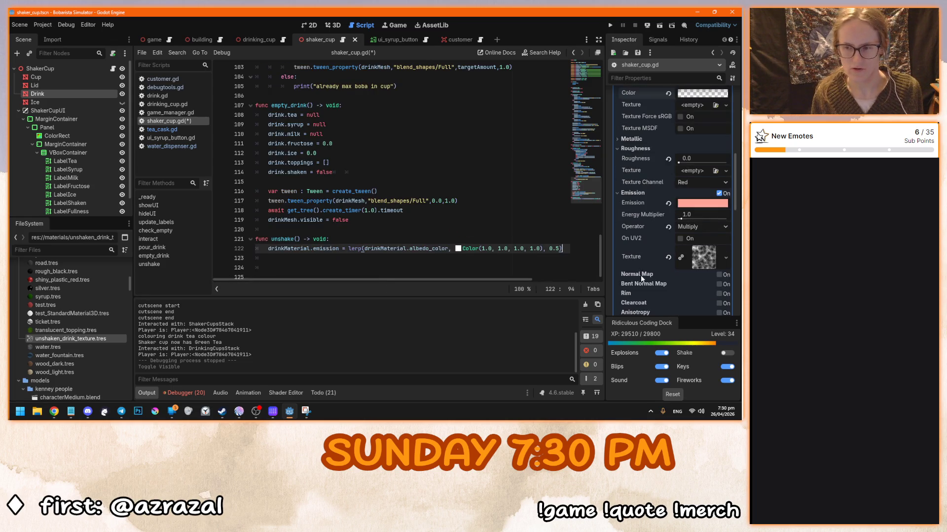
click(567, 249)
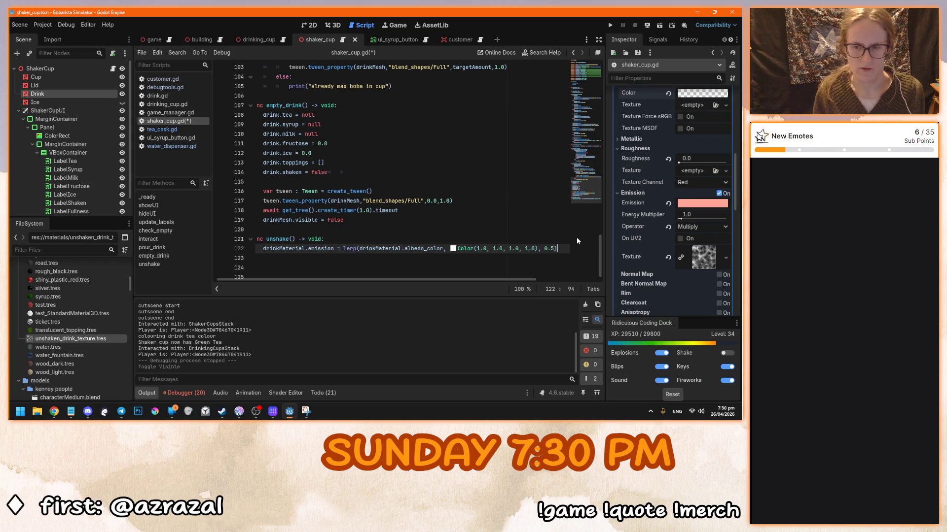
key(Return)
text(drinkMaterial.)
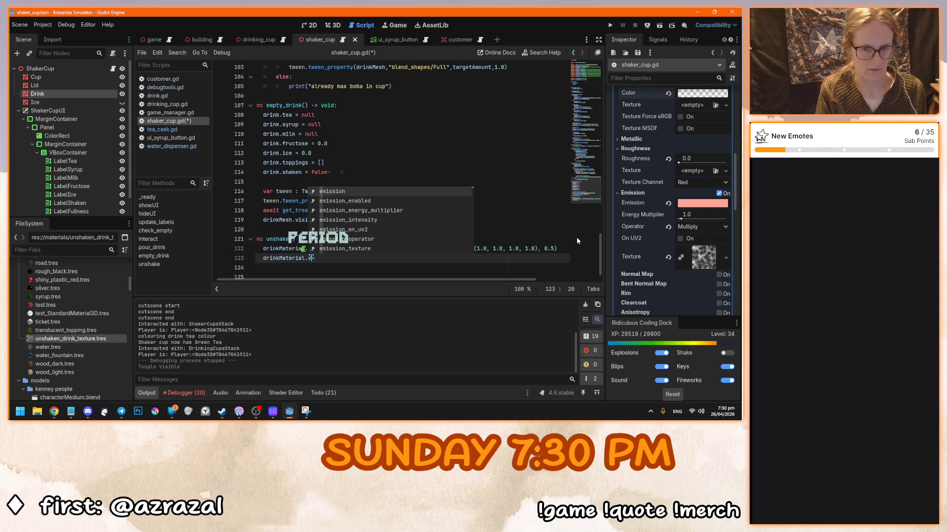
text(em)
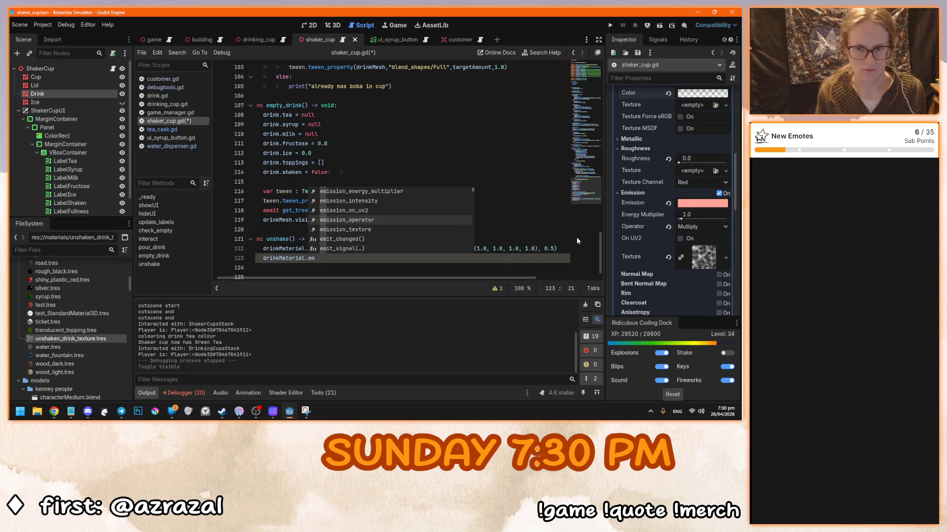
key(Tab)
mouse_move(629, 229)
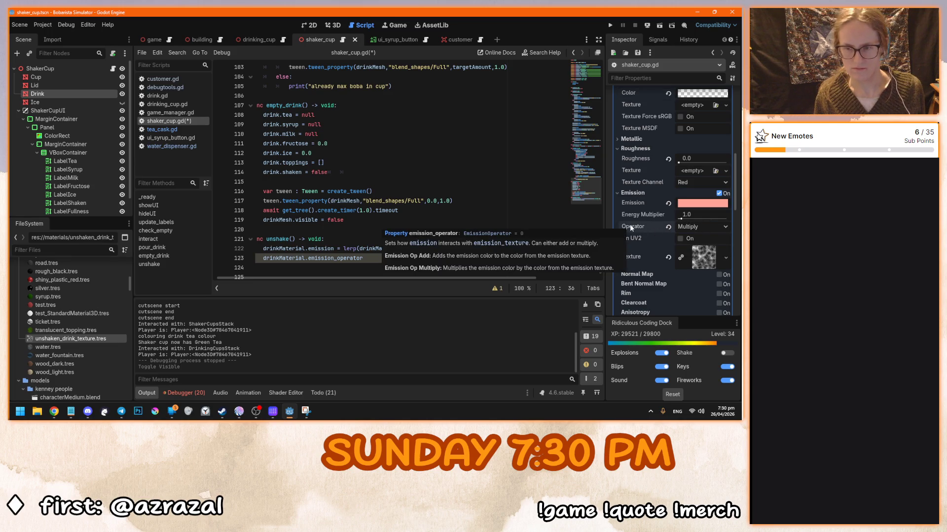
text( =)
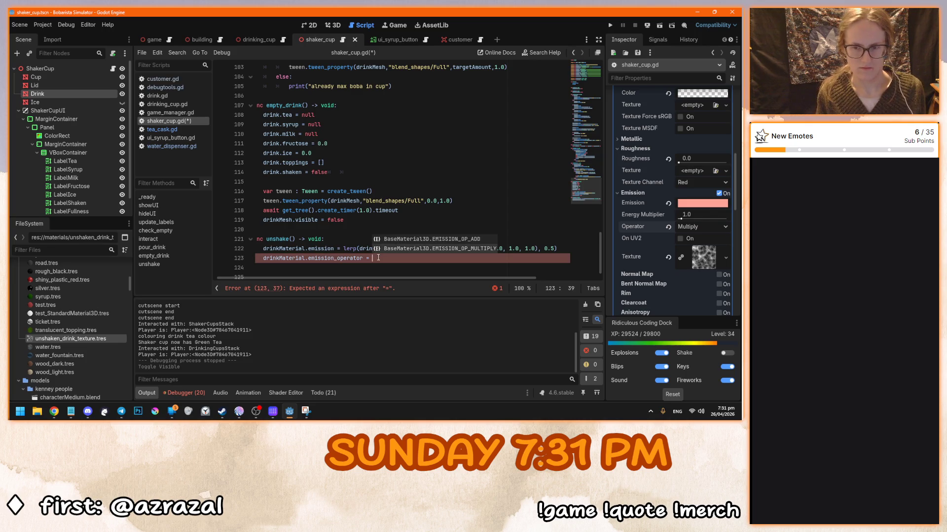
key(Down)
key(Tab)
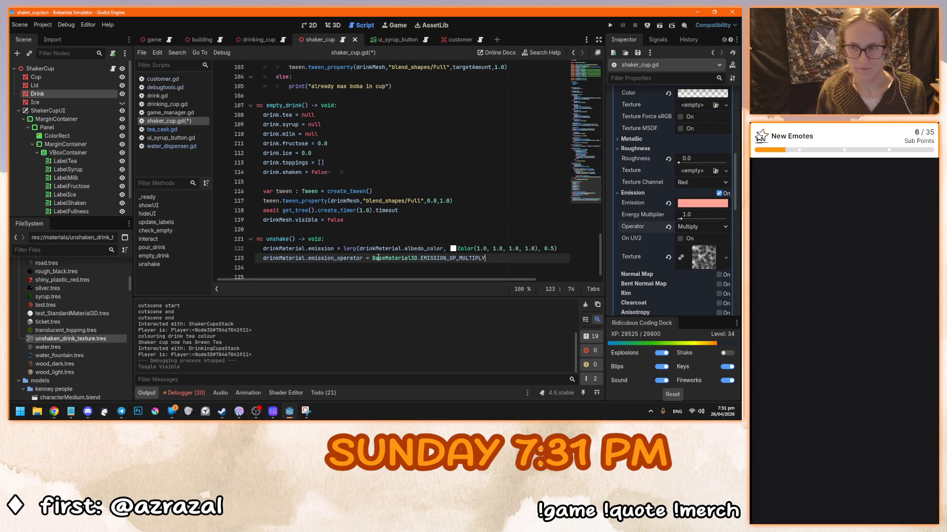
key(Return)
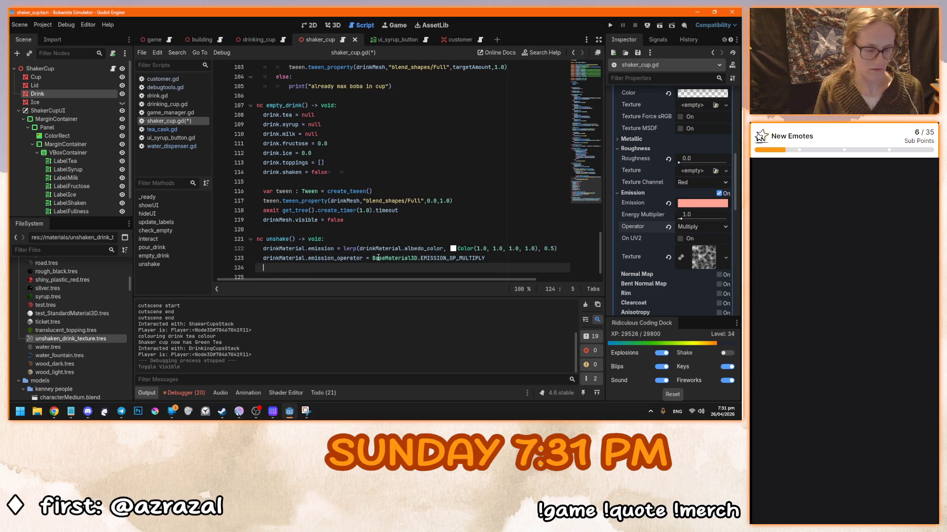
Start line 124 as drinkMaterial.emission_texture via autocomplete
text(drink)
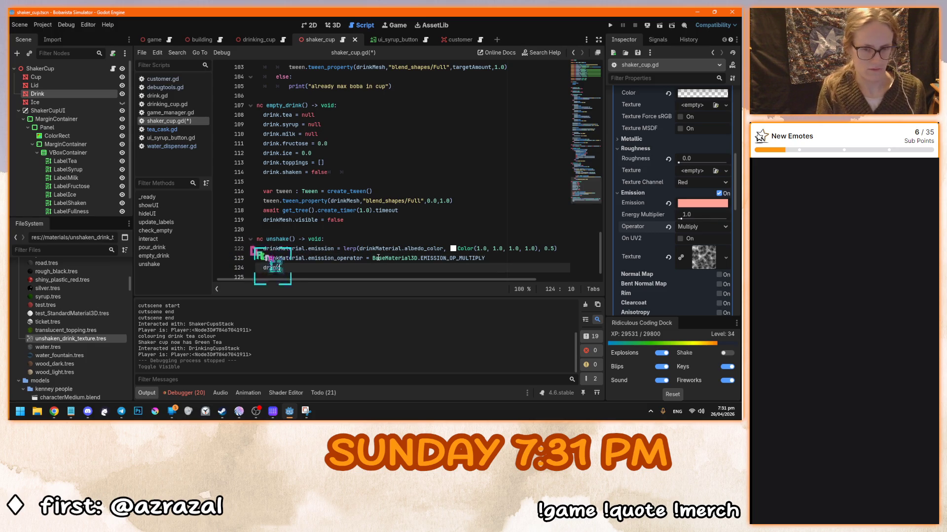
text(Material)
key(Tab)
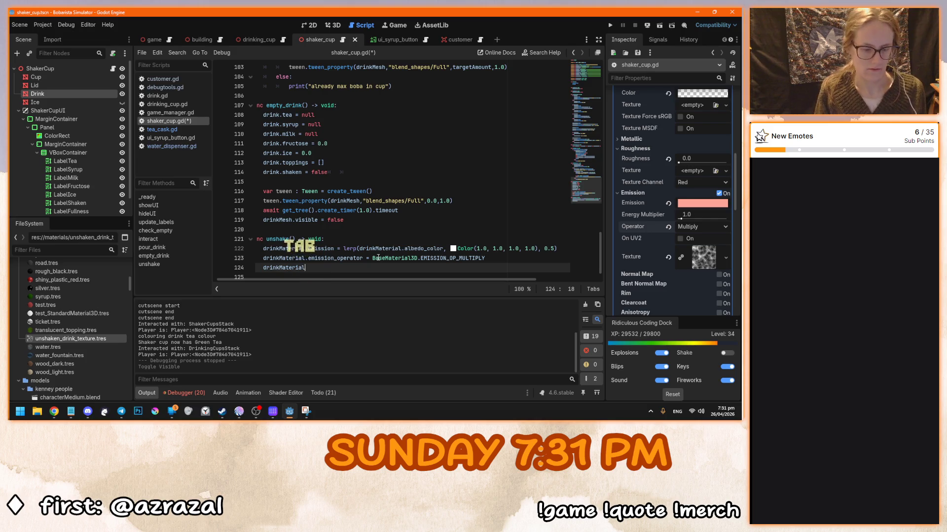
text(.)
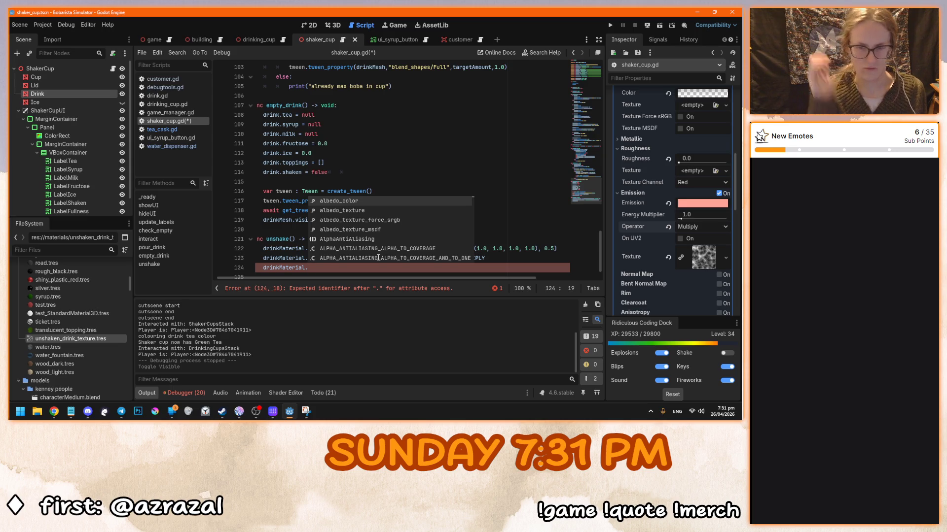
key(Down)
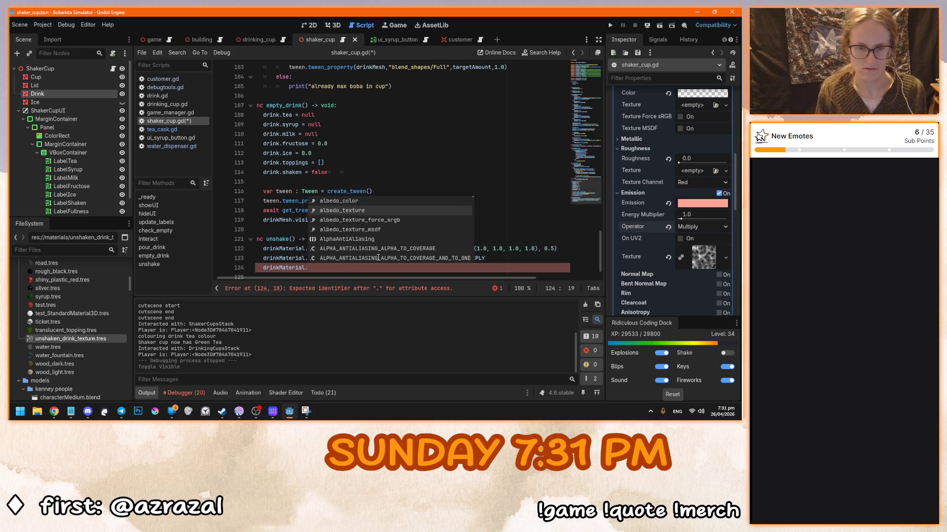
text(em)
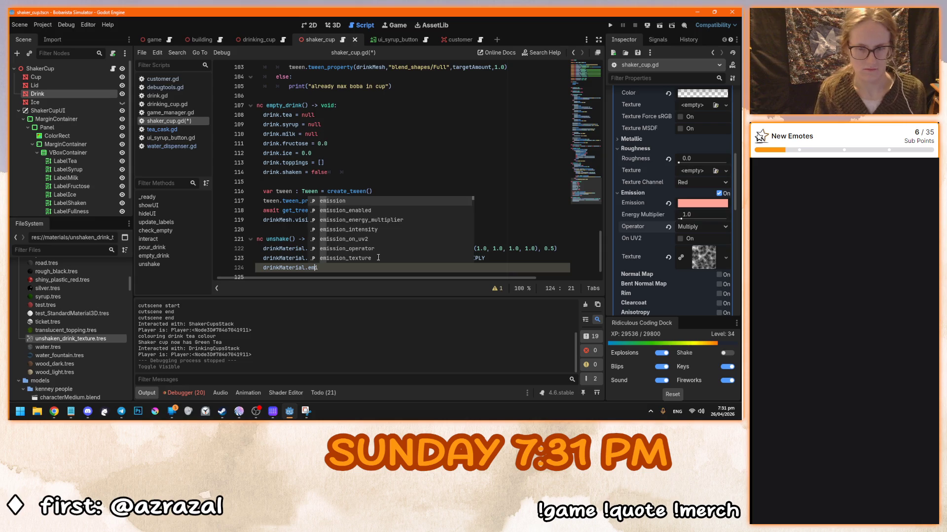
key(Down)
key(Down)
key(Down)
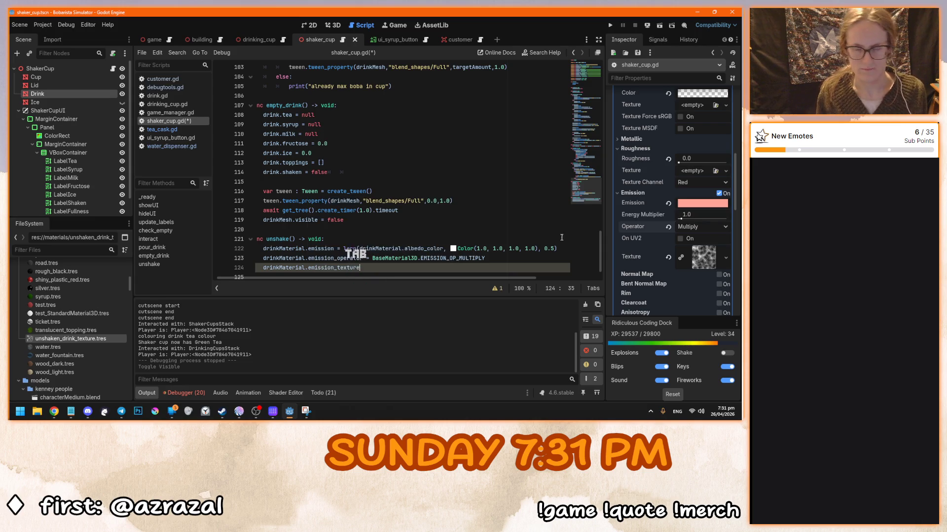
key(Tab)
key(Return)
Assign it load("res://materials/unshaken_drink_texture.tres")
drag(703, 257, 395, 257)
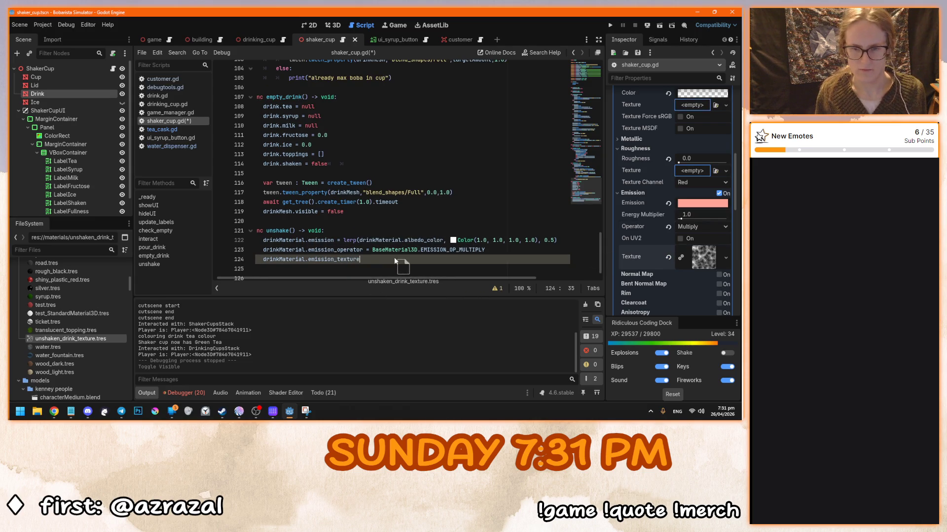
key(Right)
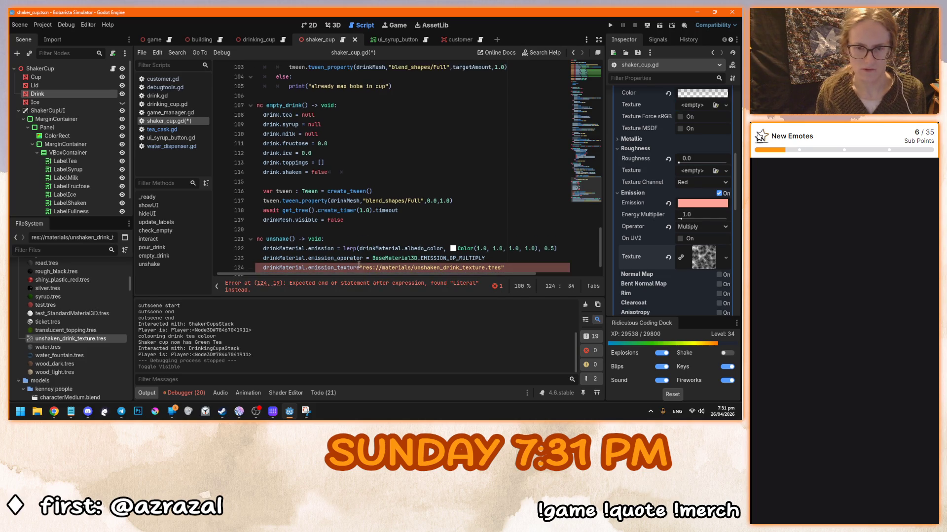
text(= load()
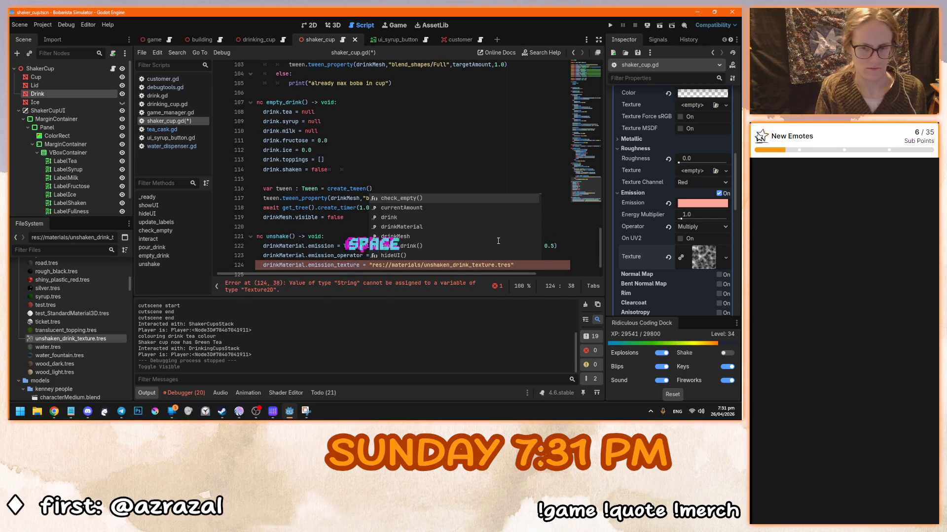
key(Delete)
click(544, 268)
text())
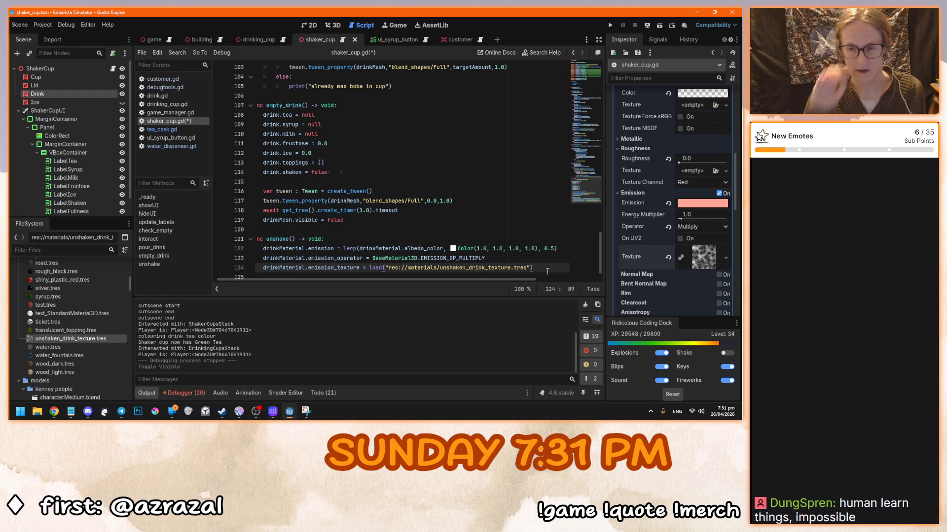
Paste a copy of the whole unshake() function below it after a blank line
scroll(548, 271, down, 1)
double_click(376, 242)
key(End)
key(Return)
click(555, 242)
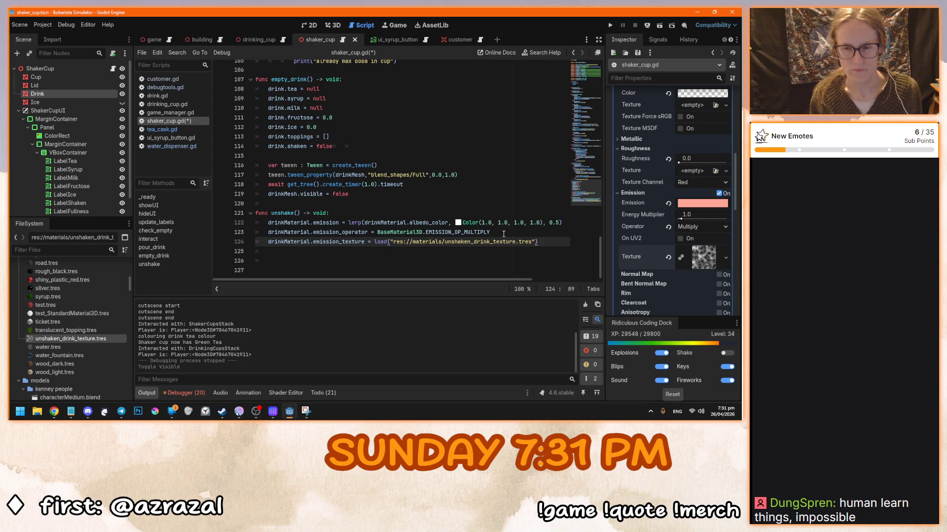
click(504, 234)
click(546, 244)
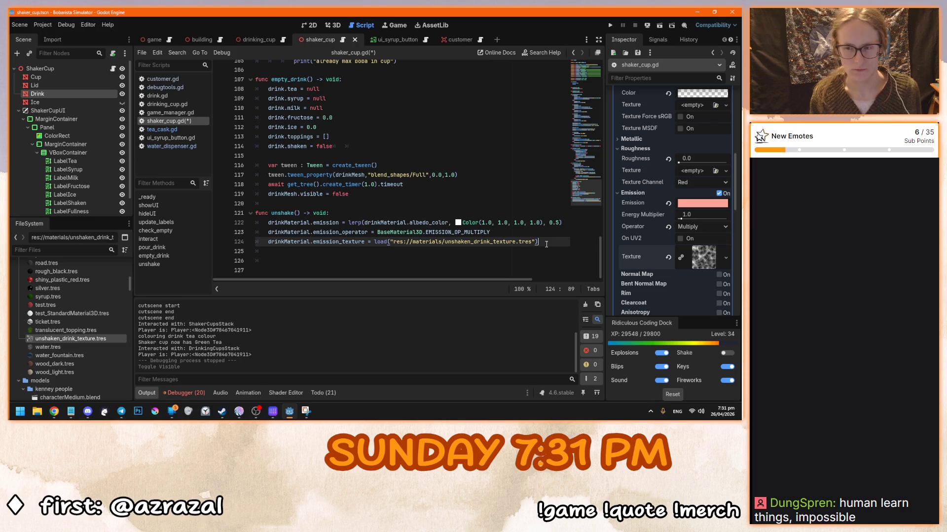
key(shift+Up)
key(shift+Up)
key(shift+Up)
key(shift+Home)
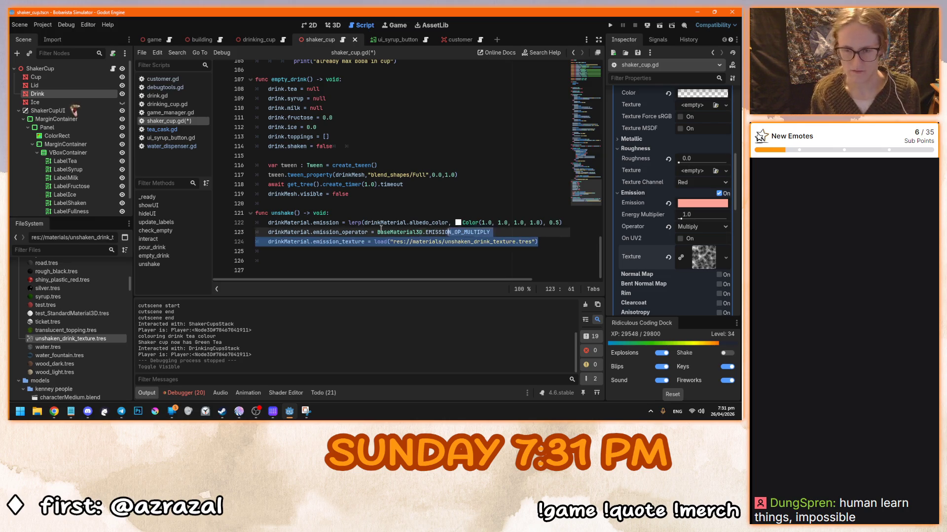
click(554, 240)
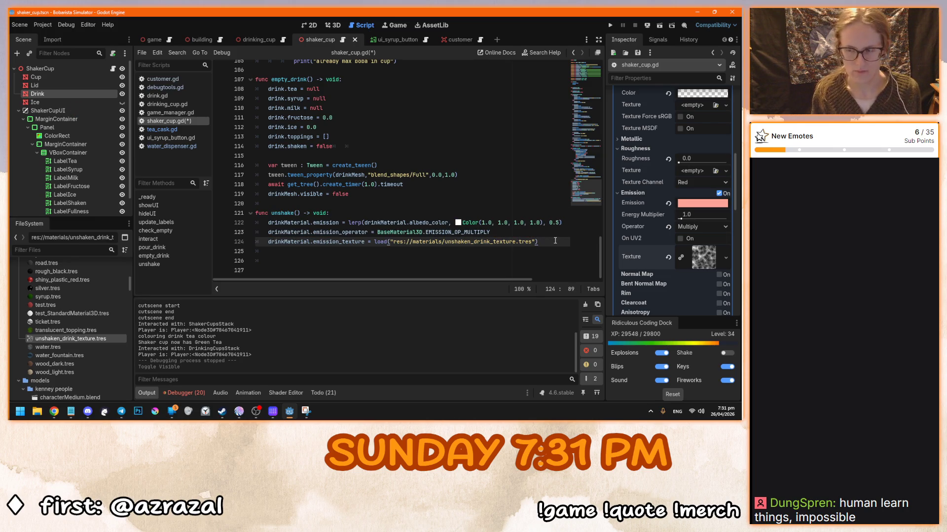
key(Return)
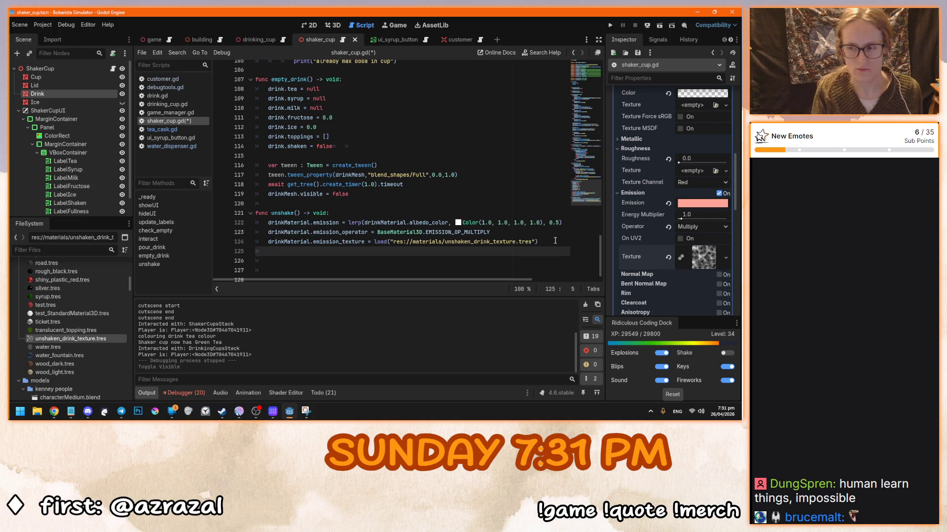
key(BackSpace)
key(Return)
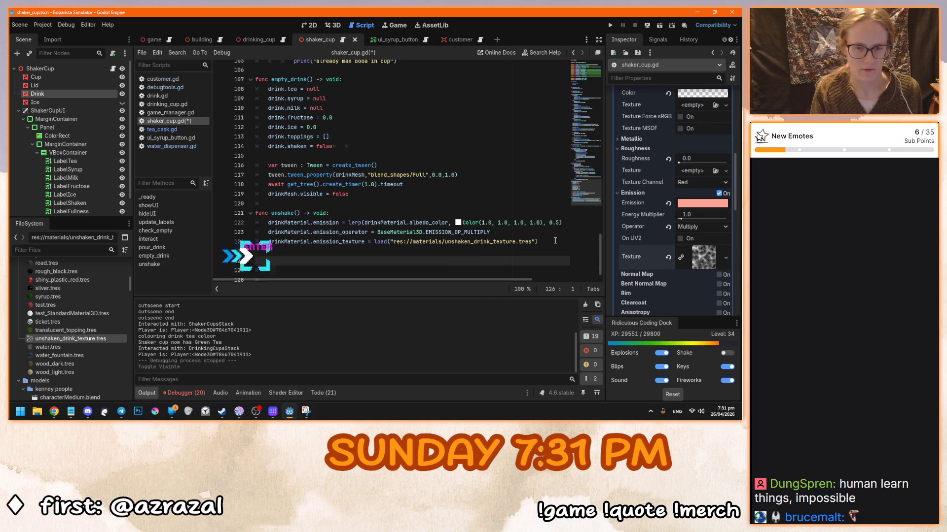
text(func unshake() -> void: 	drinkMaterial.emission = lerp(drinkMaterial.albedo_color, Color(1.0, 1.0, 1.0, 1.0), 0.5) 	drinkMaterial.emission_operator = BaseMaterial3D.EMISSION_OP_MULTIPLY 	drinkMaterial.emission_texture = load("res://materials/unshaken_drink_texture.tres"))
Rename the copy to shake(), add '#TODO: make this better with signals' to unshake(), and save
click(278, 249)
key(BackSpace)
key(BackSpace)
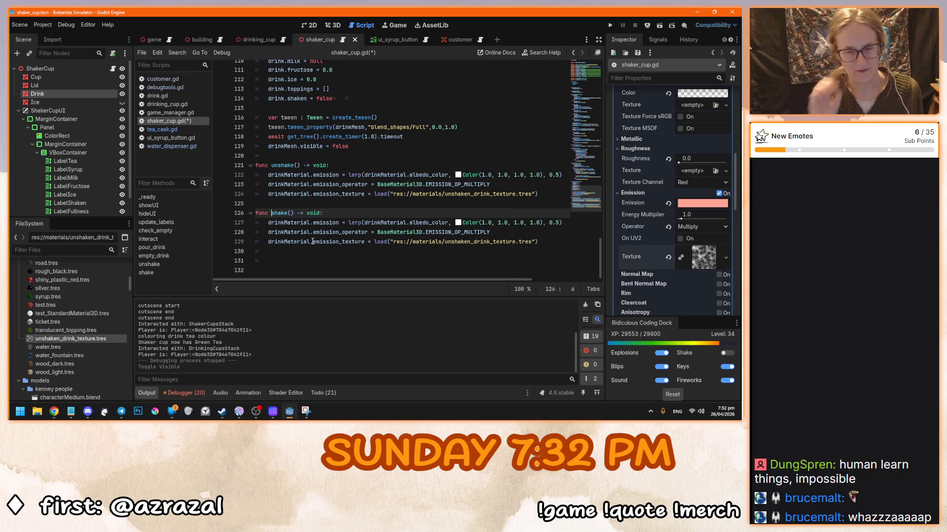
click(344, 166)
text(#TODO)
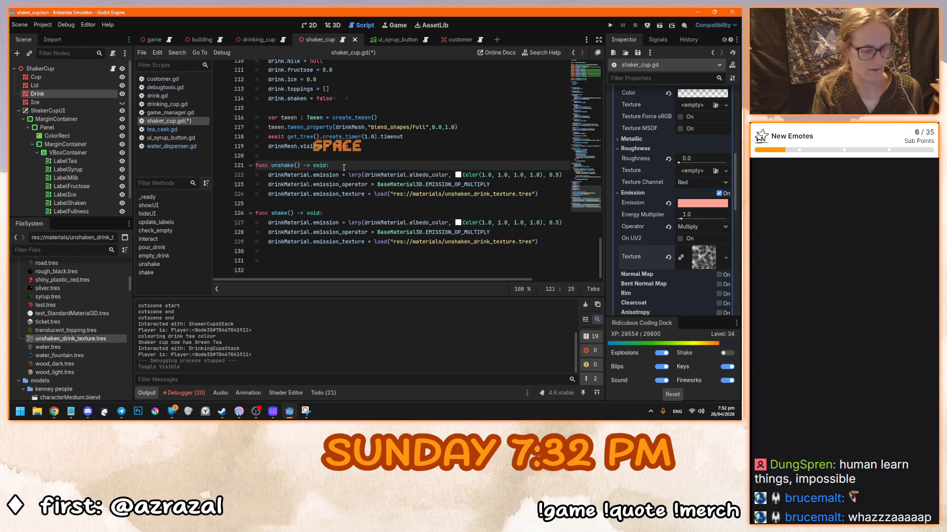
text(: m)
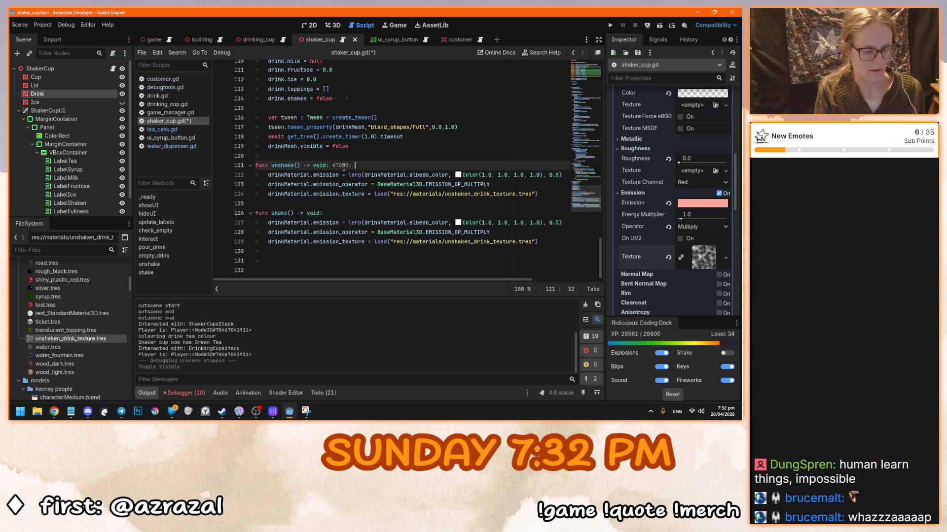
text(ake thi)
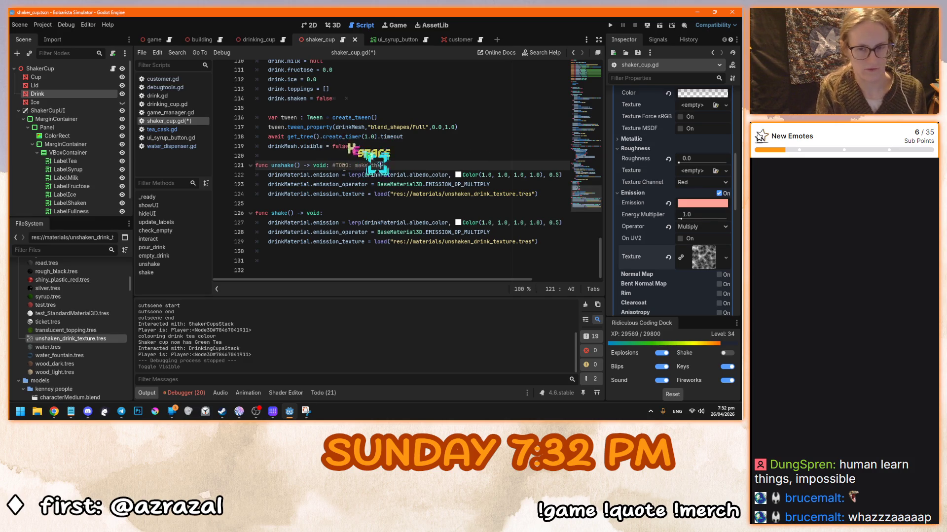
text(s better with sig)
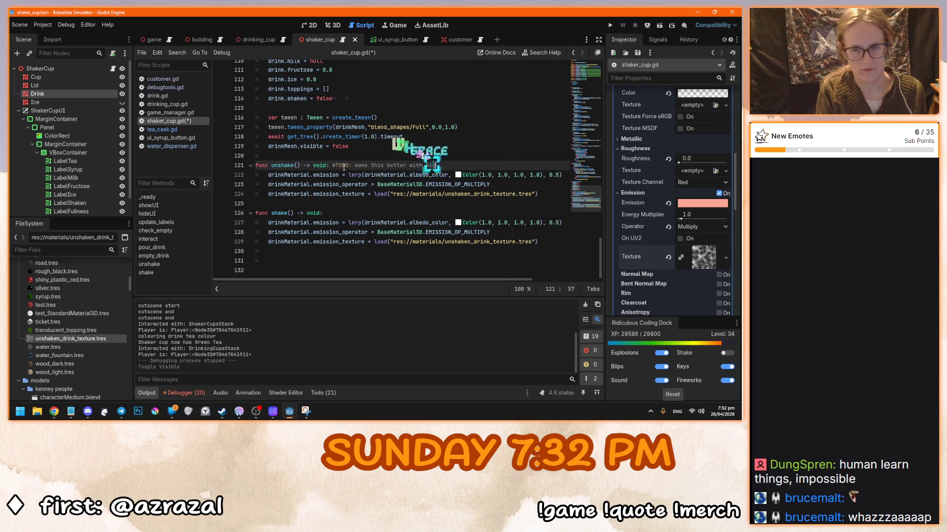
text(nals)
key(ctrl+s)
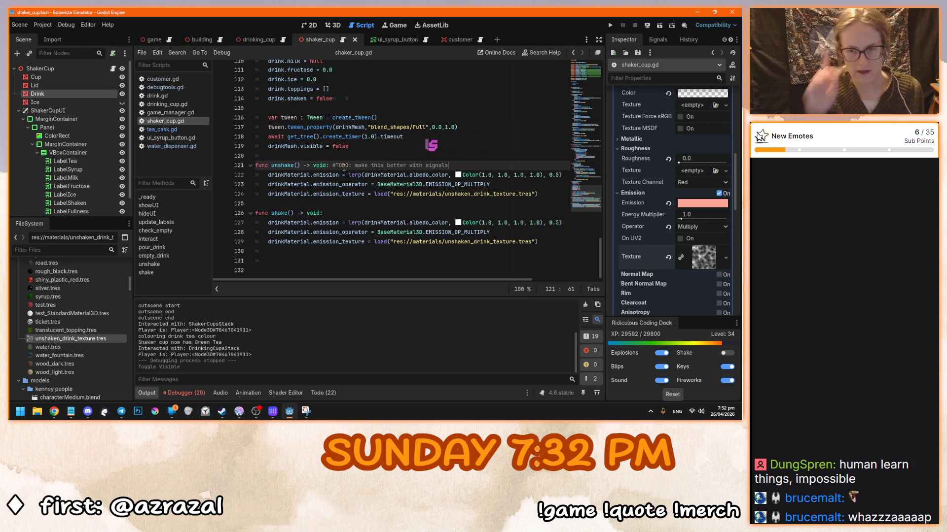
Copy the same TODO comment onto shake()'s declaration, save, and show the Todo list
drag(470, 163, 332, 165)
key(ctrl+c)
click(335, 215)
key(ctrl+v)
click(322, 213)
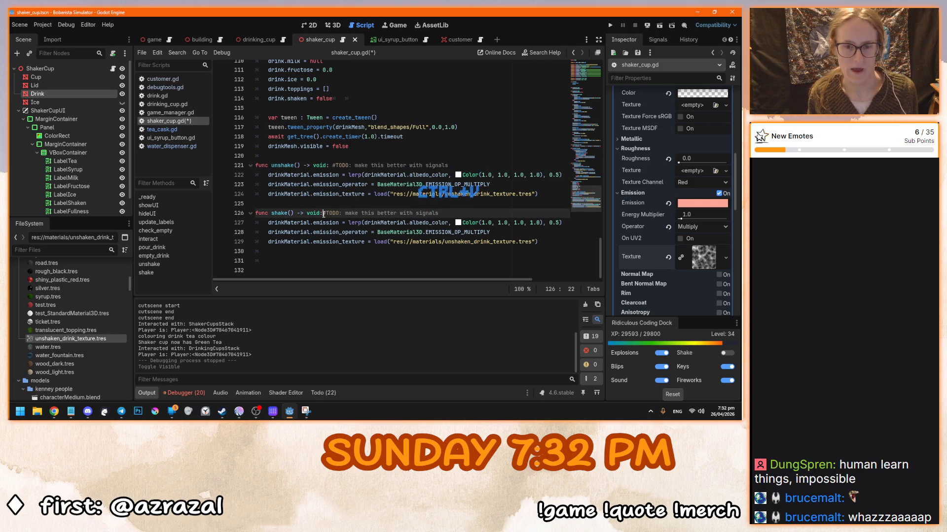
key(ctrl+s)
click(323, 393)
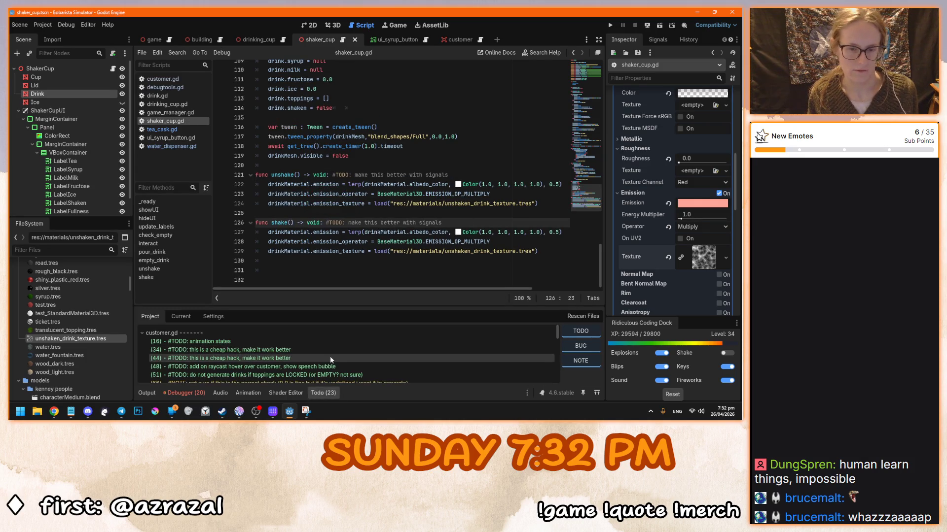
Scroll through the TODO entries, then switch the bottom panel to Debugger and back to Output
scroll(356, 359, down, 5)
scroll(356, 359, down, 4)
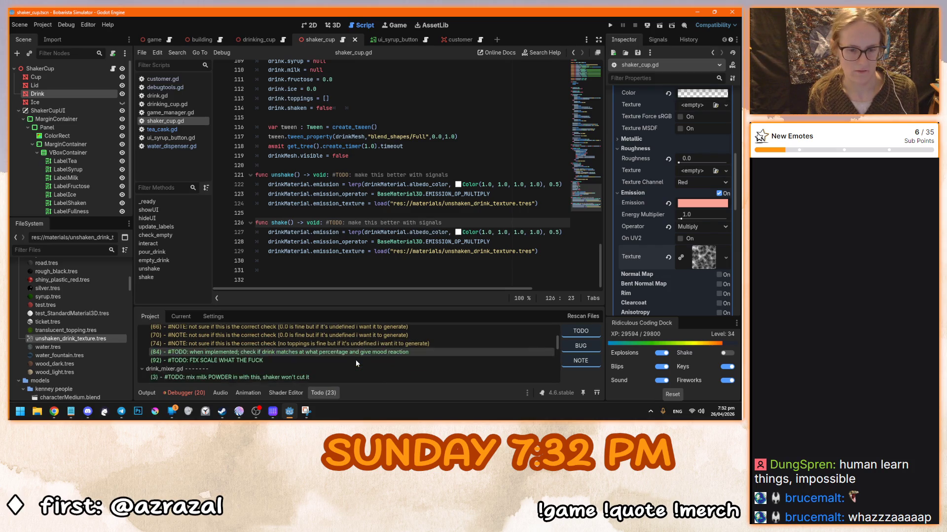
scroll(335, 360, down, 4)
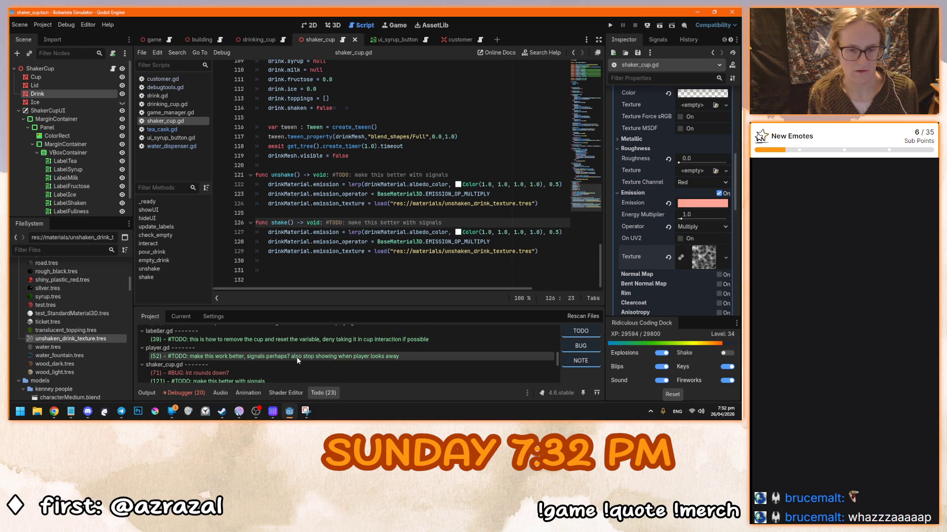
scroll(256, 358, down, 6)
scroll(264, 365, down, 4)
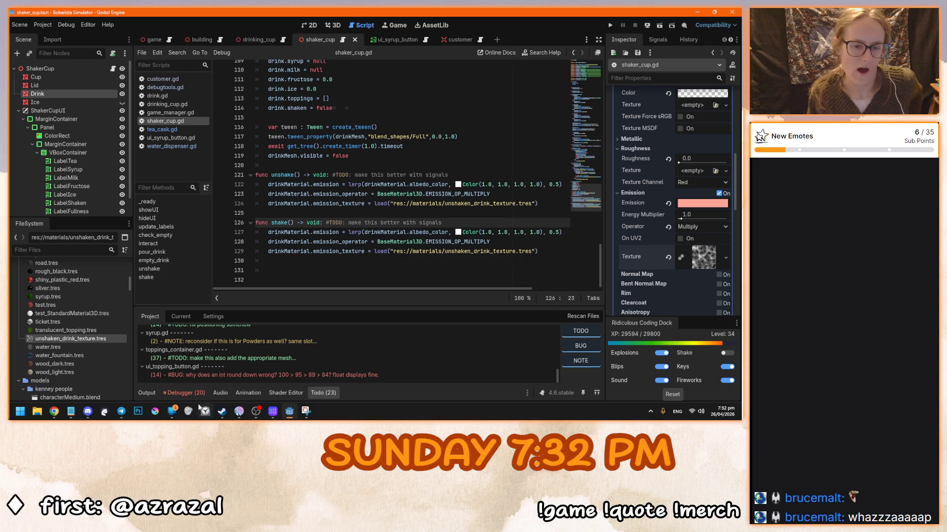
click(169, 392)
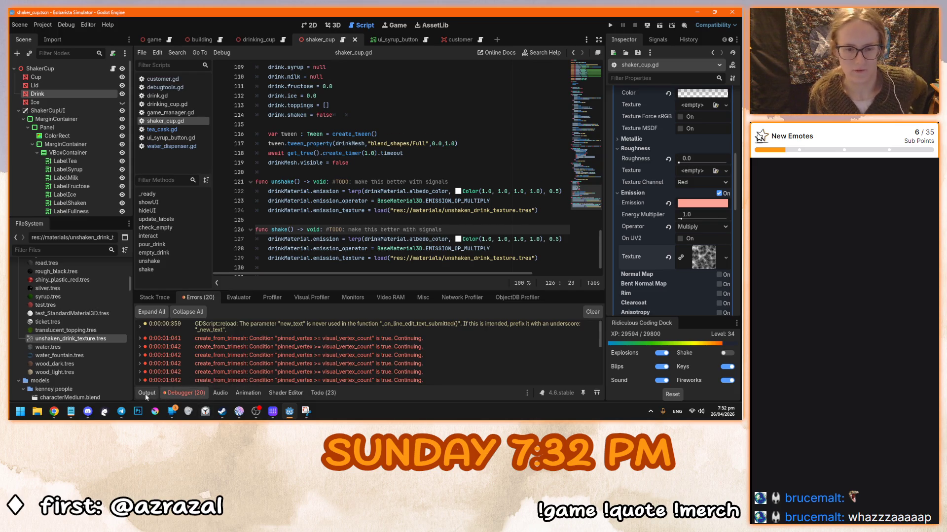
click(145, 394)
click(333, 258)
scroll(319, 257, down, 1)
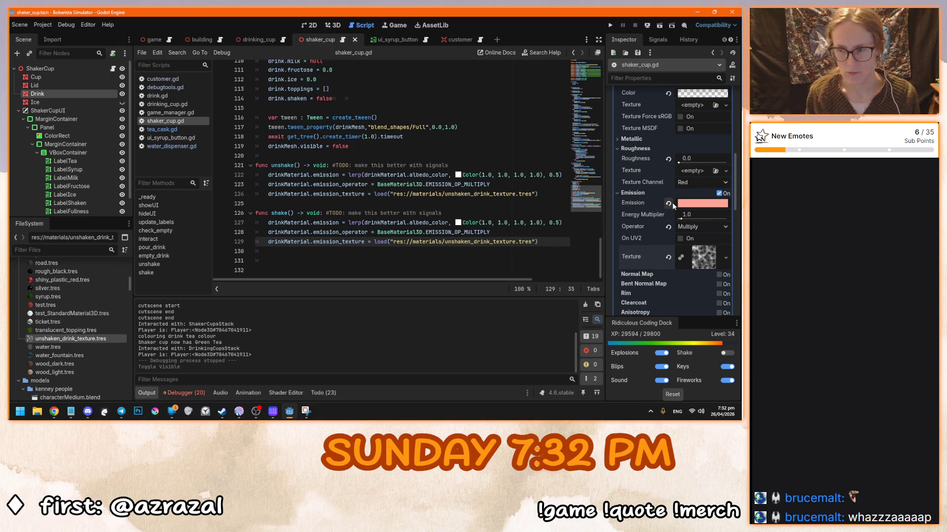
Add 'drinkMaterial.emission_enabled = true' as the last line of unshake()
click(373, 233)
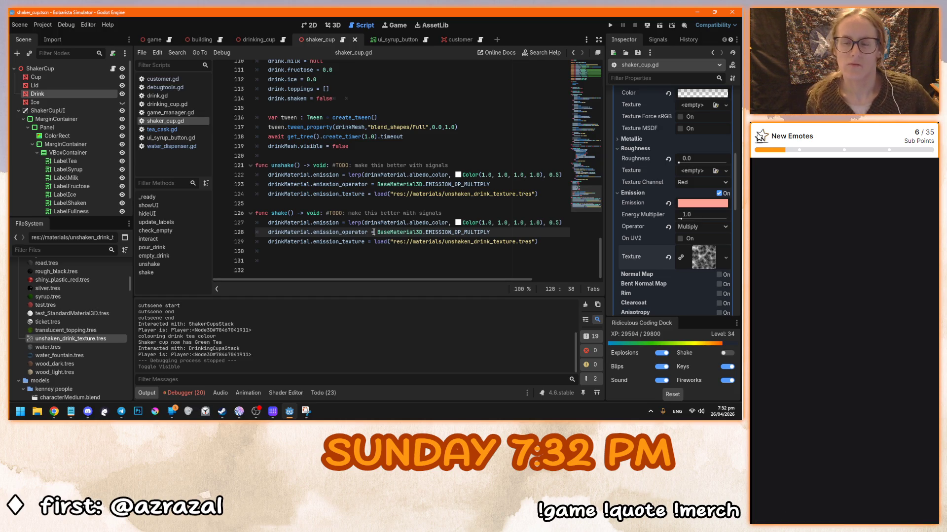
click(383, 185)
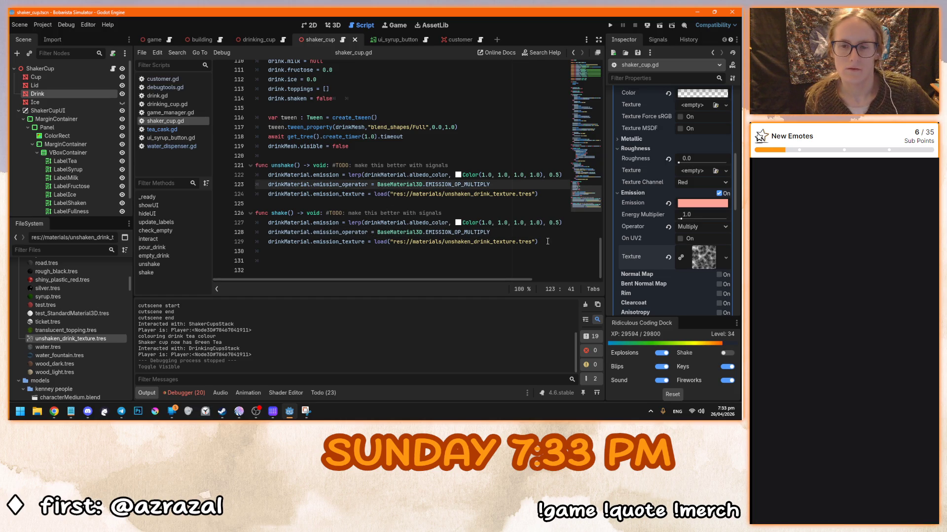
click(284, 166)
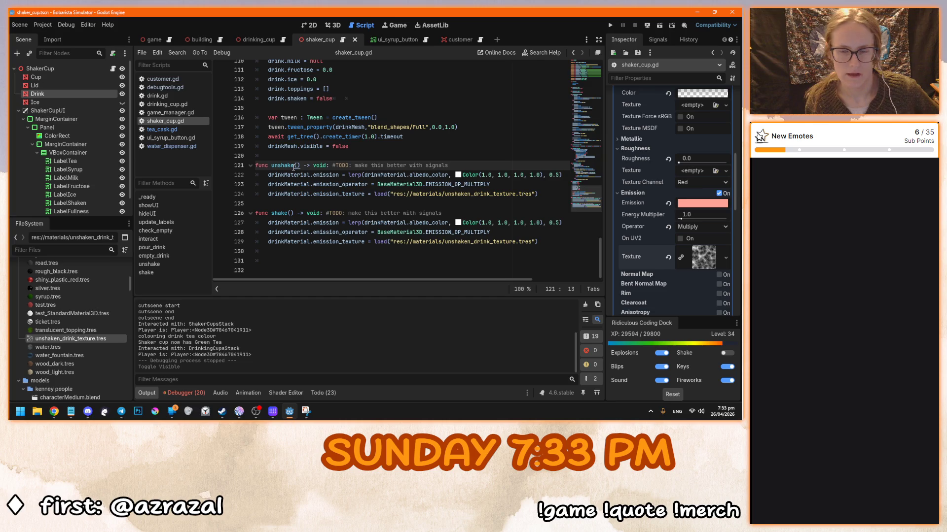
drag(363, 178, 475, 191)
click(546, 194)
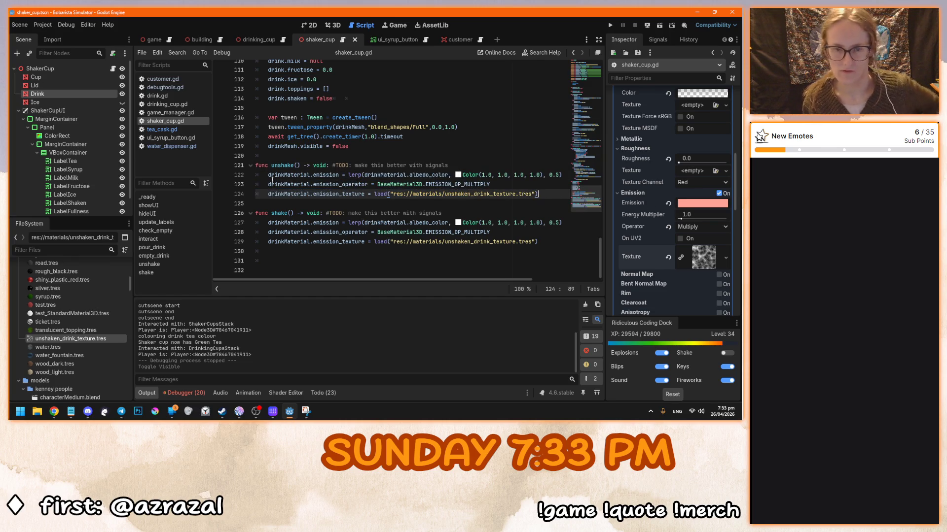
mouse_move(632, 199)
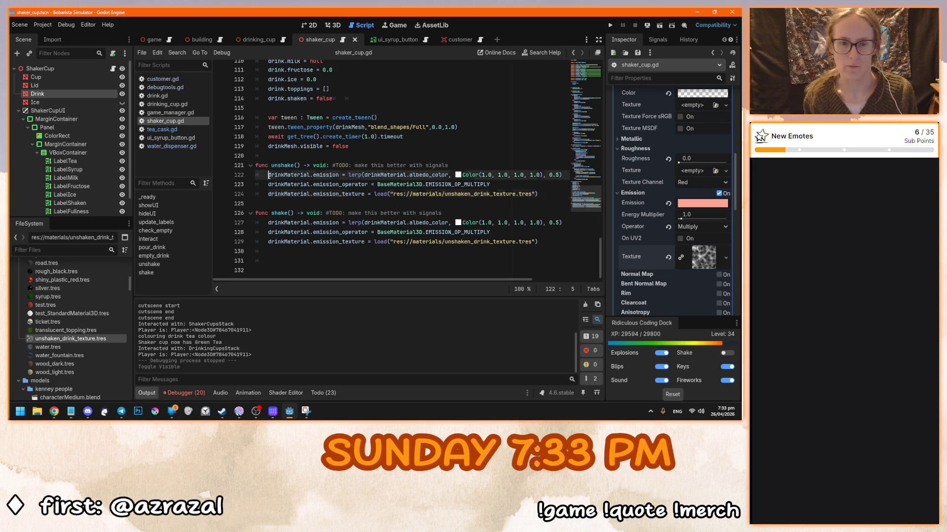
click(553, 192)
key(Return)
text(drinkMaterial.em)
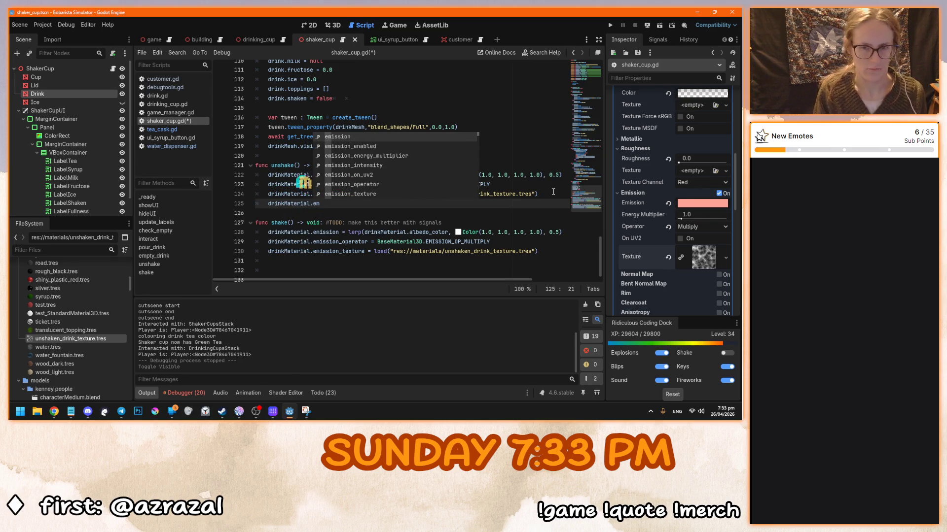
key(Down)
key(Return)
text(= true)
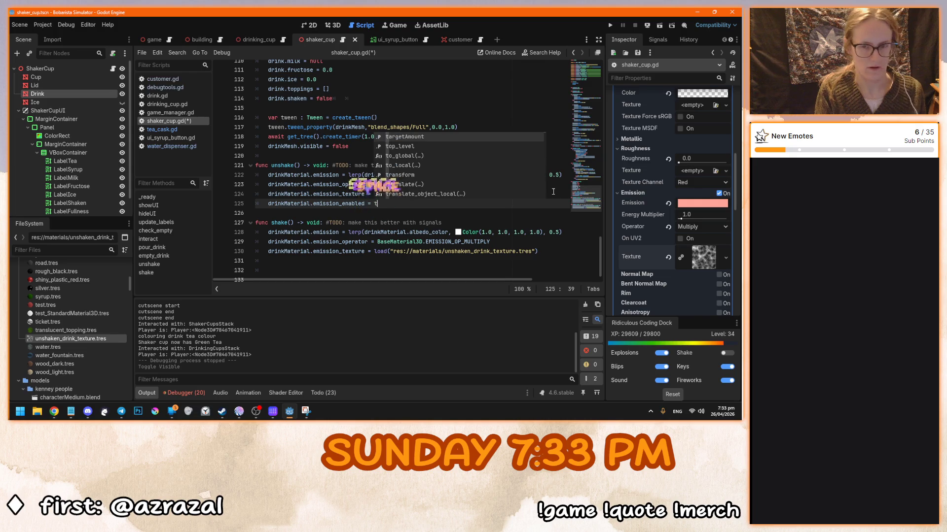
Replace shake()'s three lines with 'drinkMaterial.emission_enabled = false' and save
key(Down)
key(Down)
key(Down)
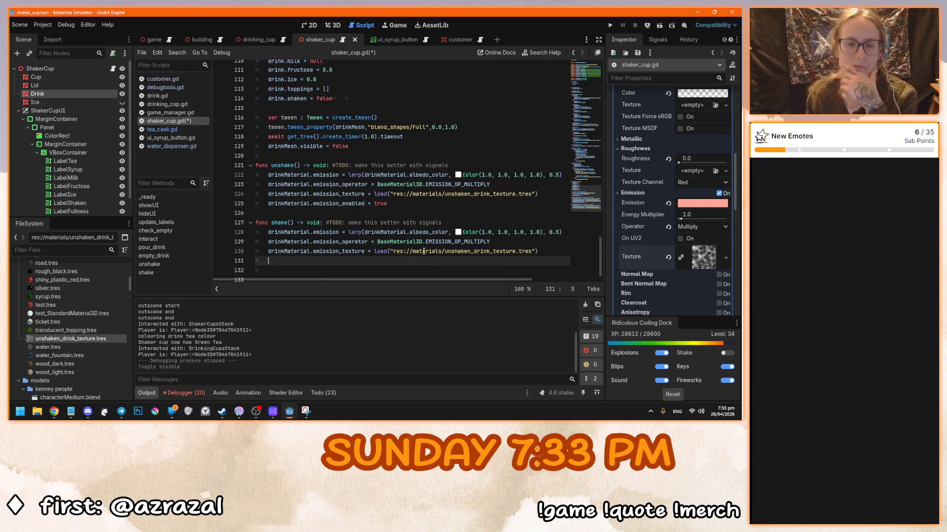
click(272, 223)
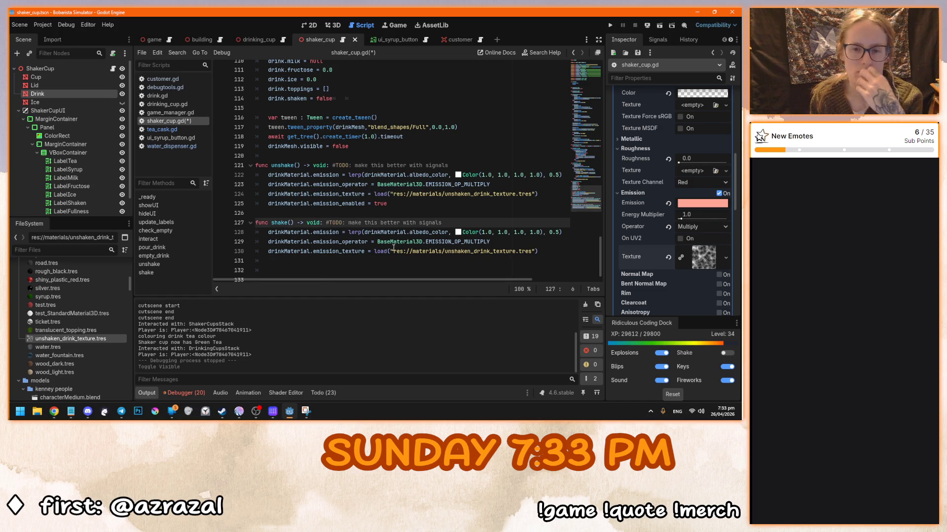
click(393, 251)
mouse_move(553, 251)
mouse_down()
mouse_move(351, 251)
mouse_move(267, 232)
mouse_up()
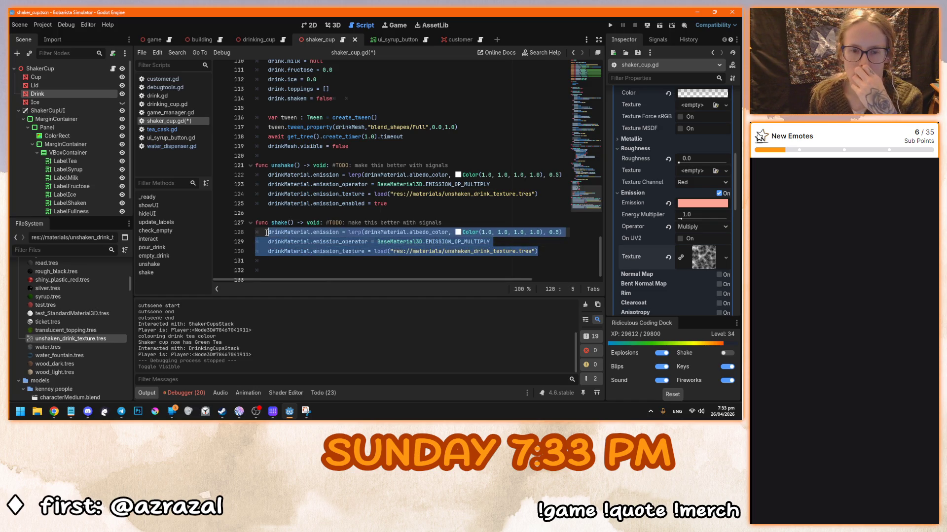
drag(387, 203, 269, 204)
drag(542, 251, 270, 232)
key(ctrl+v)
double_click(380, 232)
text(false)
click(373, 194)
key(ctrl+s)
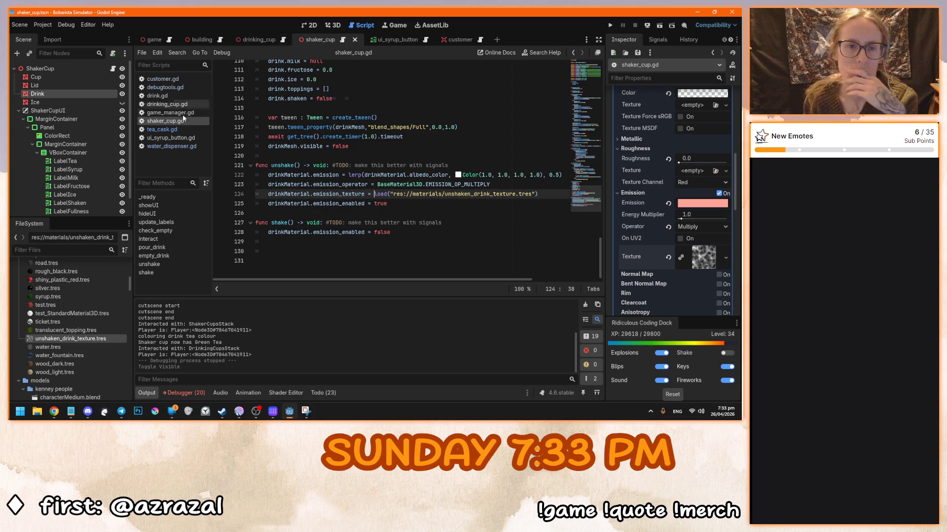
click(181, 128)
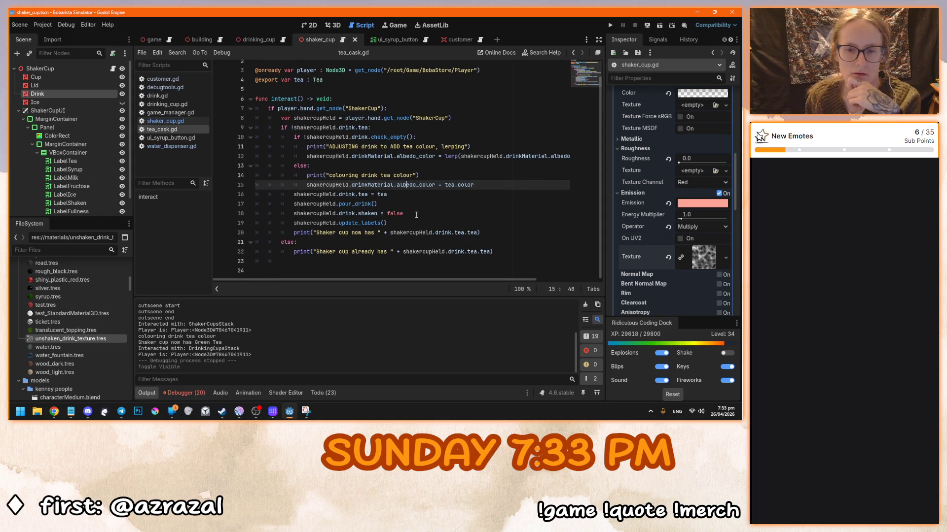
Insert 'shakercupHeld.unshake()' after the 'shakercupHeld.drink.shaken = false' line in tea_cask.gd
click(417, 214)
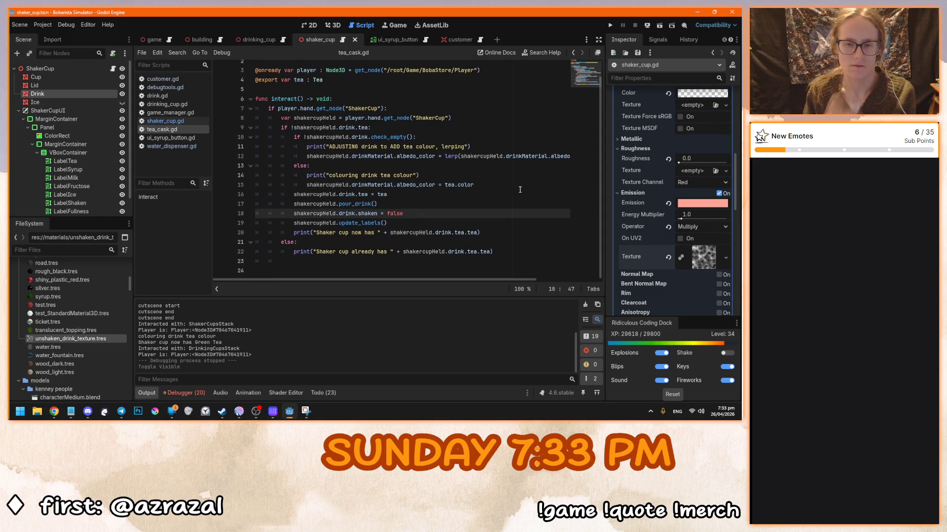
key(Return)
text(shakercupHeld.)
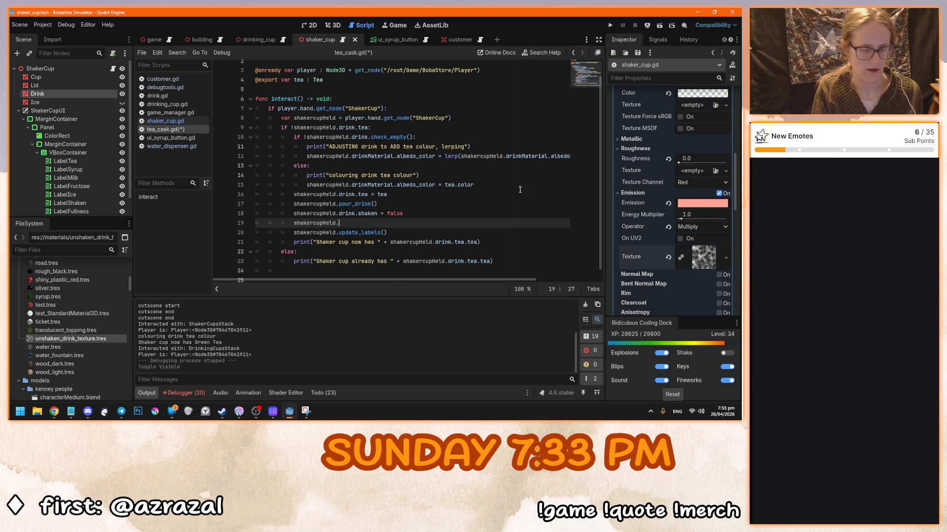
text(unshake)
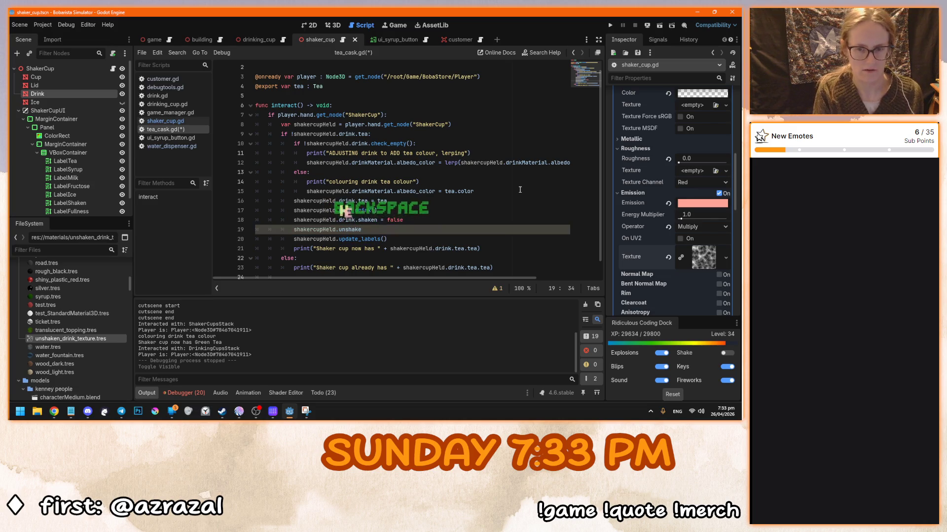
text(())
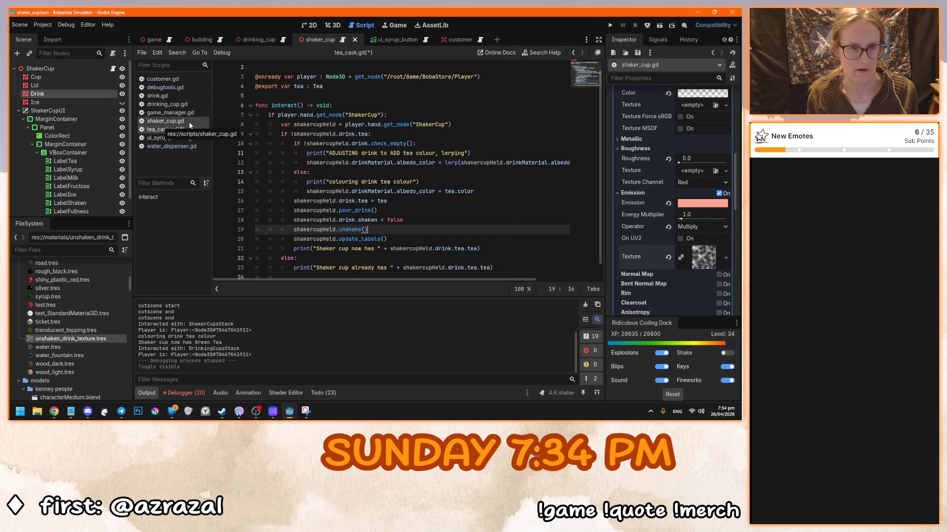
scroll(60, 371, down, 5)
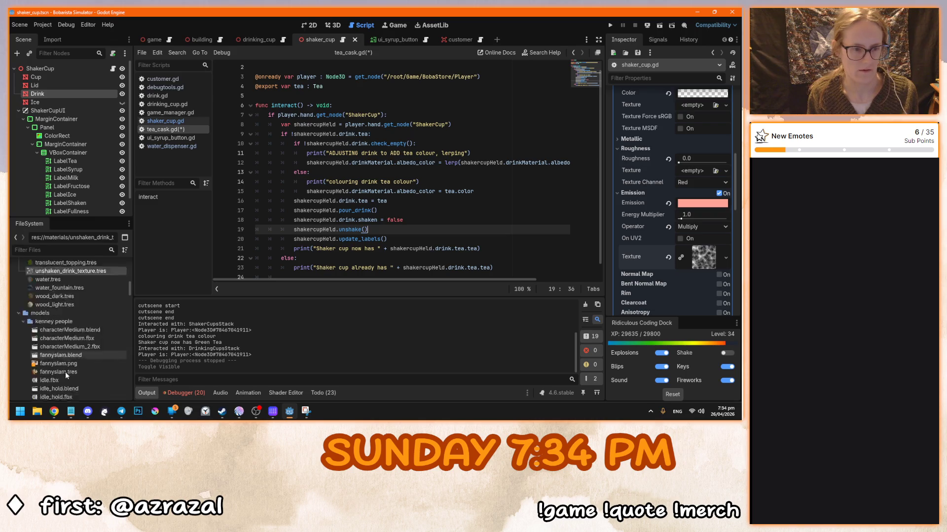
click(142, 53)
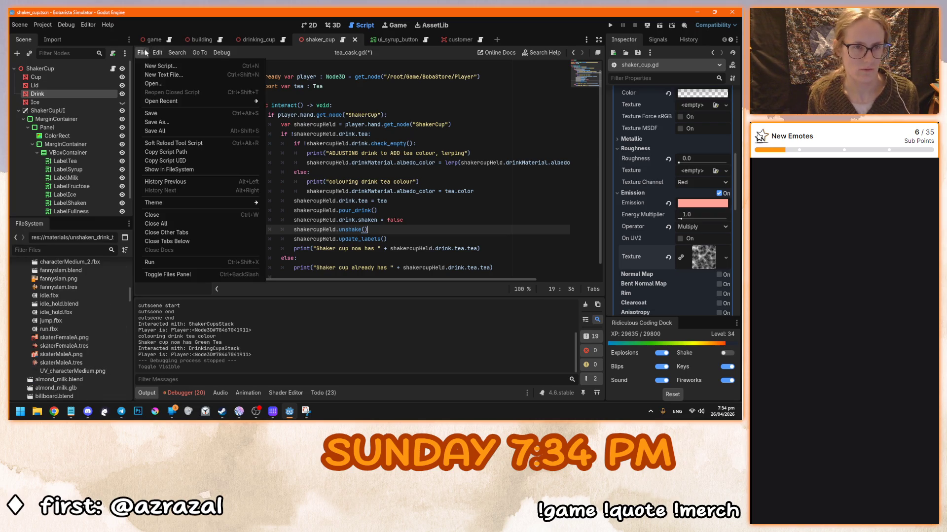
Open scripts/shaker_machine.gd from the scripts folder
click(150, 85)
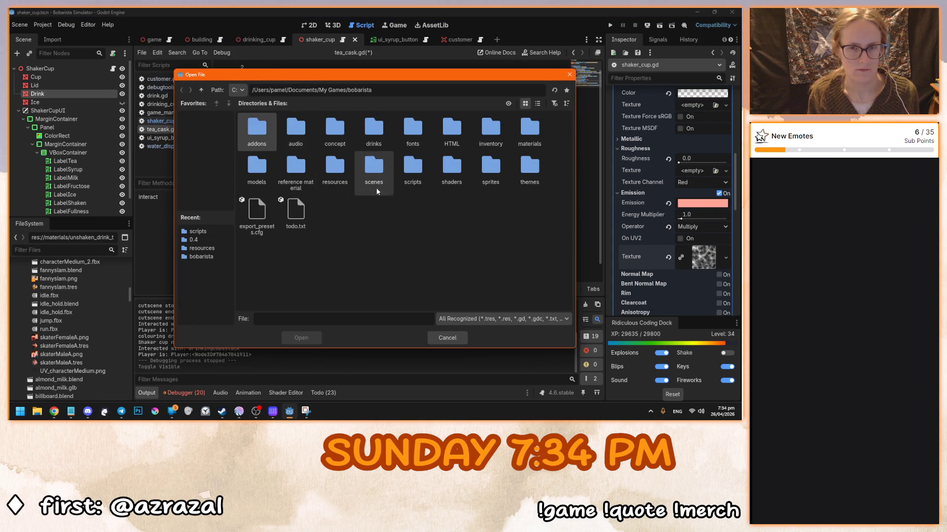
double_click(405, 175)
scroll(382, 302, down, 1)
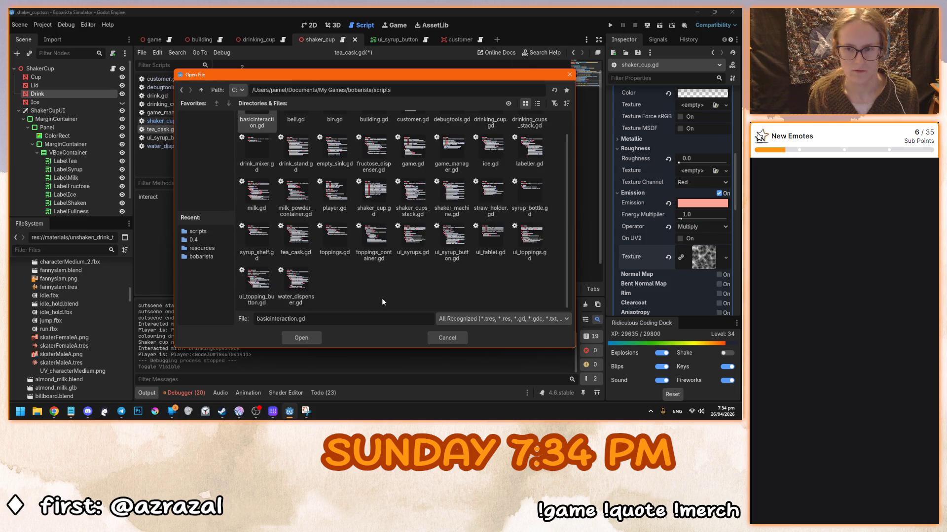
double_click(452, 195)
click(388, 209)
scroll(405, 256, down, 7)
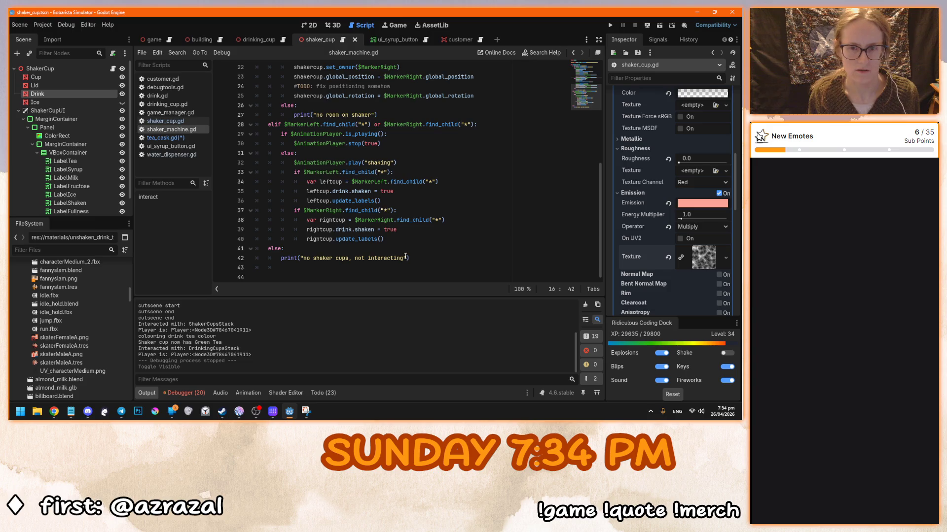
Paste the cup call after the left cup's shaken = true line and rename it to leftcup
click(454, 182)
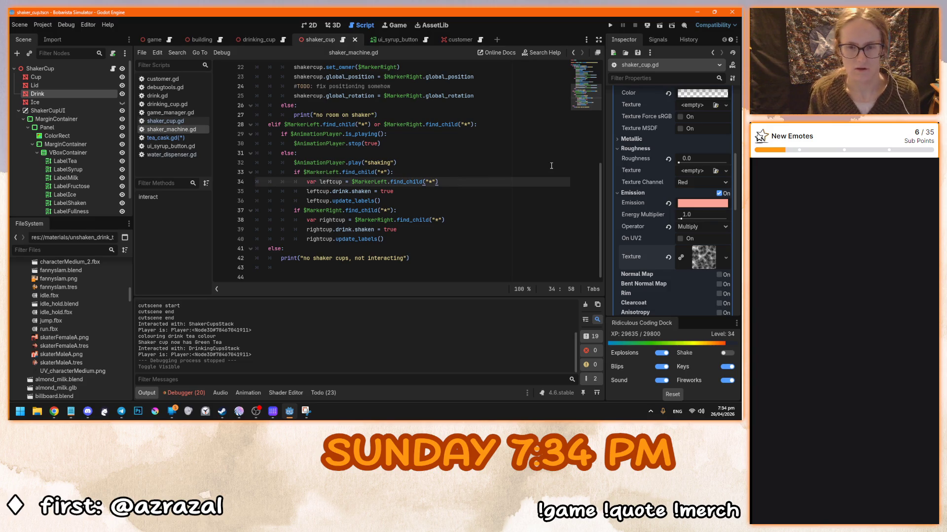
key(KP_Enter)
key(ctrl+z)
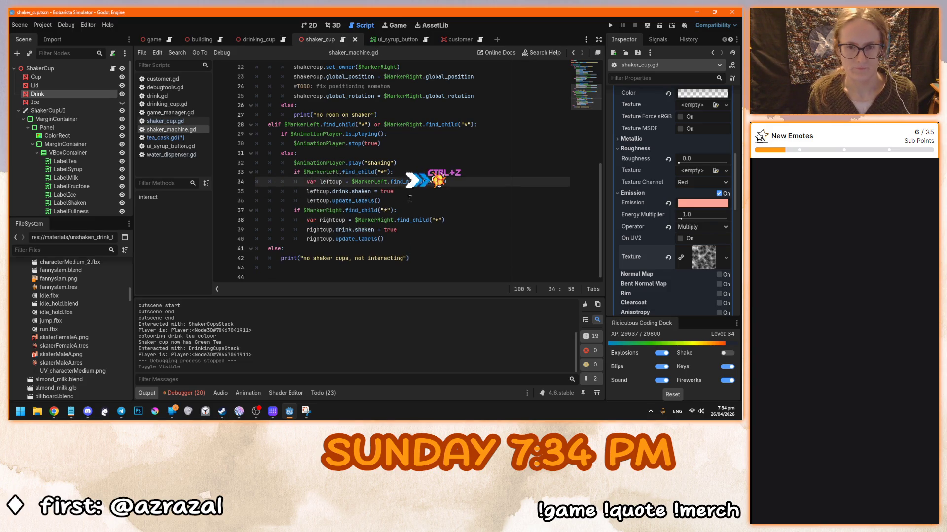
click(416, 194)
key(KP_Enter)
text(shakercupHeld.unshake())
double_click(327, 201)
text(leftcup)
Add a rightcup call after the right cup's shaken line and change both unshake calls to shake
click(465, 238)
key(KP_Enter)
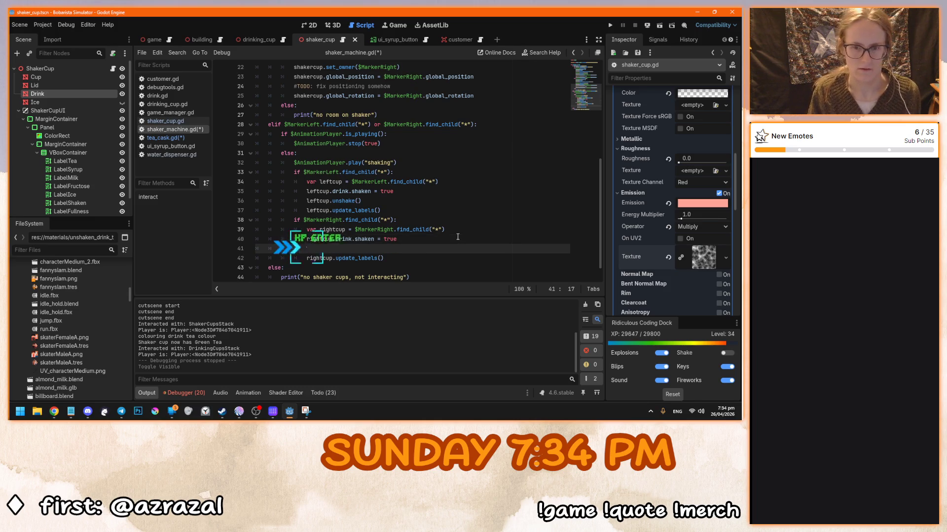
key(ctrl+v)
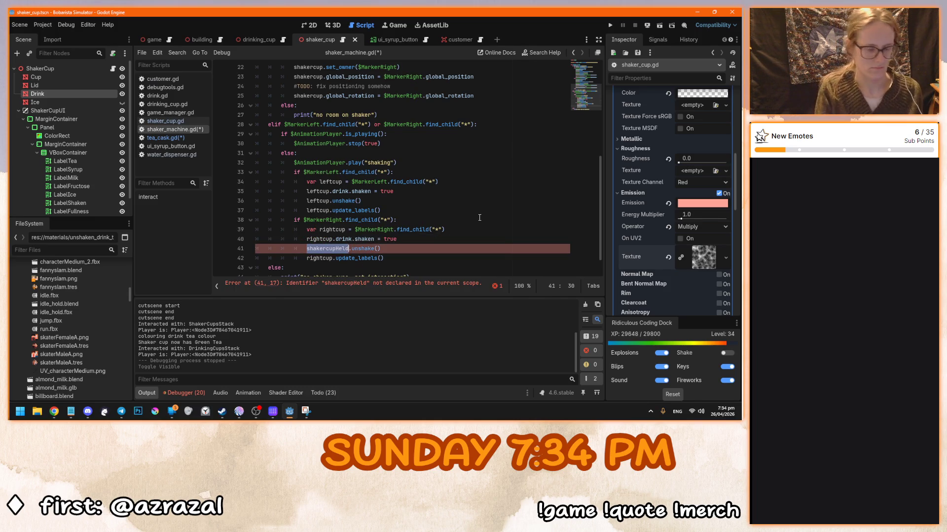
text(rightcup)
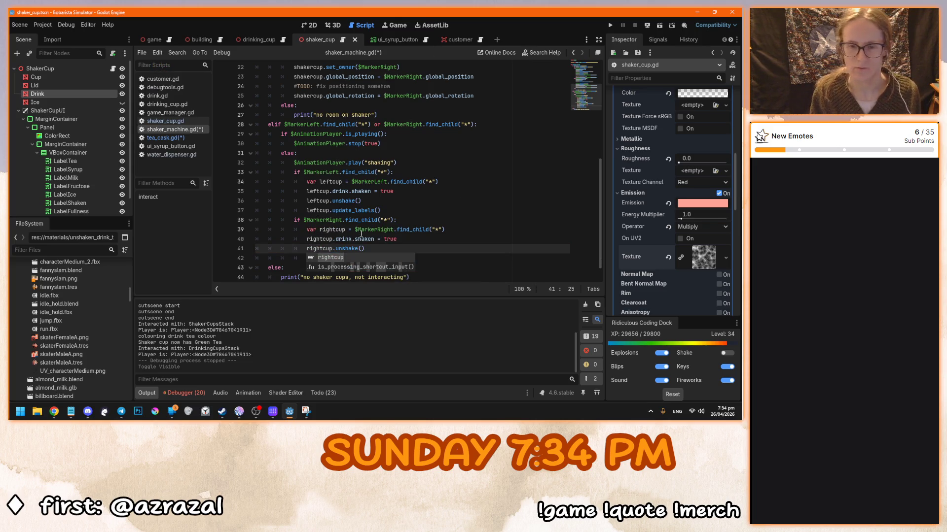
click(334, 239)
click(343, 249)
key(BackSpace)
key(BackSpace)
click(338, 200)
key(BackSpace)
key(BackSpace)
click(423, 258)
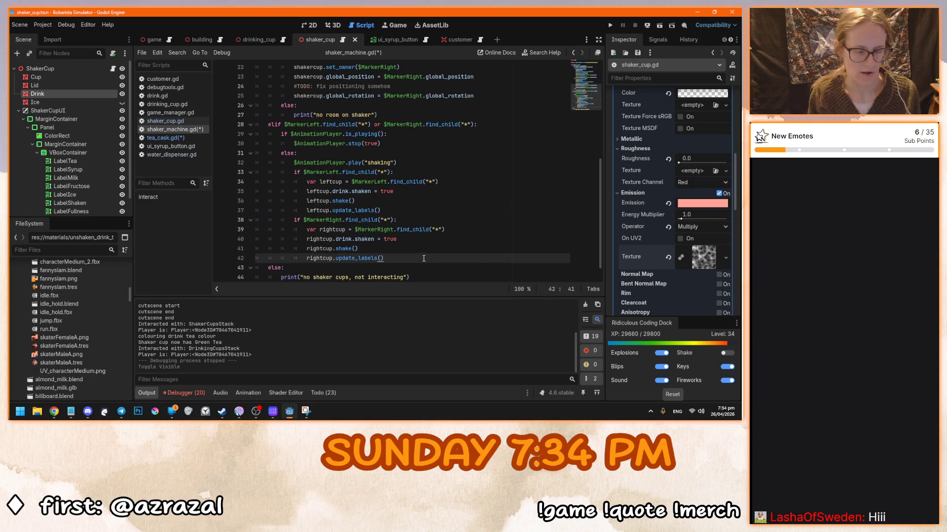
Run the game and shake a Green Tea shaker cup in the machine, confirming Shaken at 20% full, then stop
key(F5)
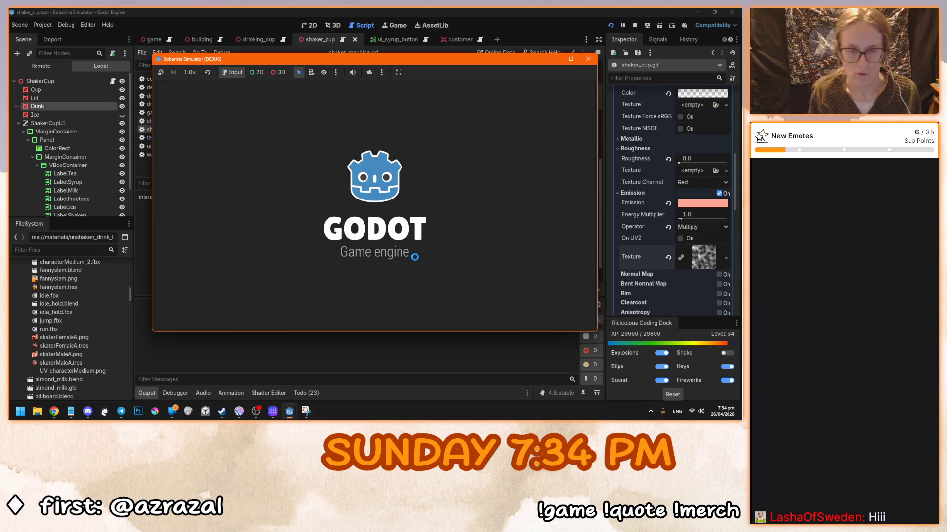
click(366, 221)
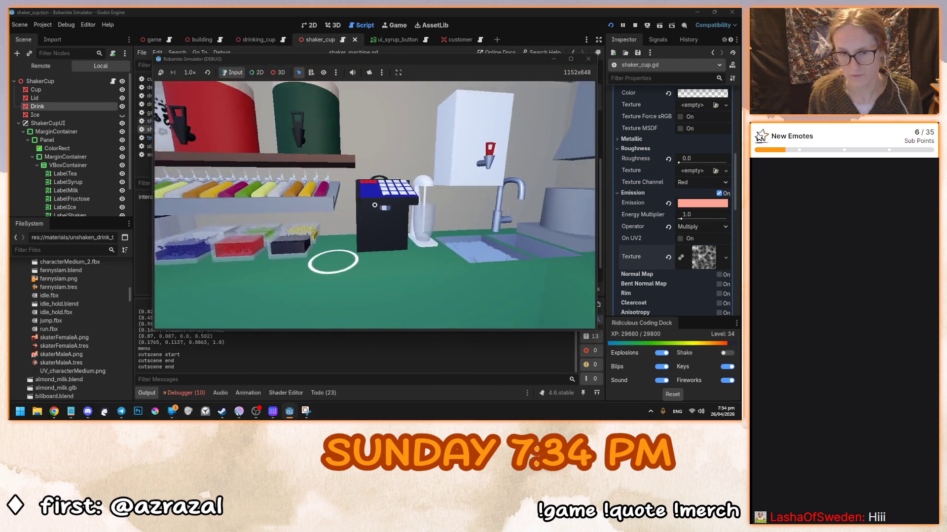
click(375, 205)
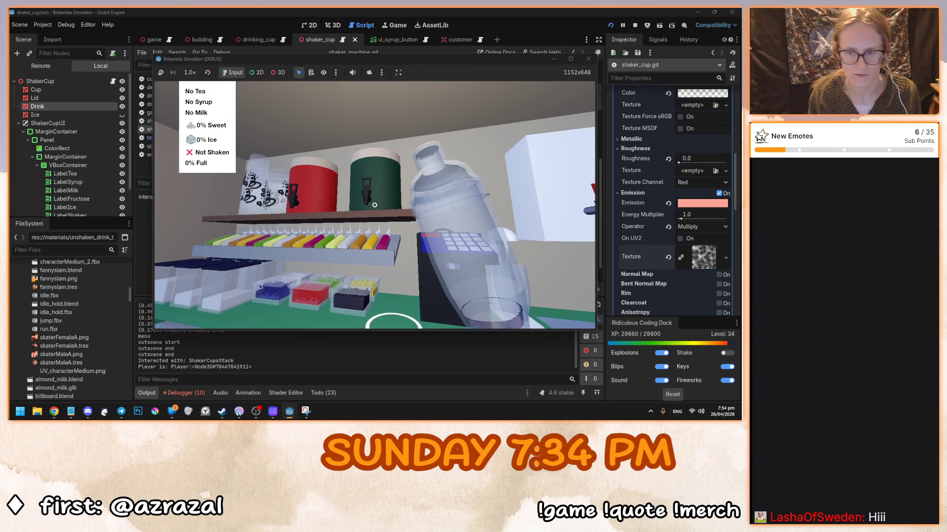
click(375, 205)
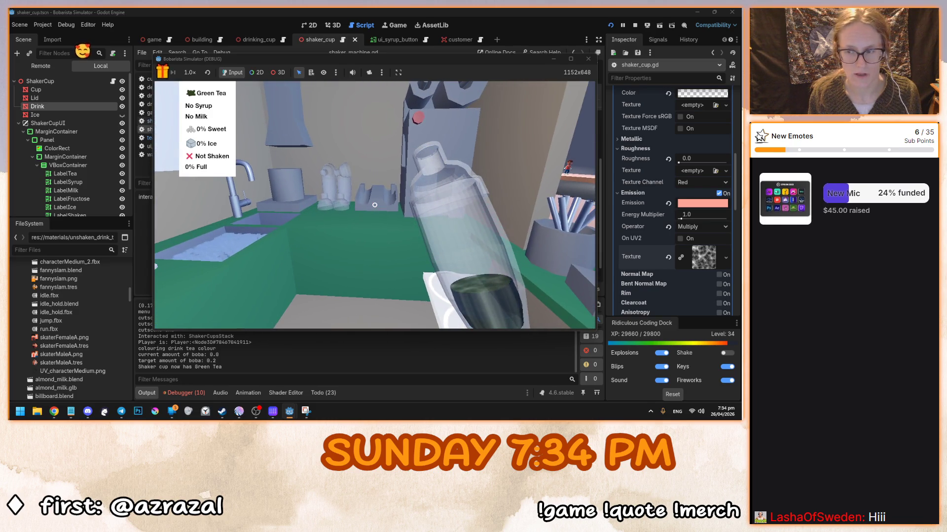
click(374, 204)
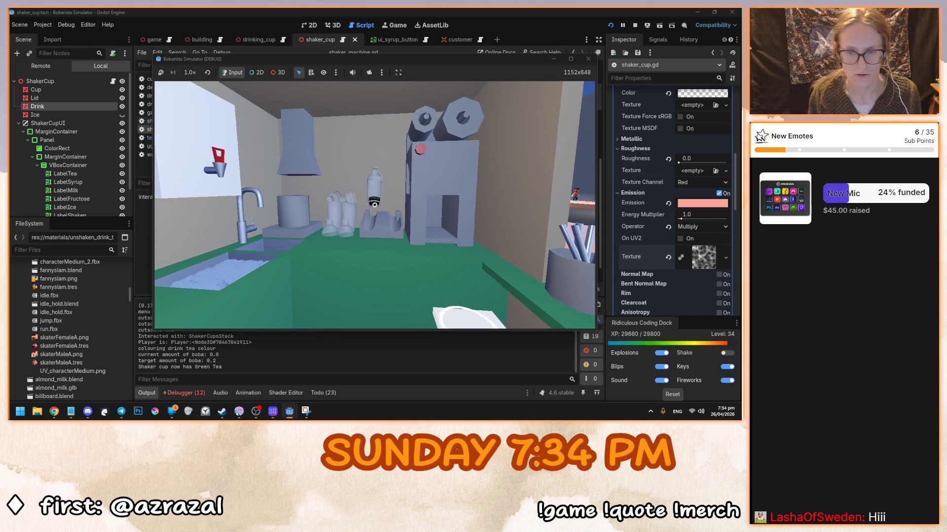
click(374, 205)
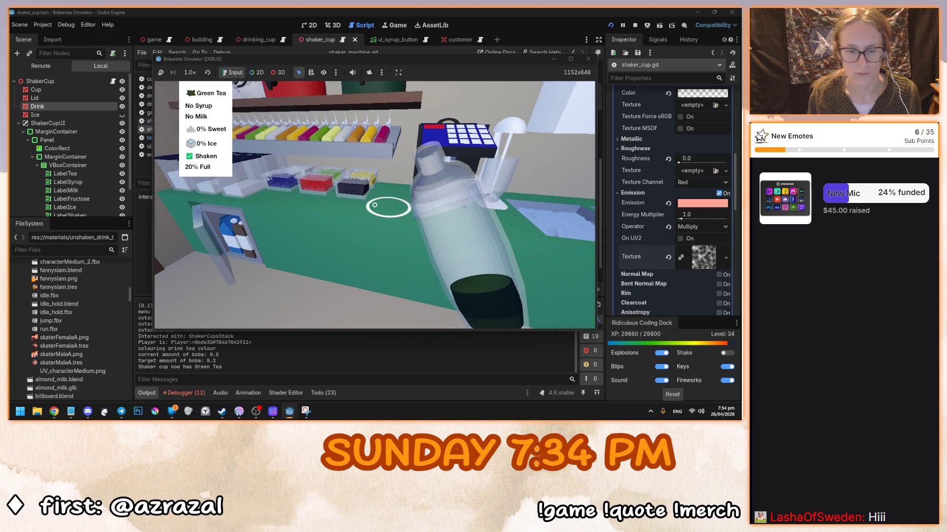
key(F8)
scroll(362, 234, down, 1)
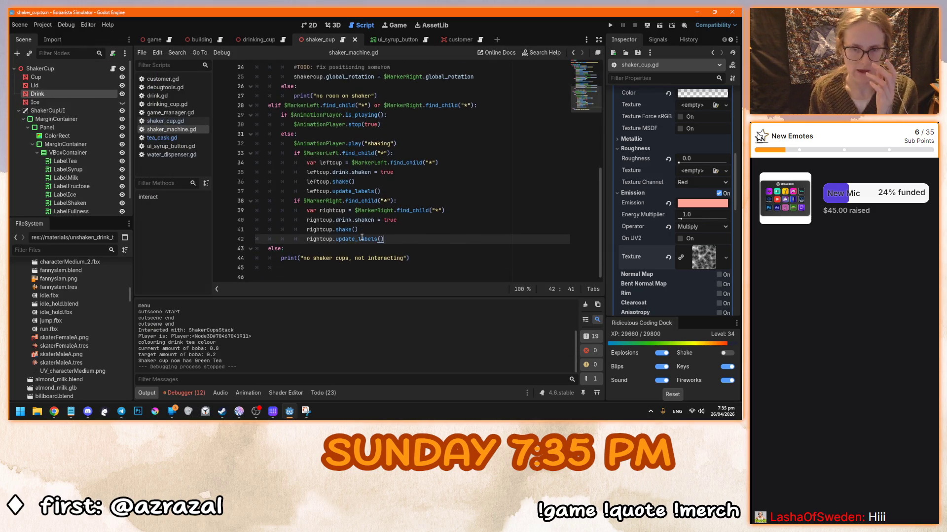
Review the shake function in shaker_cup.gd and the shaken = false line in water_dispenser.gd
click(390, 163)
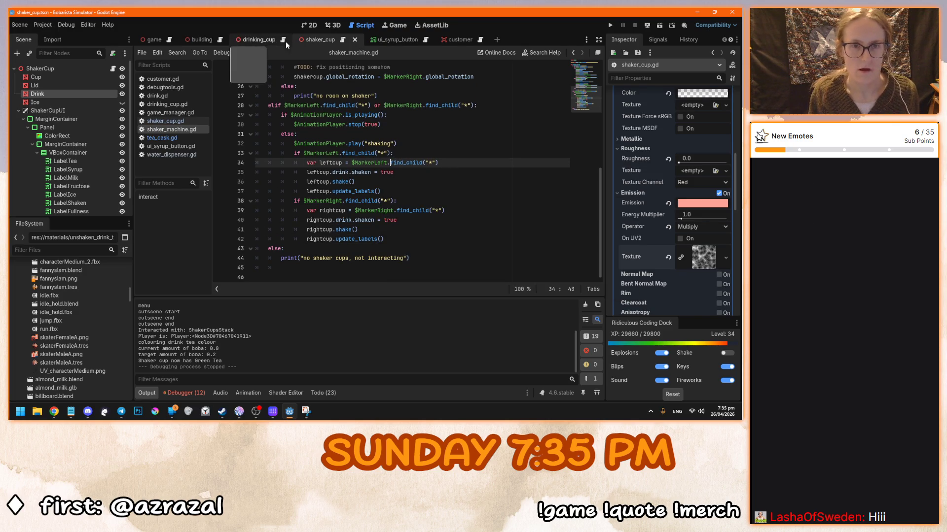
click(344, 40)
click(307, 242)
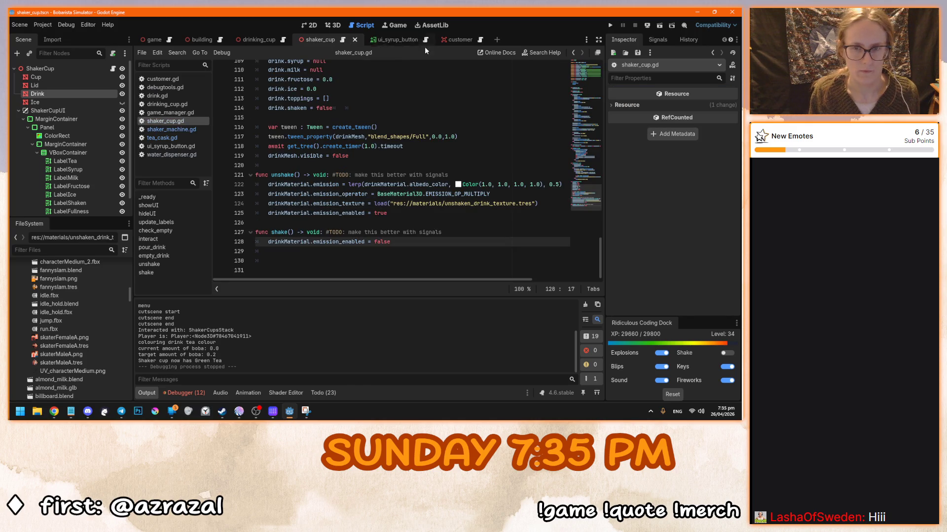
click(171, 154)
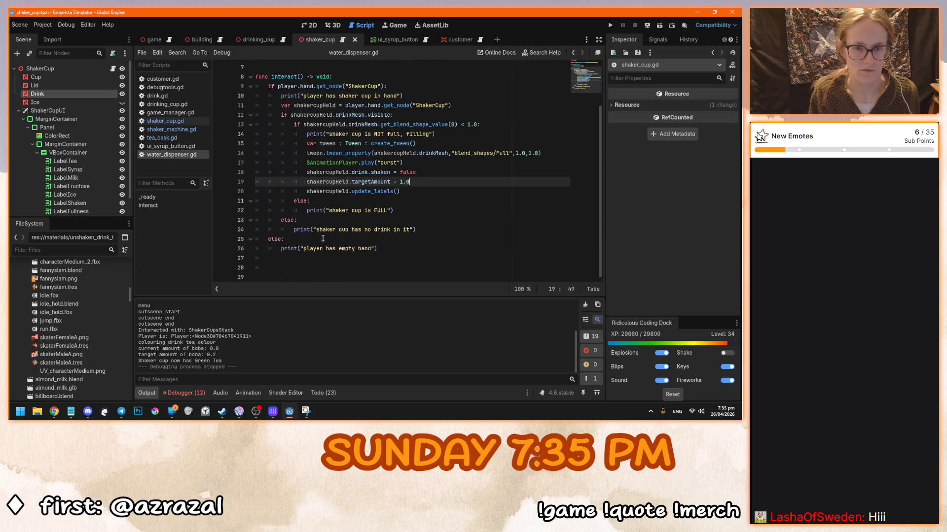
click(417, 172)
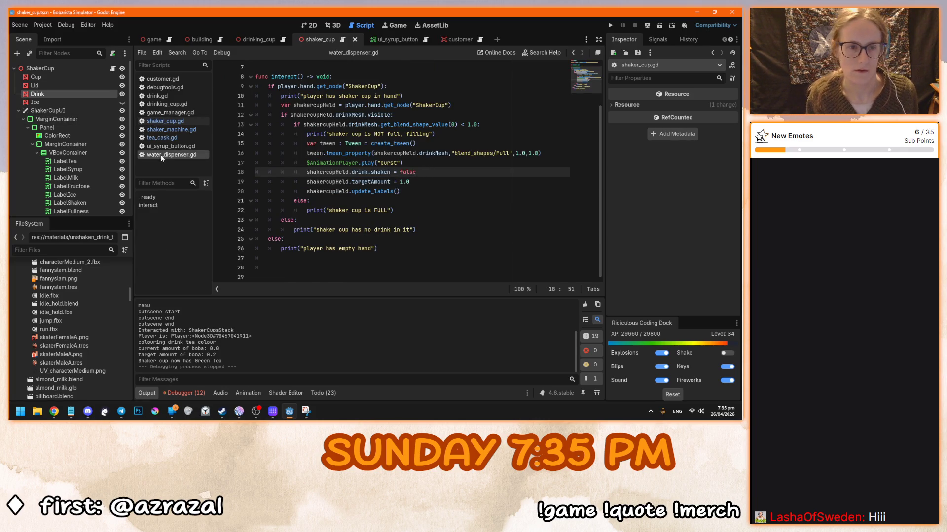
Copy shakercupHeld.unshake() from tea_cask.gd into ui_syrup_button.gd after the shaken reset, and save
click(163, 138)
scroll(370, 227, down, 1)
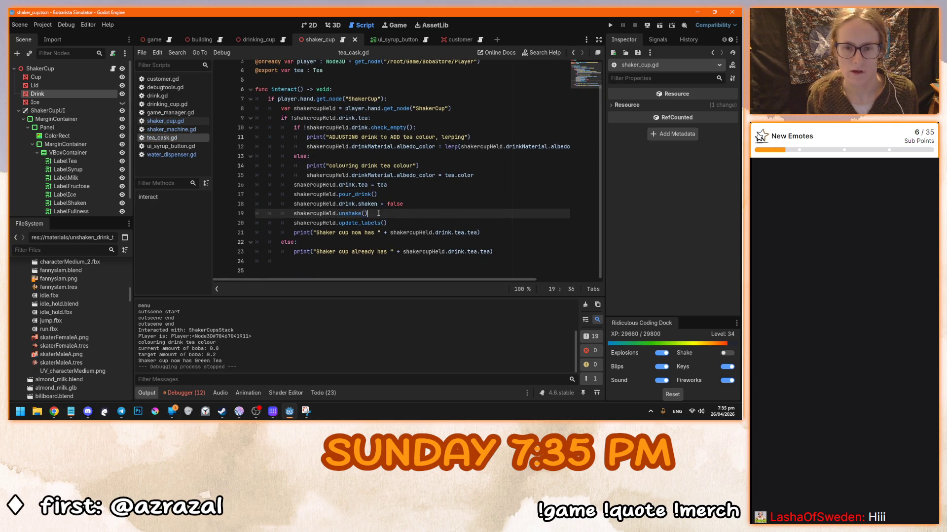
drag(379, 213, 294, 214)
key(ctrl+c)
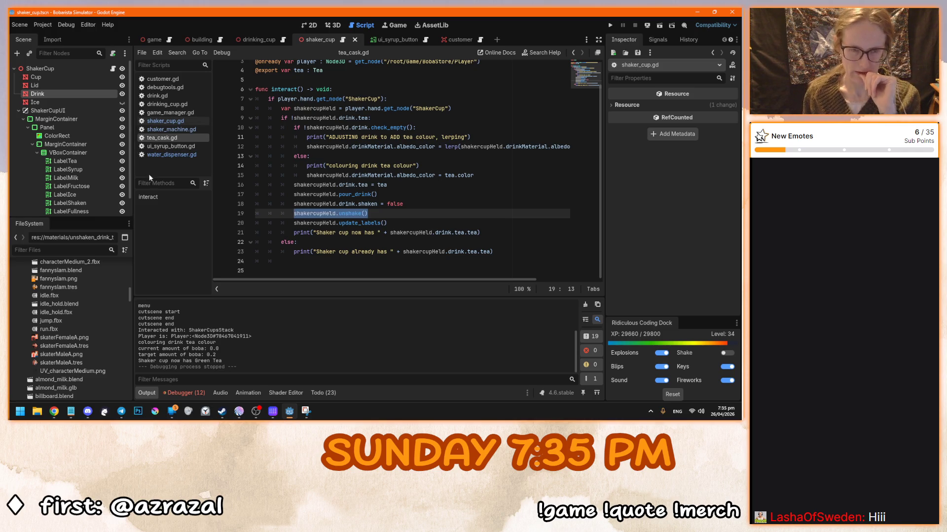
click(176, 146)
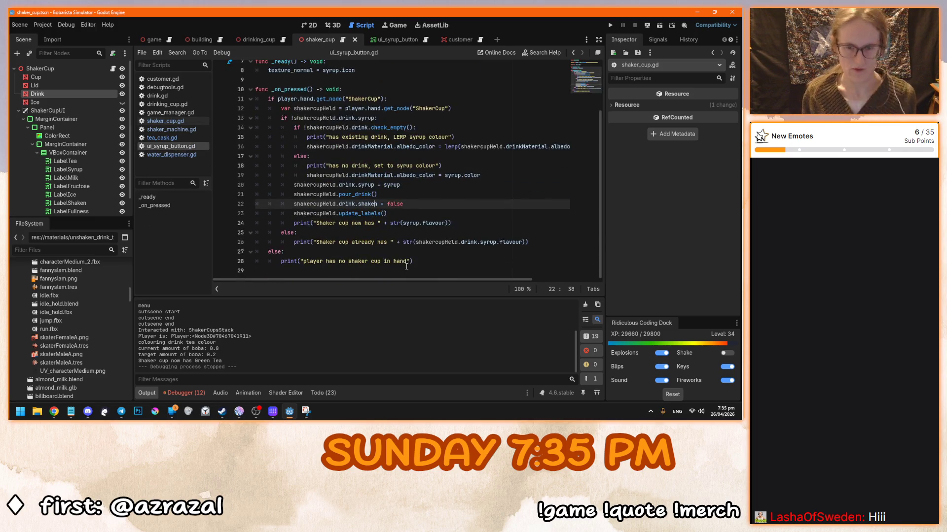
click(153, 138)
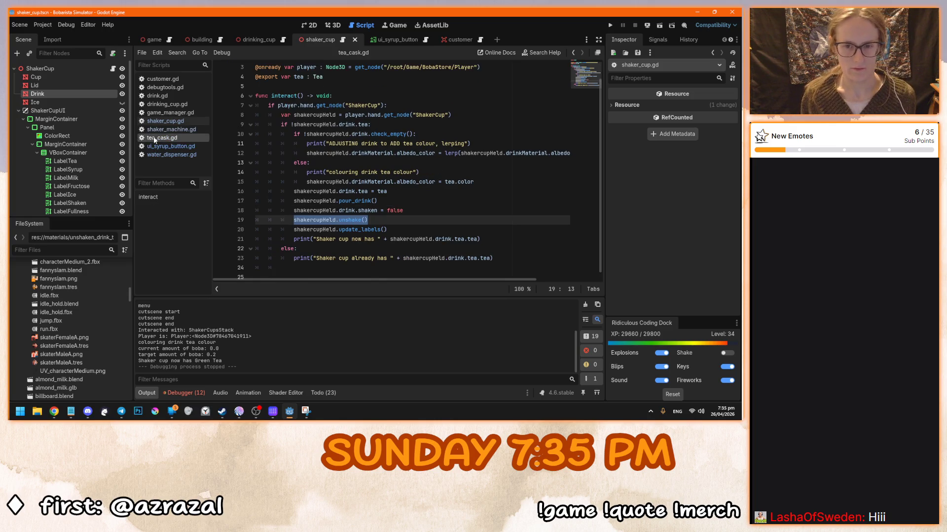
click(157, 146)
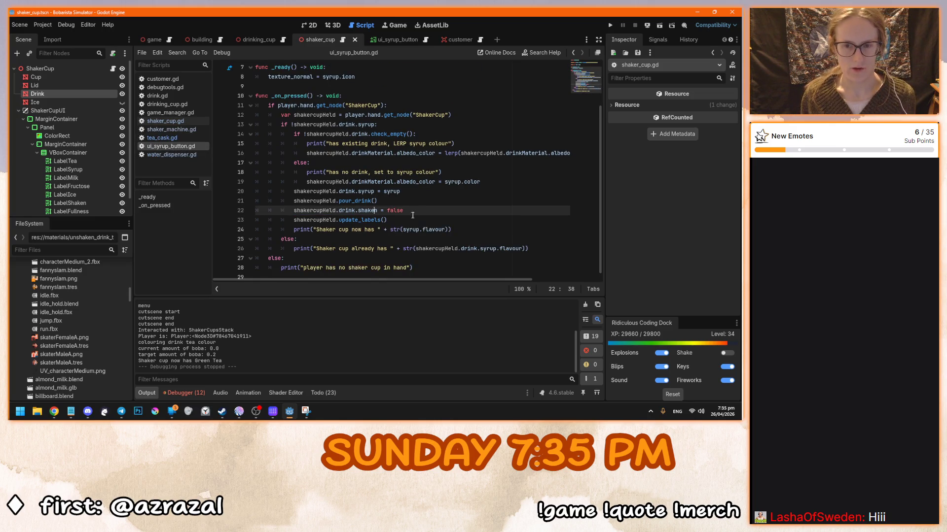
key(Return)
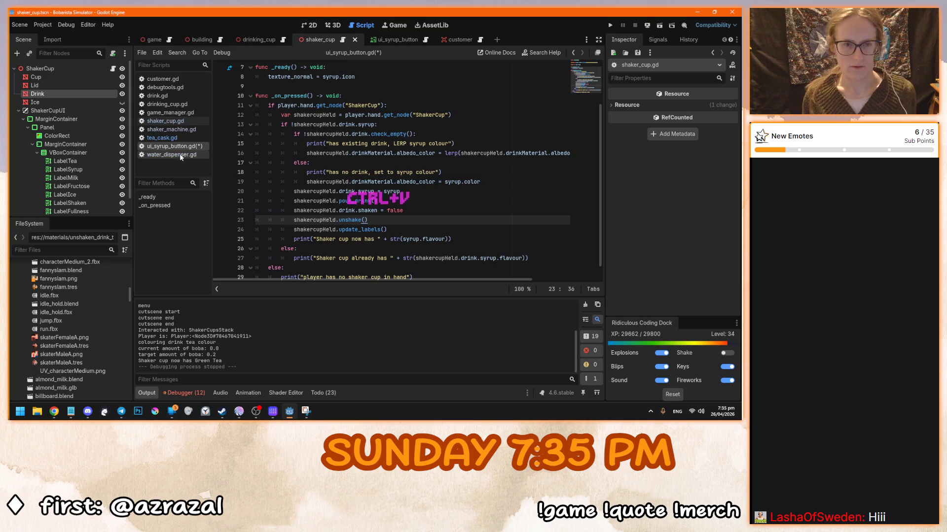
key(ctrl+s)
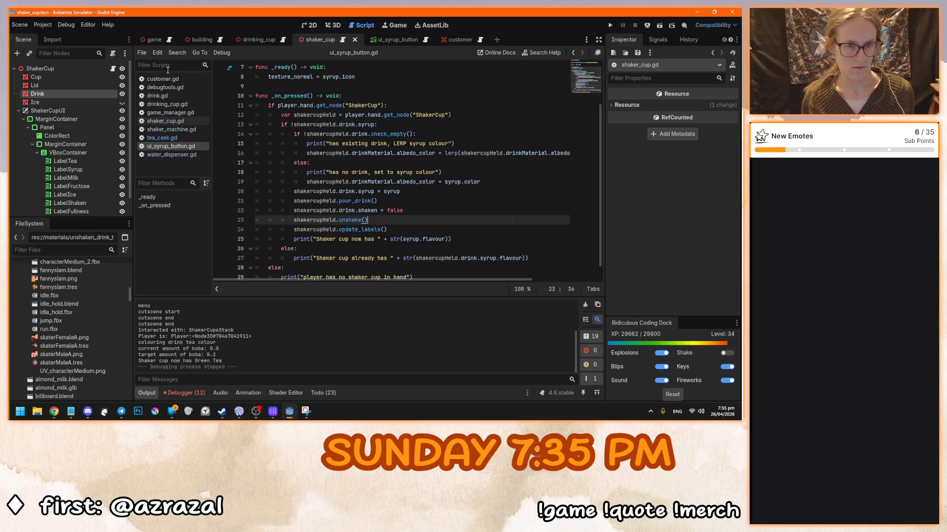
Open milk.gd and paste shakercupHeld.unshake() on line 27, after the shaken reset
click(143, 51)
click(153, 85)
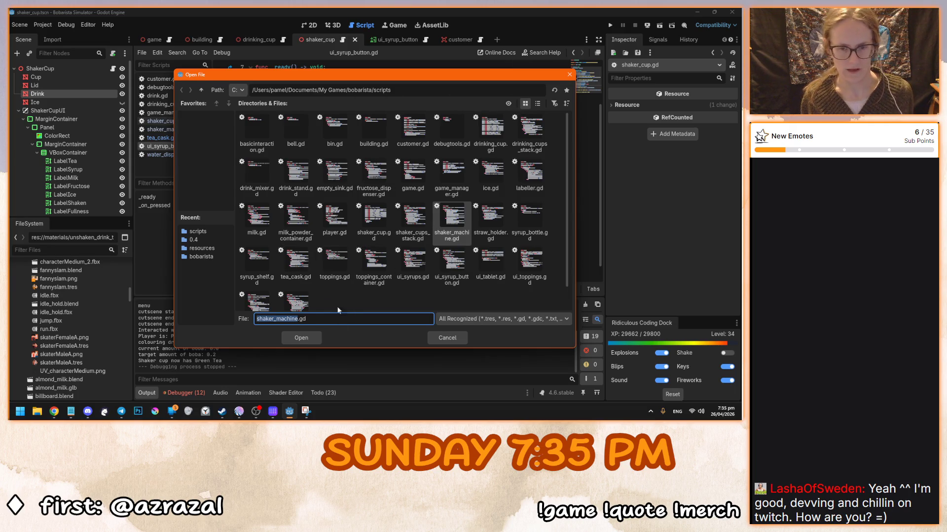
click(260, 220)
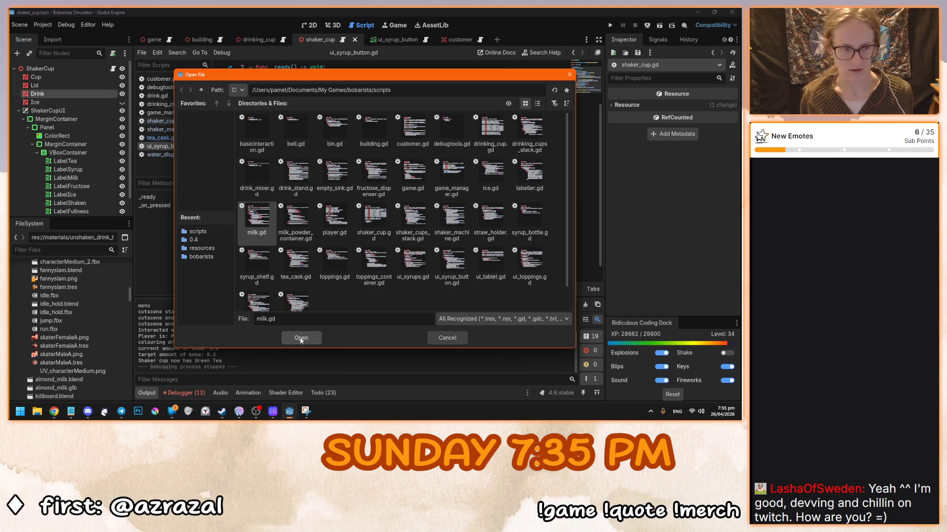
click(301, 339)
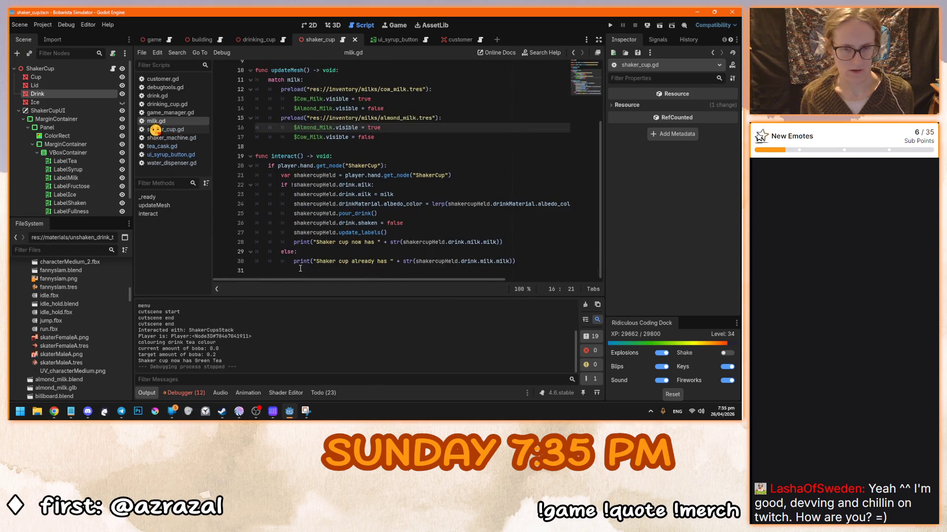
click(522, 261)
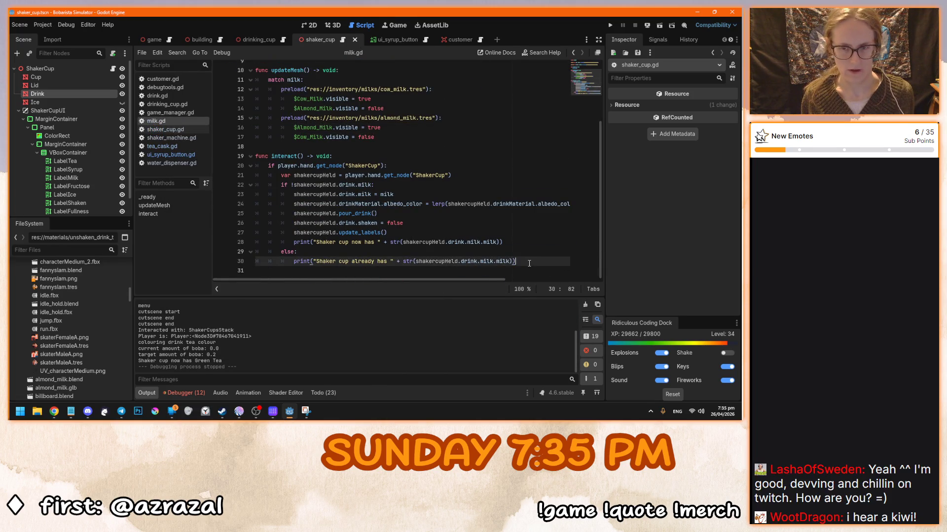
scroll(503, 259, up, 3)
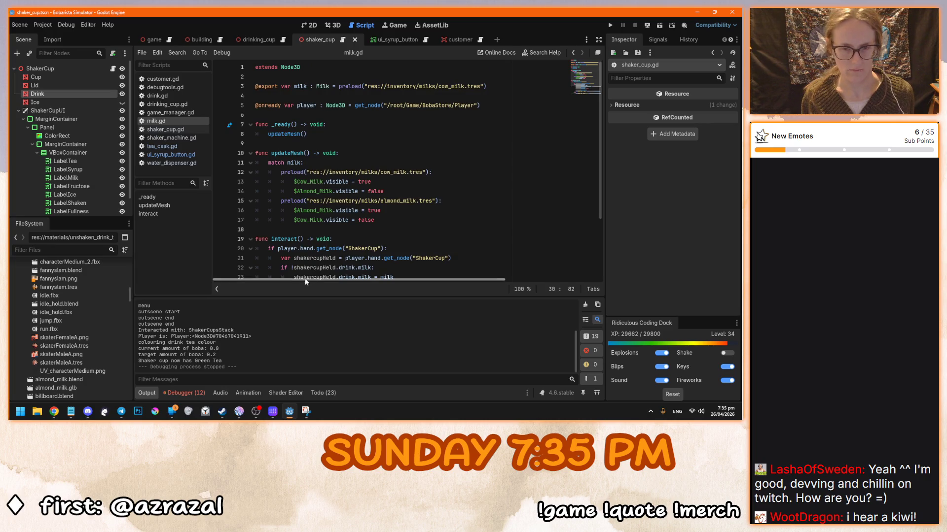
scroll(307, 255, down, 3)
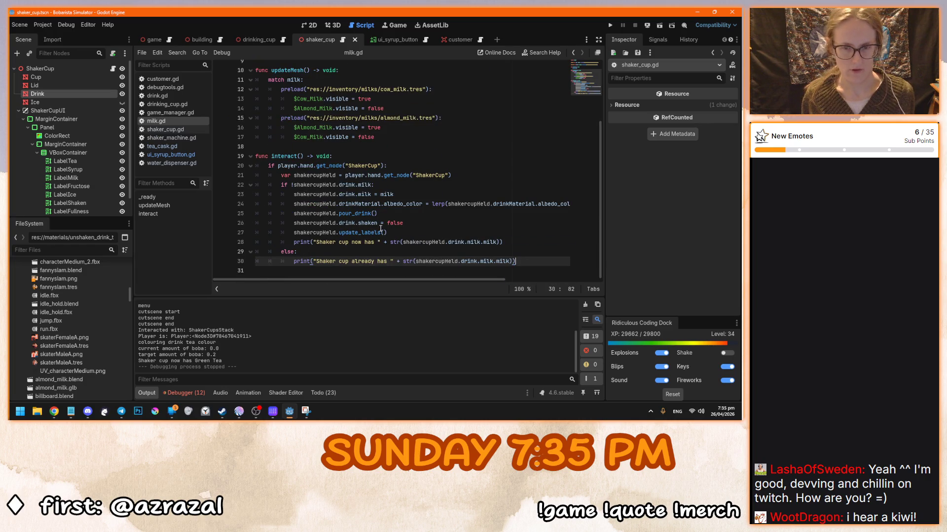
click(400, 223)
key(KP_Enter)
key(ctrl+v)
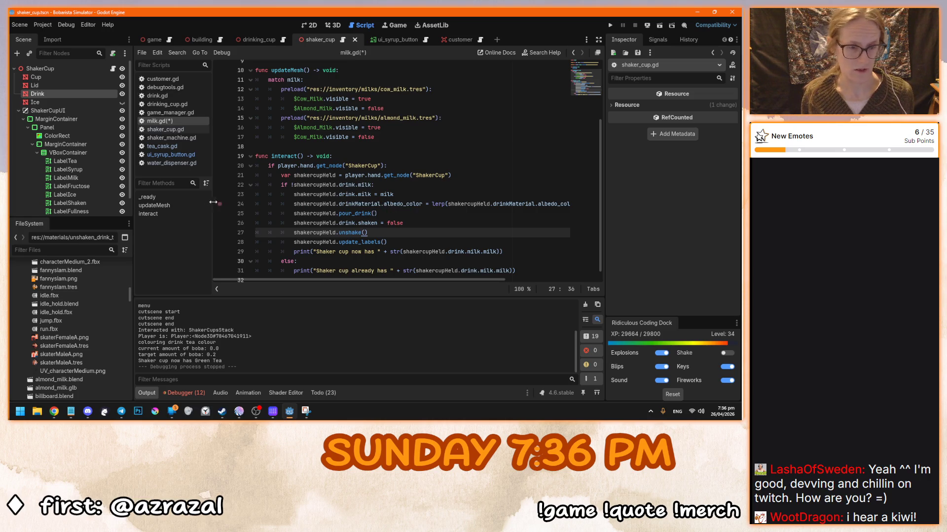
Paste the unshake() call after the shaken reset in fructose_dispenser.gd and water_dispenser.gd
click(145, 43)
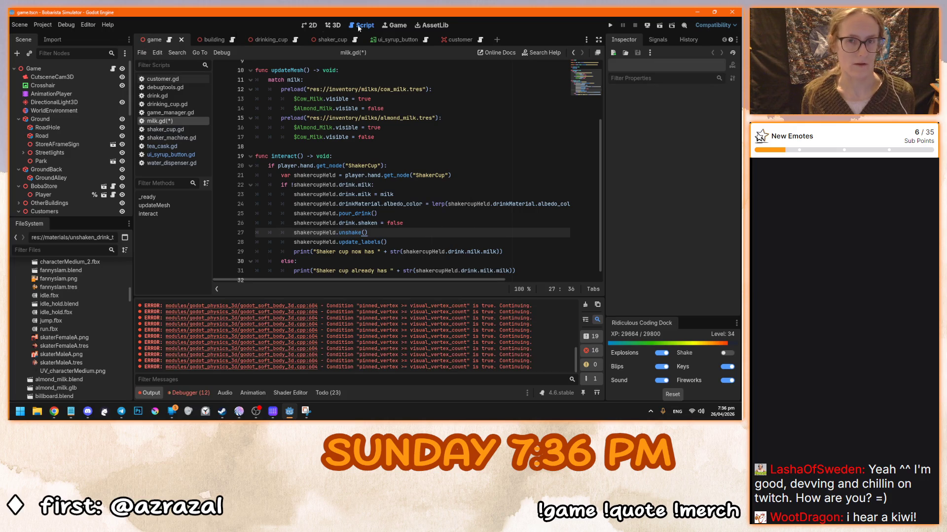
click(398, 40)
click(142, 53)
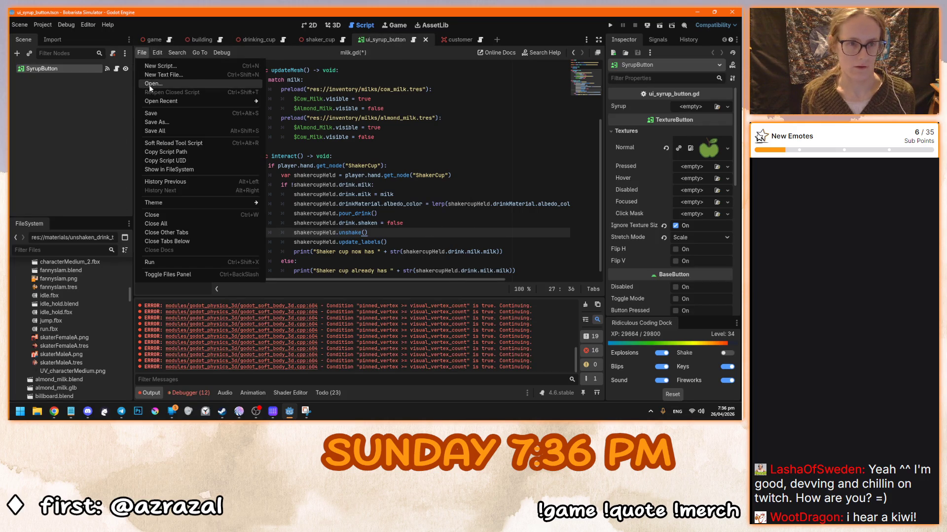
click(149, 85)
double_click(365, 229)
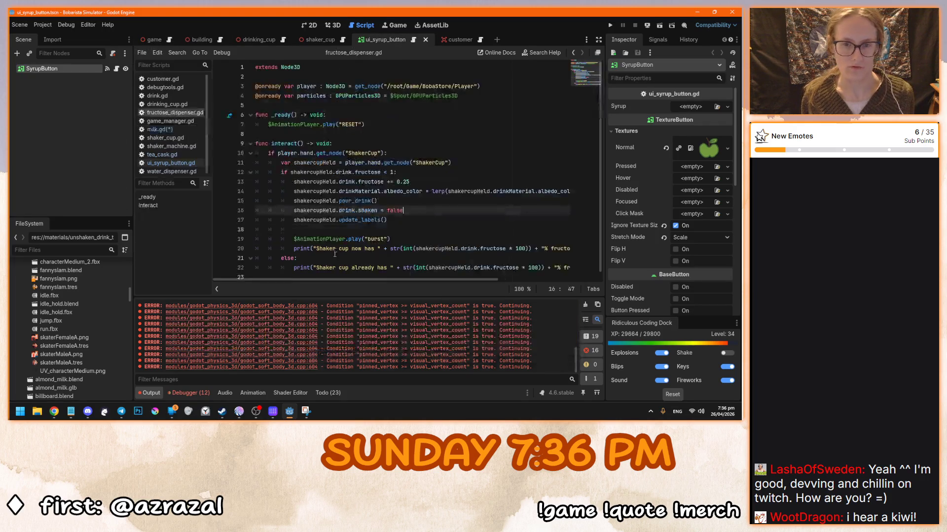
key(KP_Enter)
key(ctrl+v)
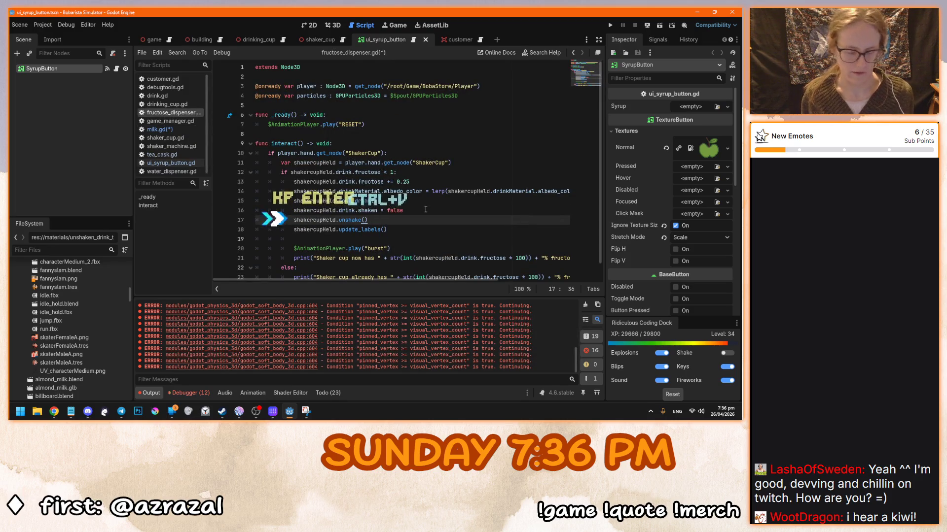
click(171, 171)
click(441, 173)
key(KP_Enter)
key(ctrl+v)
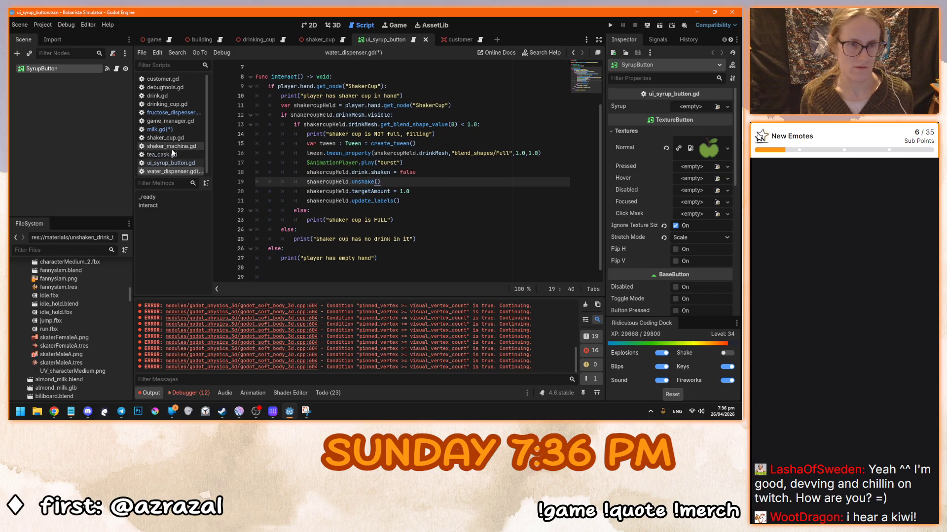
Open ice.gd, paste the unshake() call after its shaken reset on line 13, and launch the game
click(143, 53)
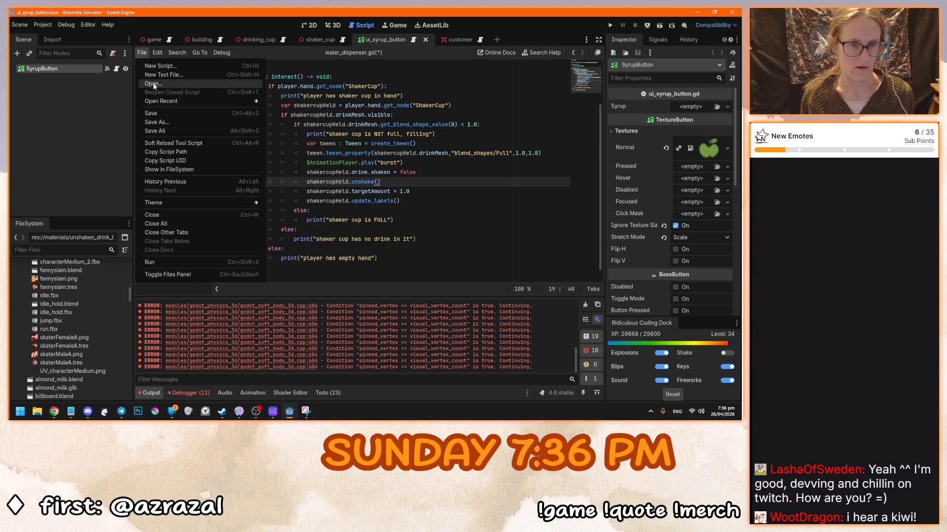
click(153, 84)
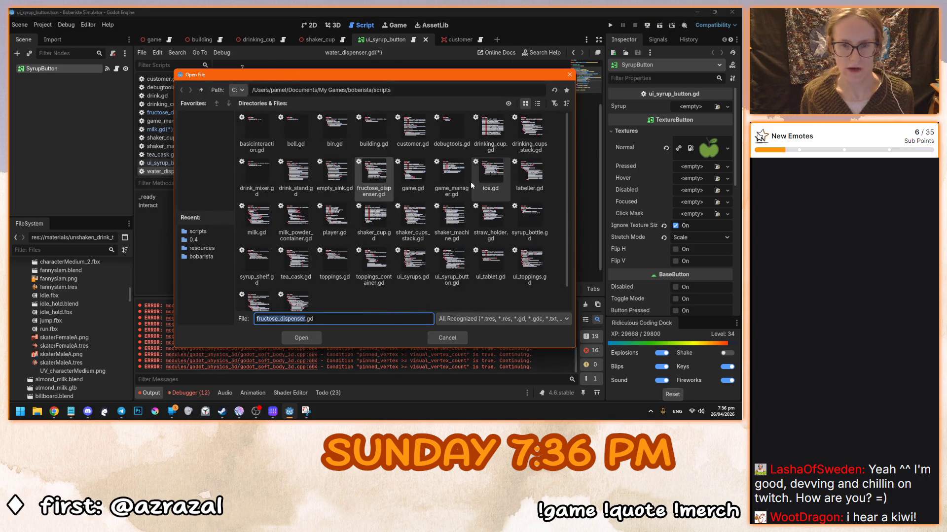
double_click(487, 180)
click(413, 179)
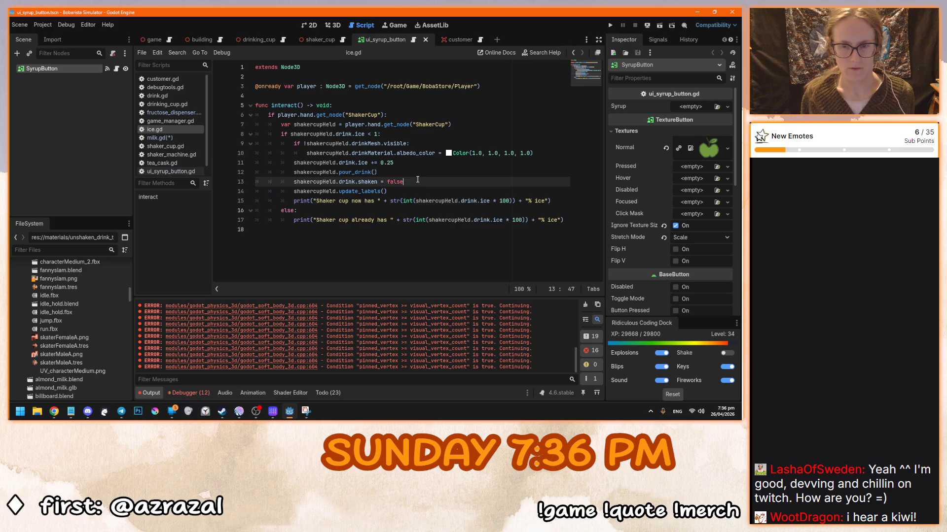
key(ctrl+v)
key(F5)
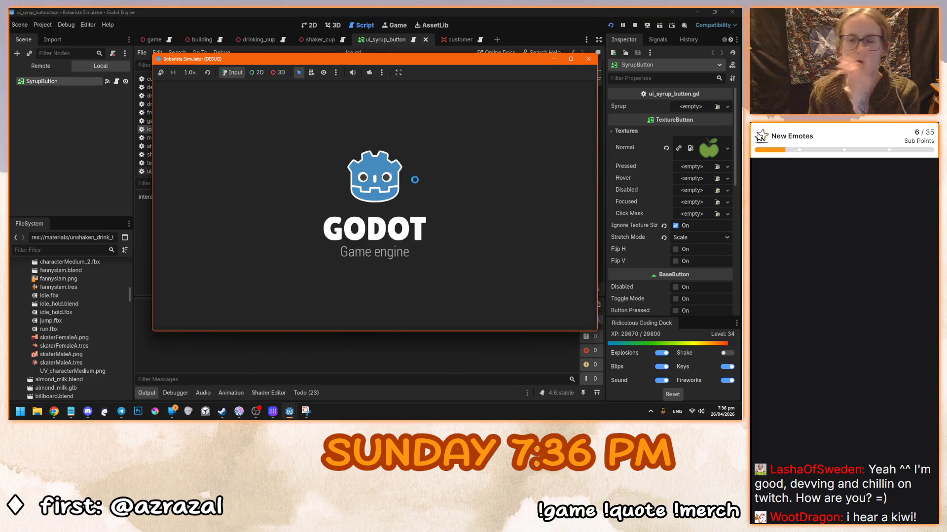
Stop the game, toggle the Drink node's visibility in the shaker_cup scene, and restart the game
key(F8)
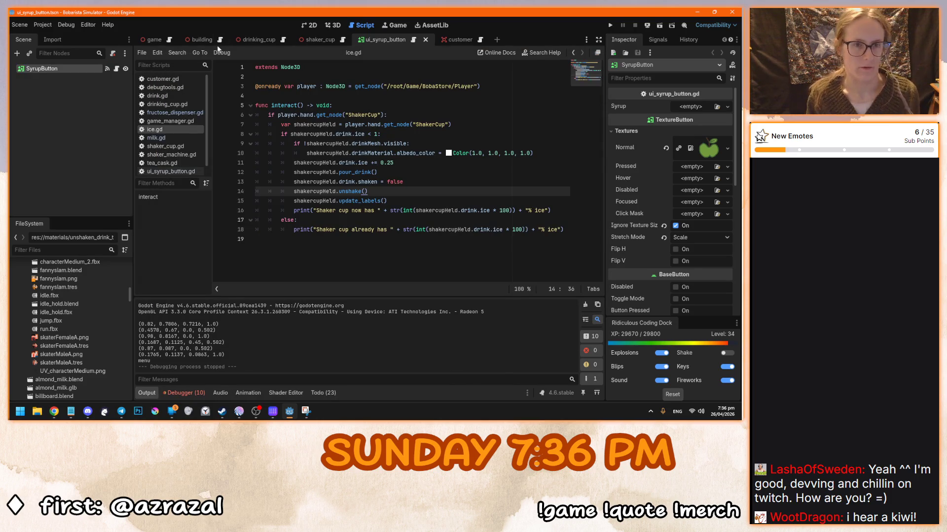
click(321, 39)
click(122, 94)
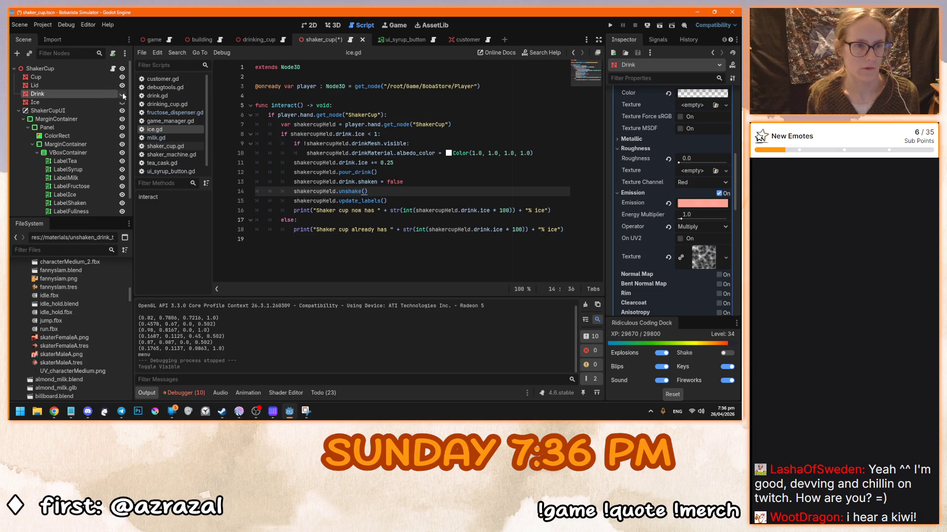
key(F5)
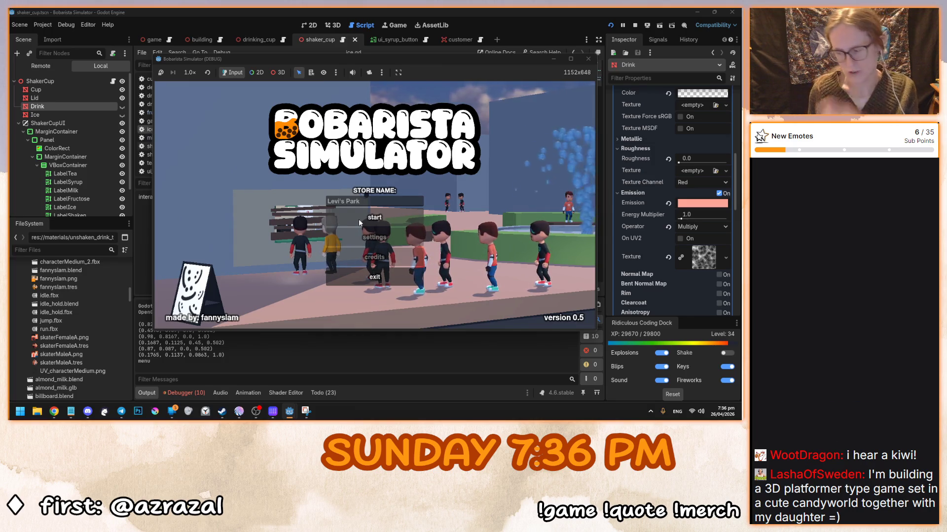
click(359, 218)
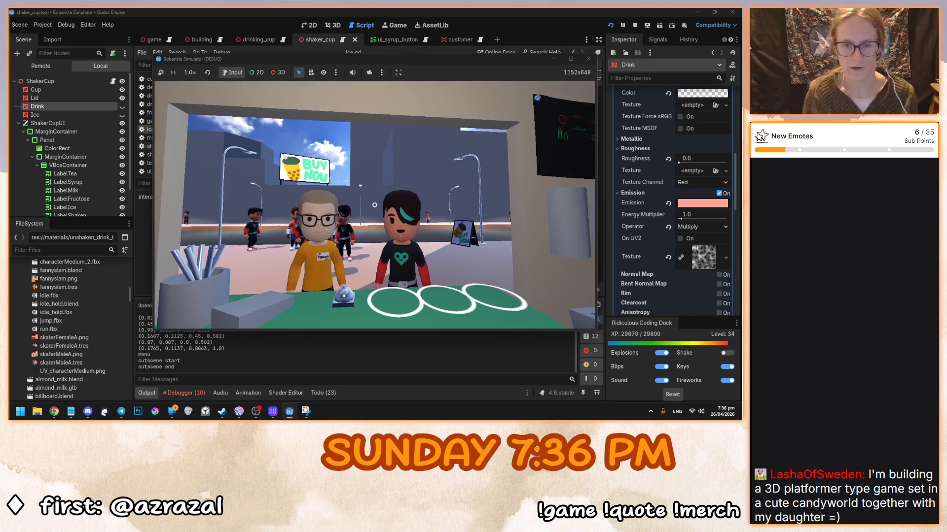
Pick up a shaker cup, fill it with Green Tea, and add Lemon syrup
click(375, 205)
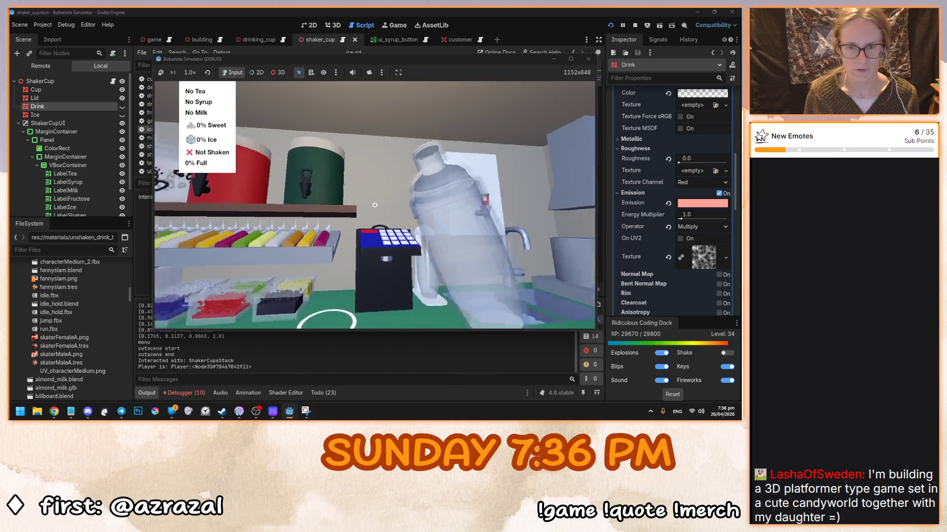
click(374, 205)
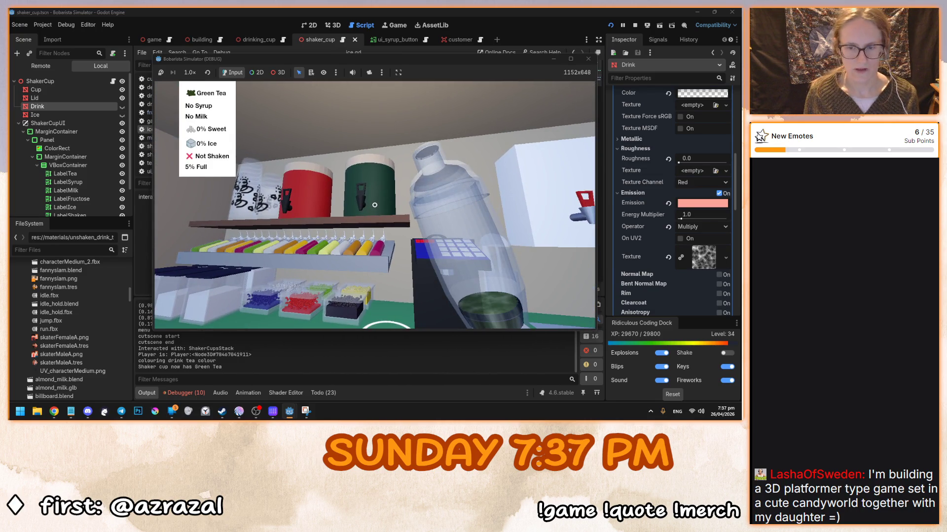
click(374, 205)
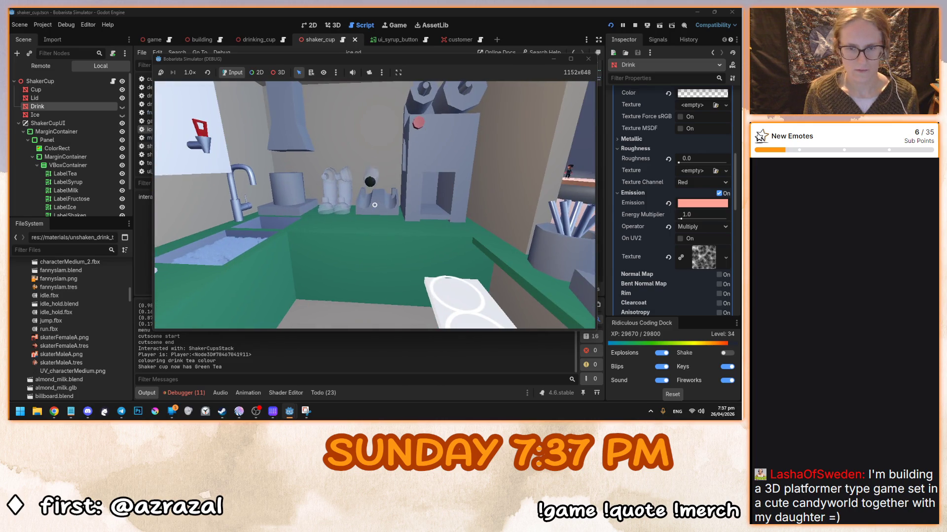
click(375, 205)
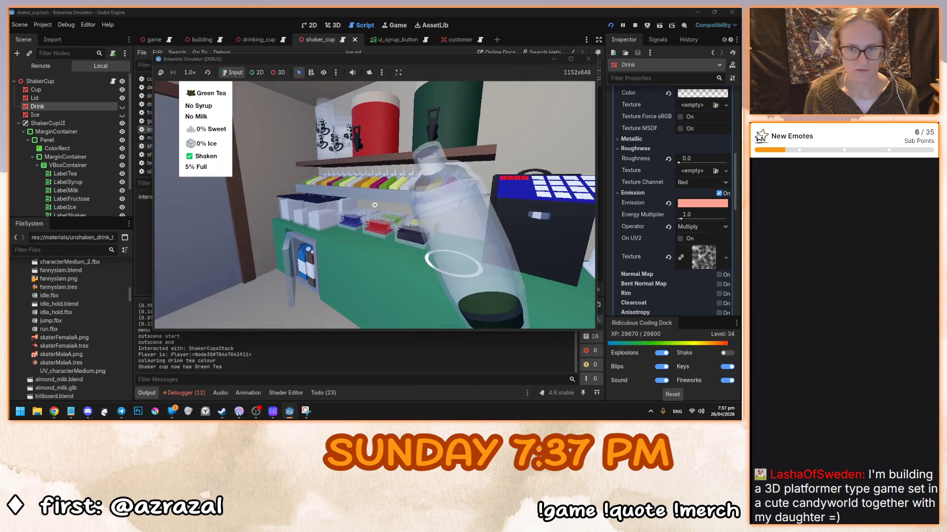
click(375, 205)
click(388, 200)
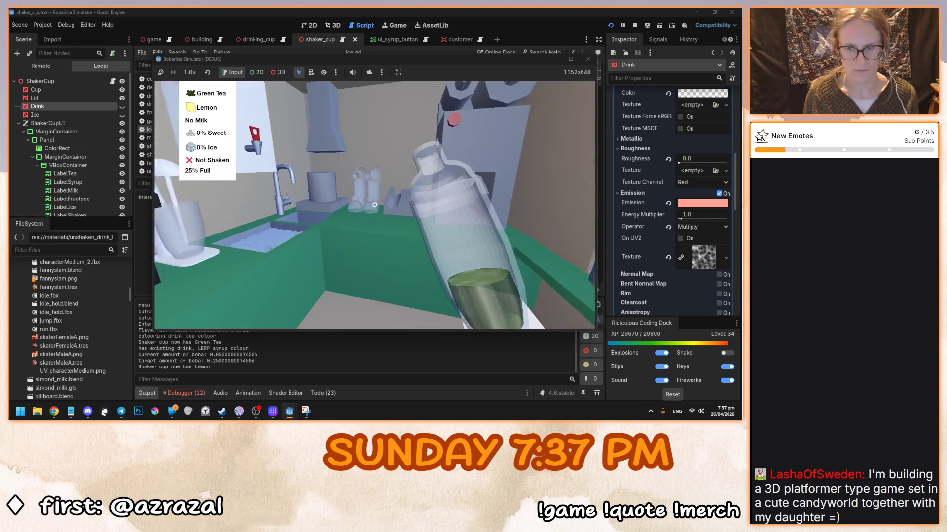
click(375, 205)
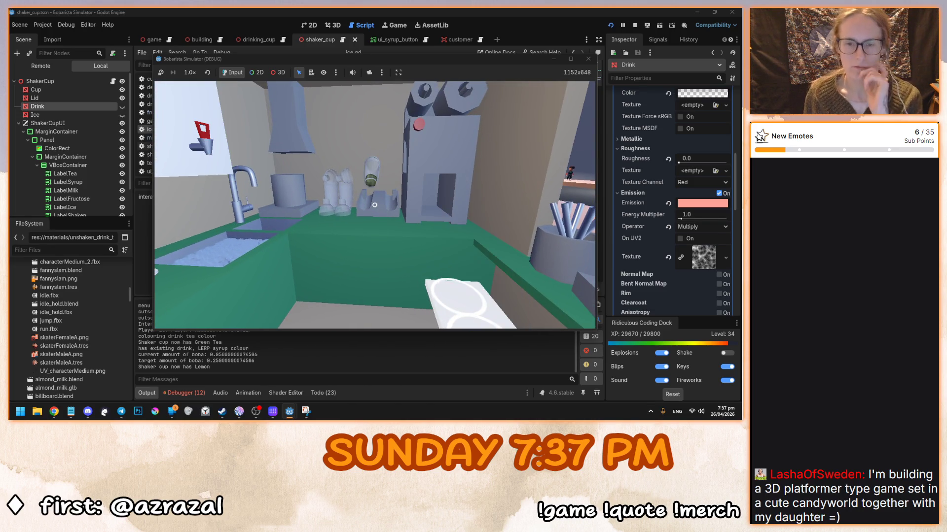
click(374, 205)
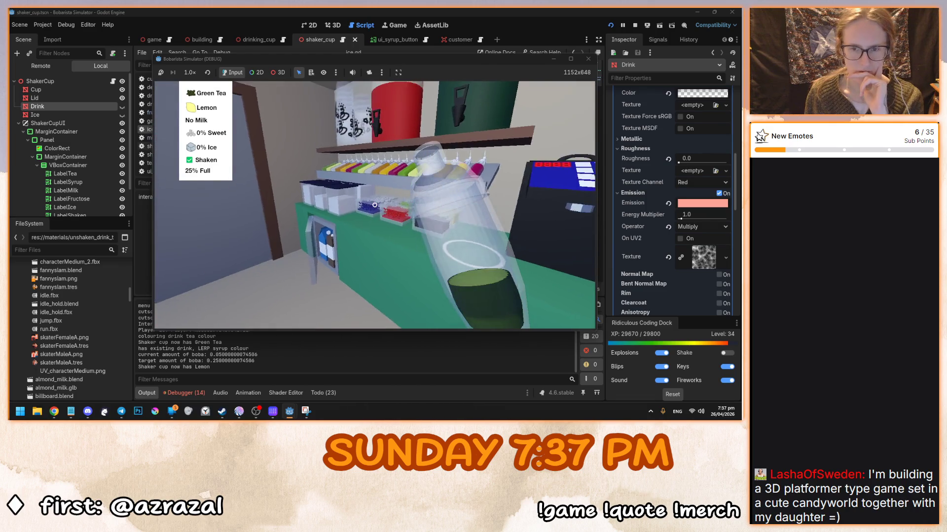
Add cow milk, two doses of sweetener and ice until the shaker reads 100% full
click(374, 205)
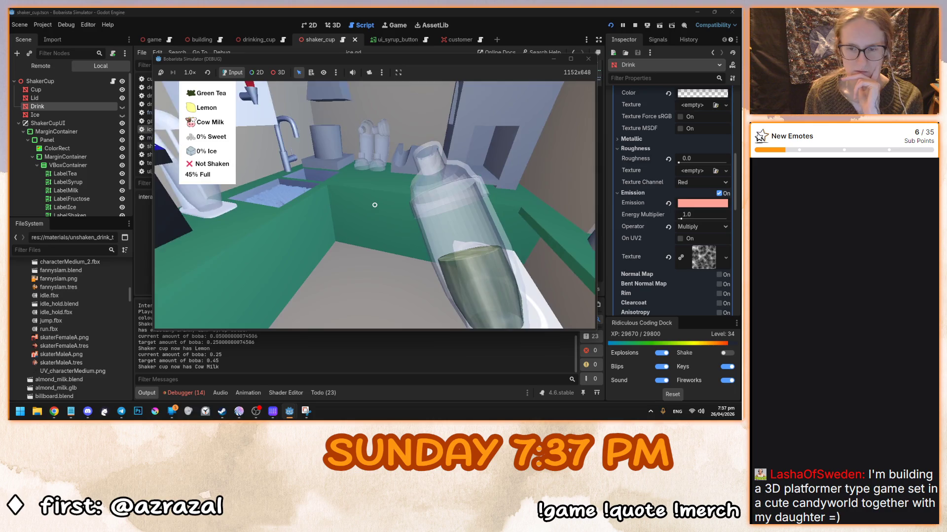
click(375, 205)
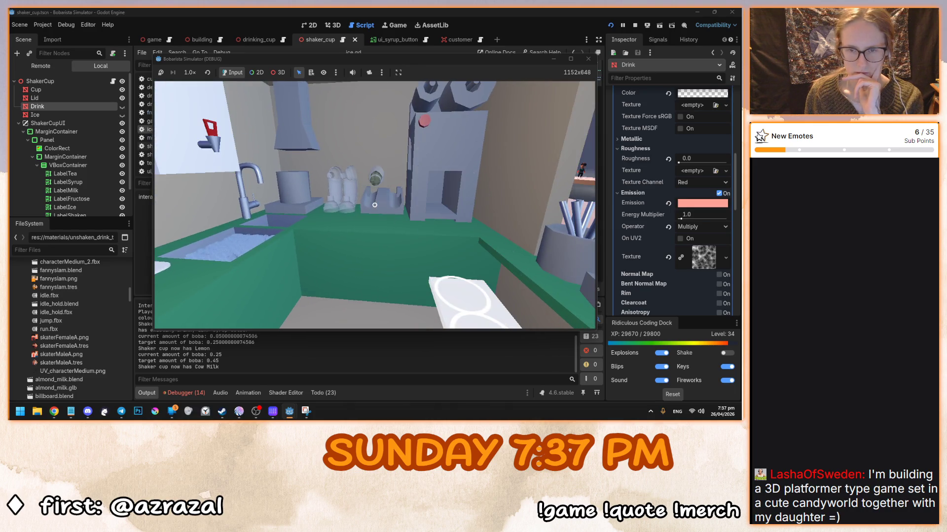
click(375, 205)
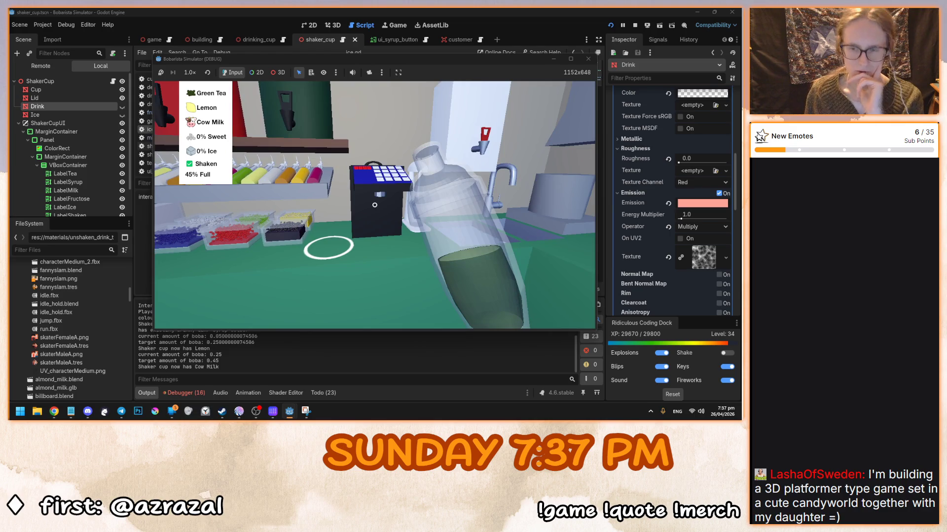
click(375, 205)
click(374, 205)
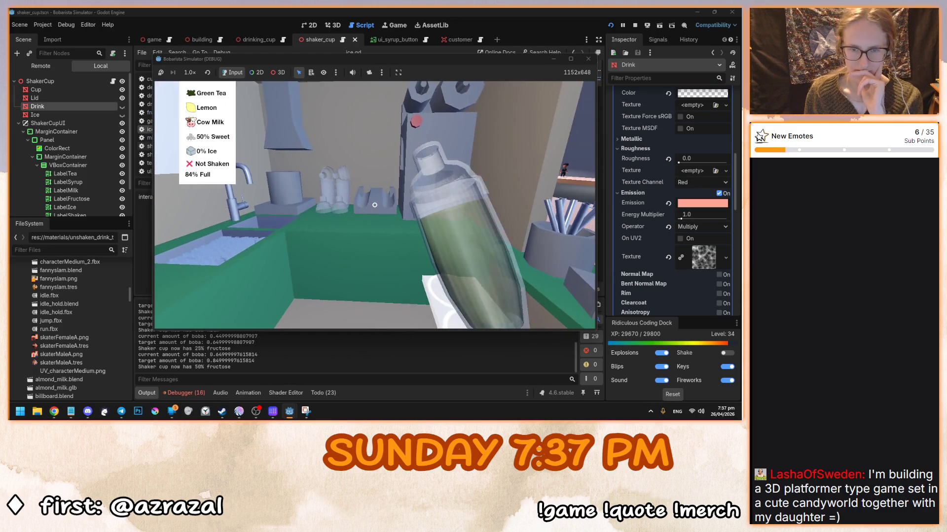
click(375, 205)
click(375, 205)
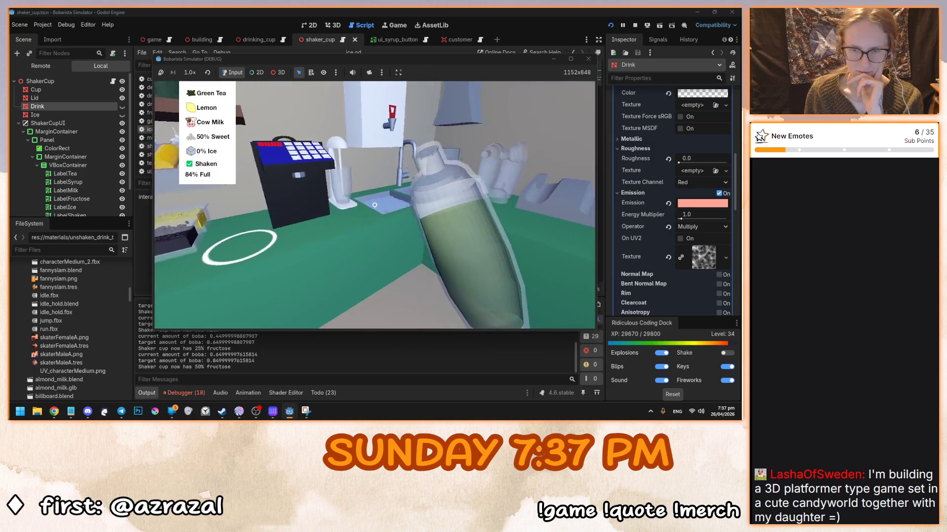
click(374, 205)
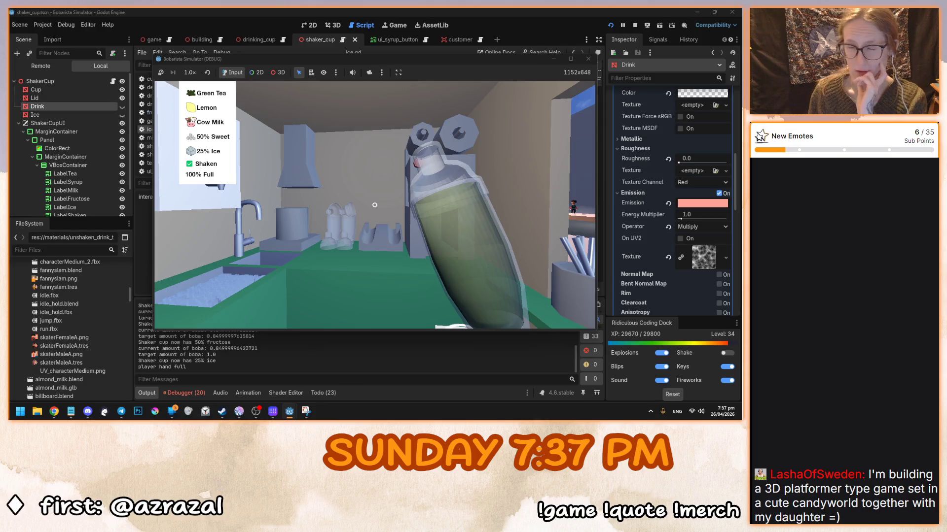
click(375, 205)
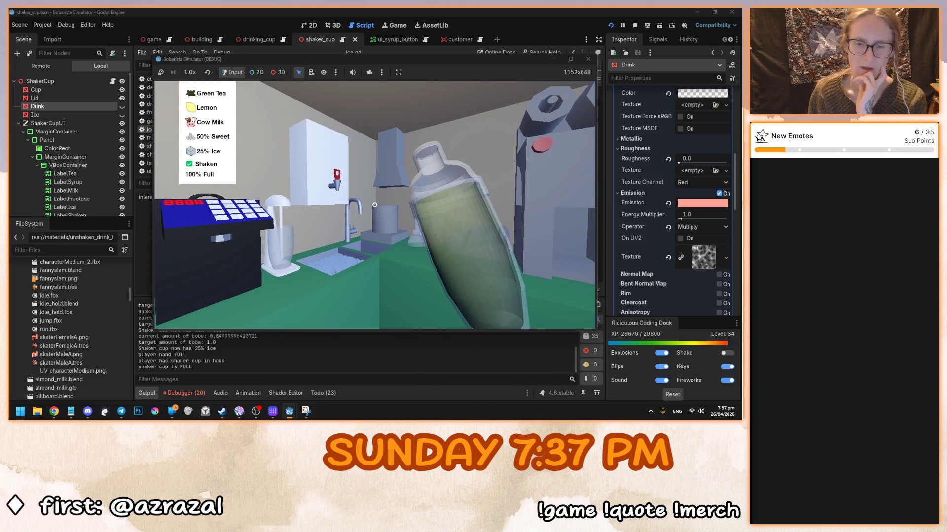
Empty the shaker, refill and shake Green Tea, empty it again to No Tea and Not Shaken, then stop
click(375, 205)
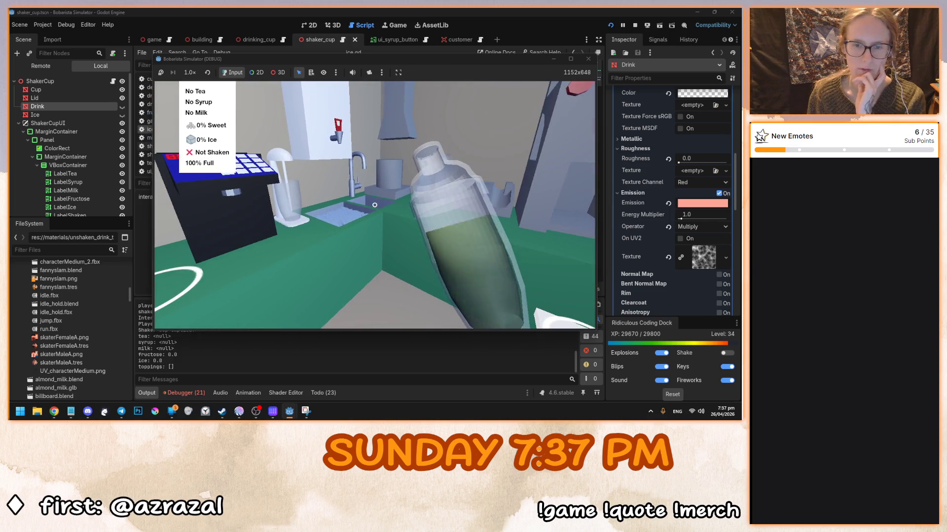
click(375, 205)
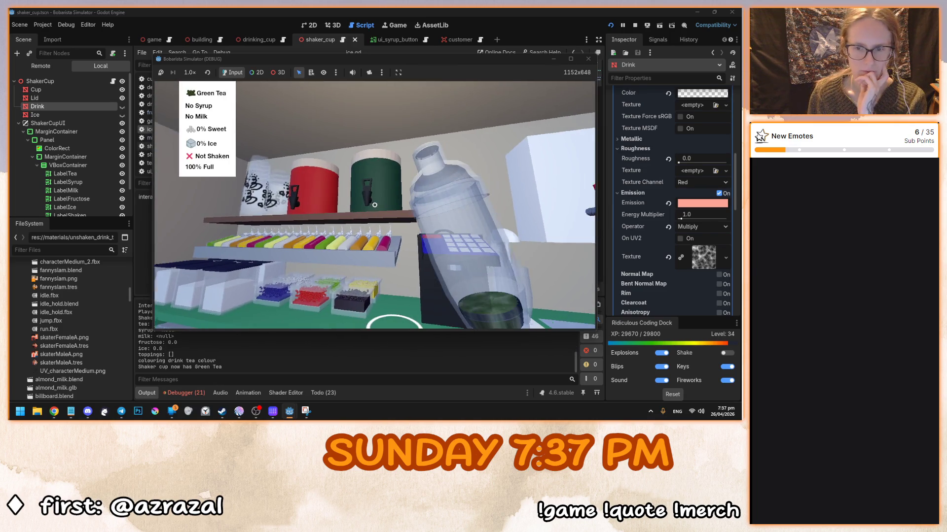
click(375, 205)
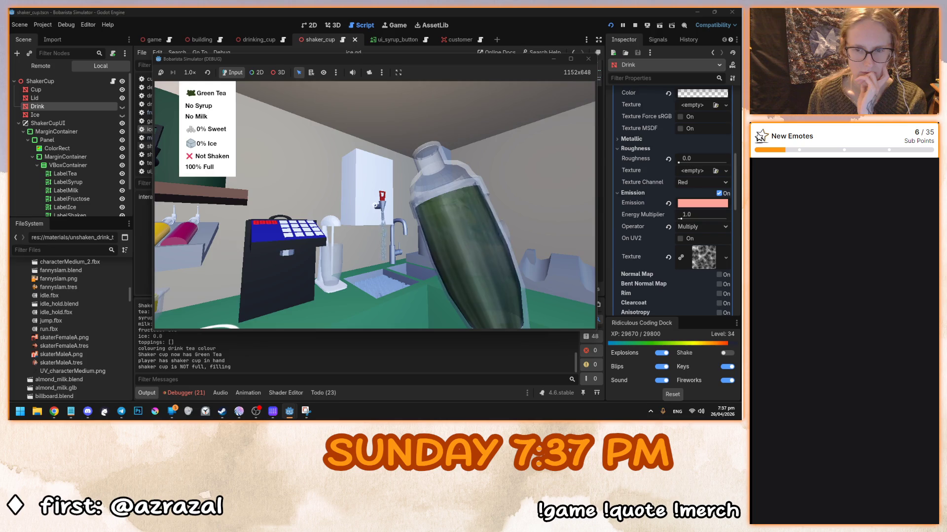
right_click(374, 205)
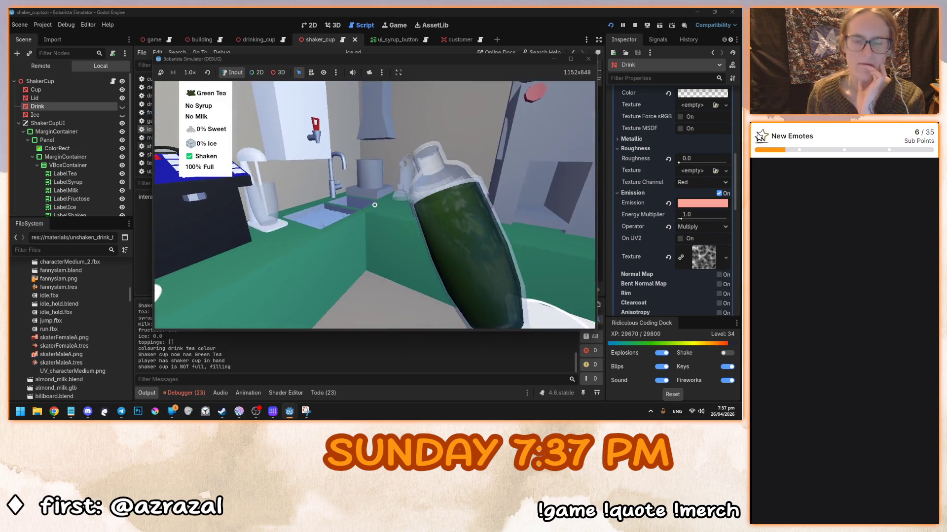
click(375, 205)
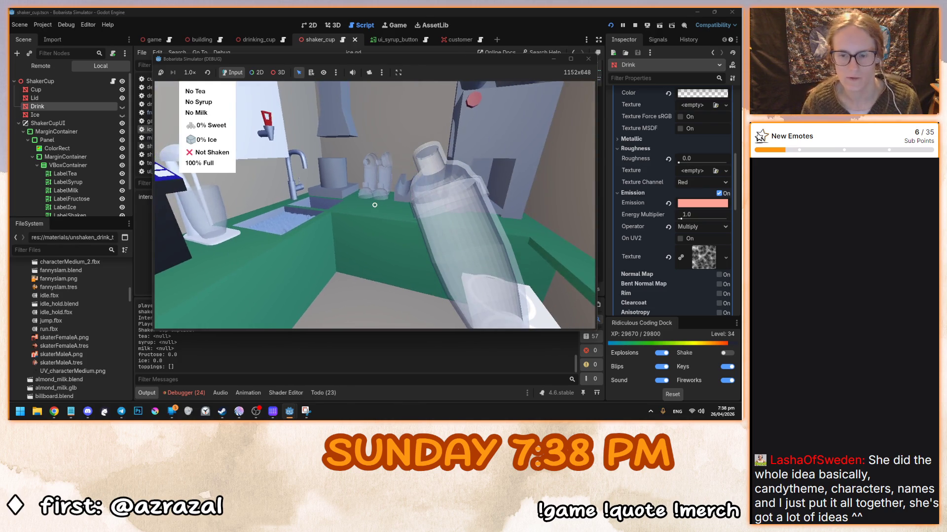
key(F8)
click(362, 222)
key(ctrl+s)
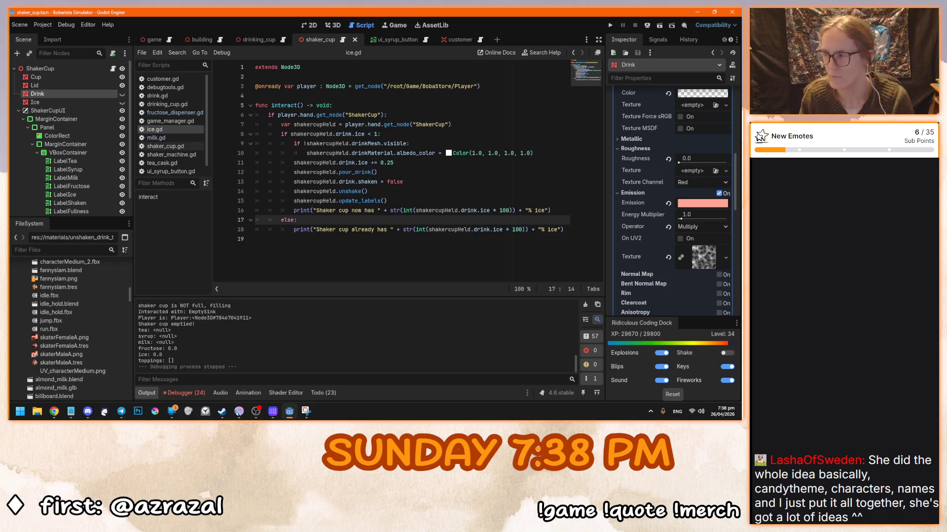
click(397, 181)
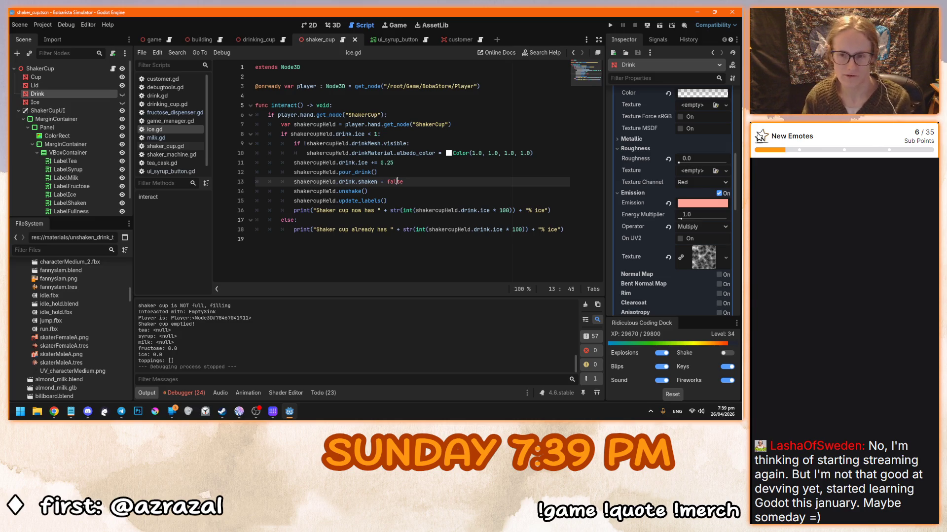
Look over the pour_drink, shaken = false and 0.25 ice lines in ice.gd, then run the project
click(395, 174)
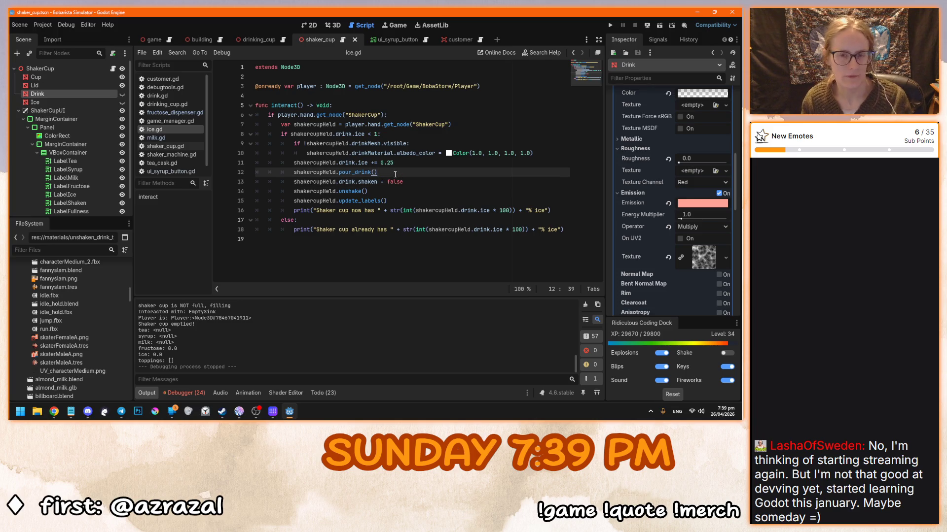
click(419, 182)
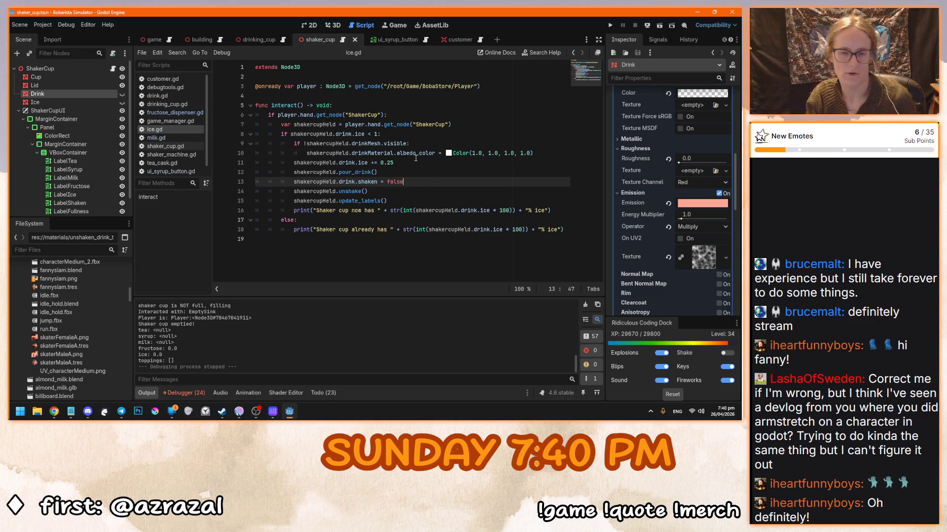
click(384, 163)
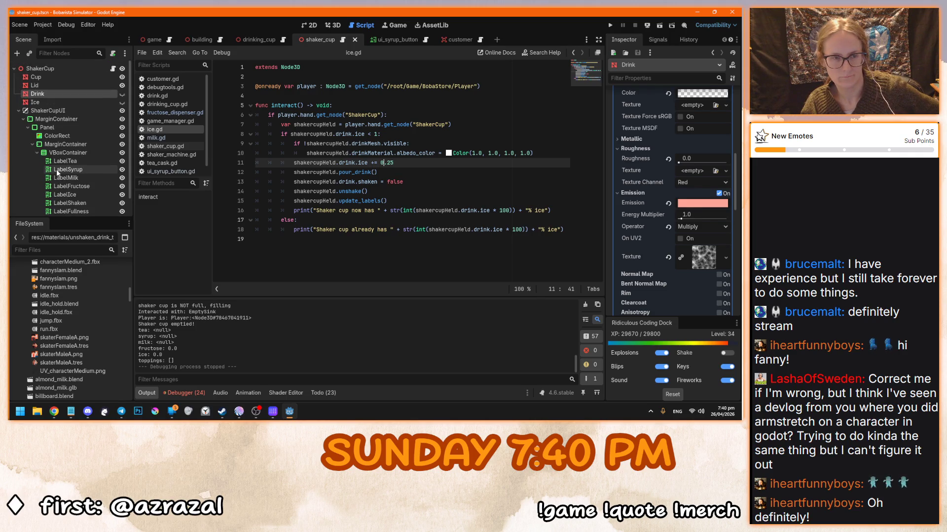
click(403, 176)
key(F5)
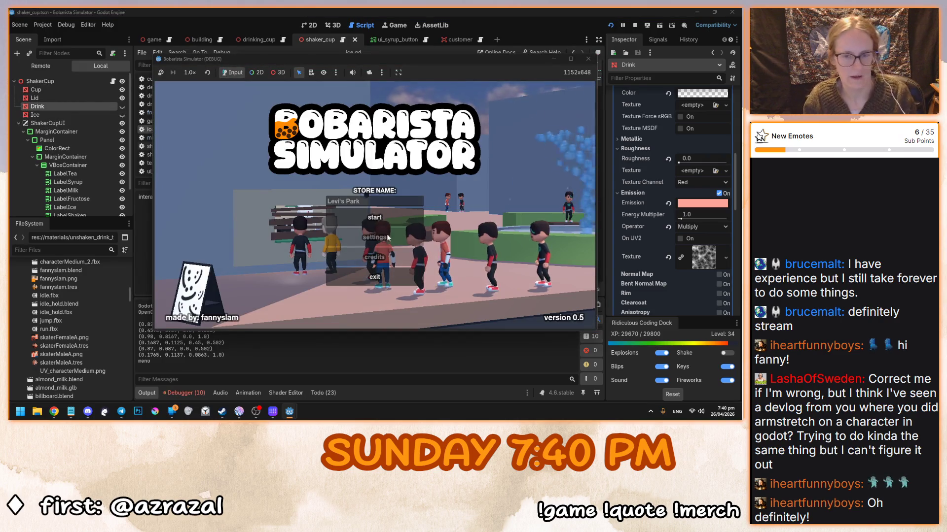
Start the game, take a shaker cup and fill it with Green Tea
click(377, 218)
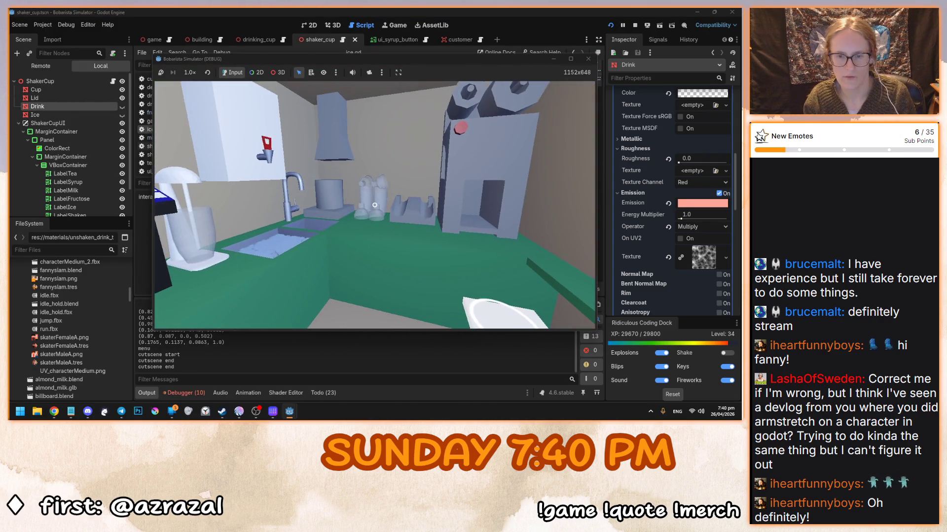
click(374, 205)
click(375, 206)
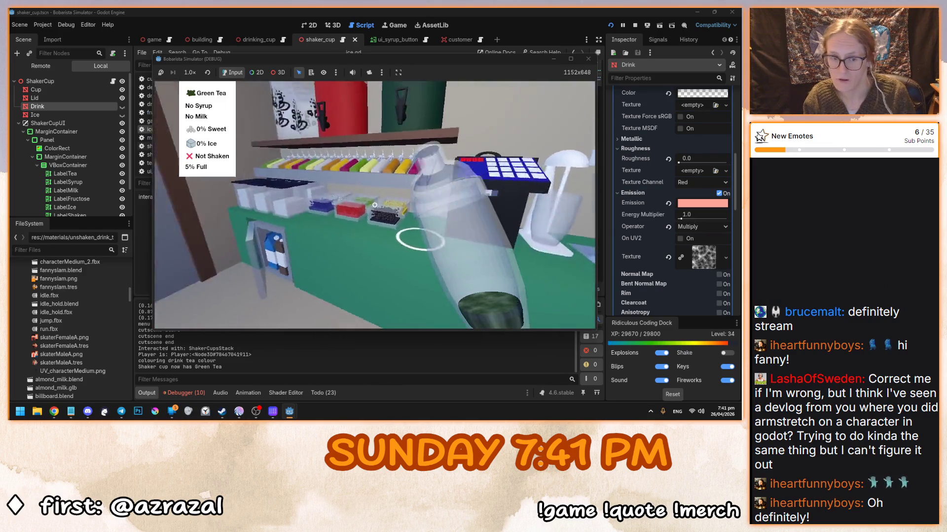
click(374, 206)
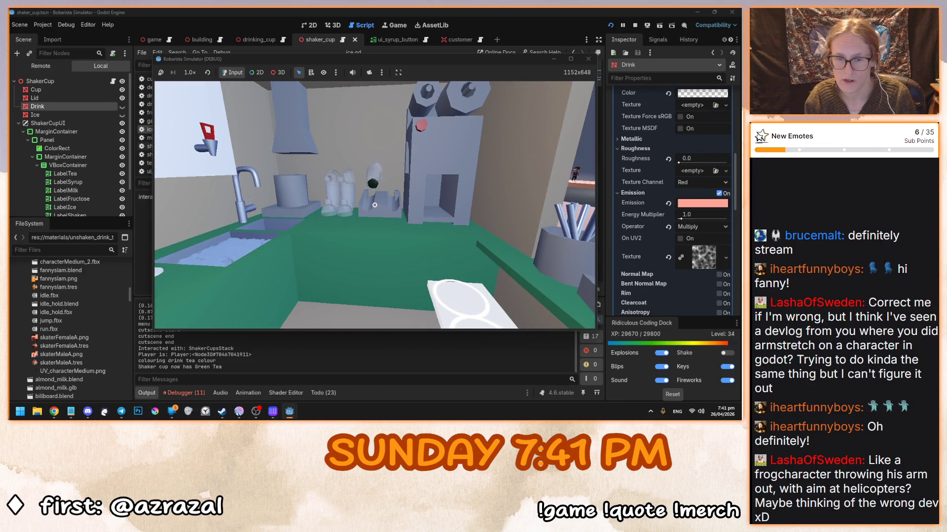
click(374, 205)
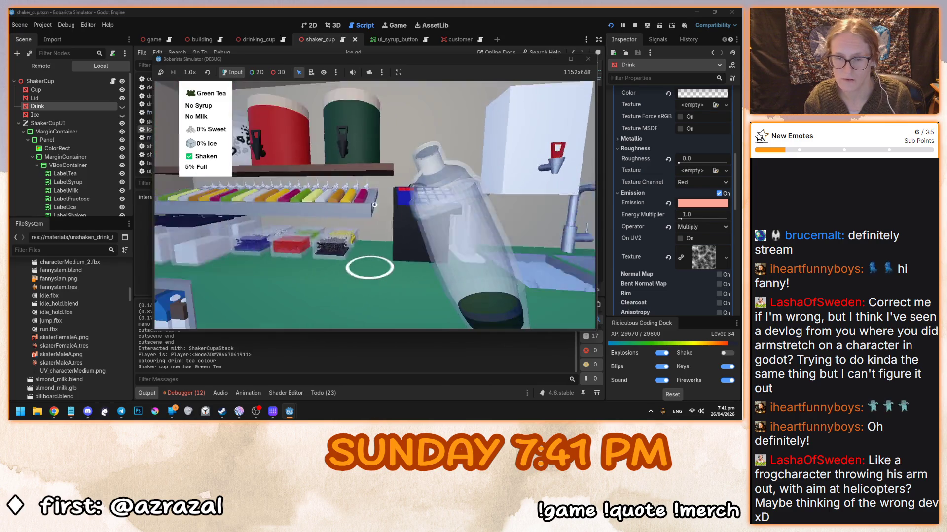
Add Raspberry syrup and cow milk to reach 45% full, then stop the game
click(374, 205)
click(361, 198)
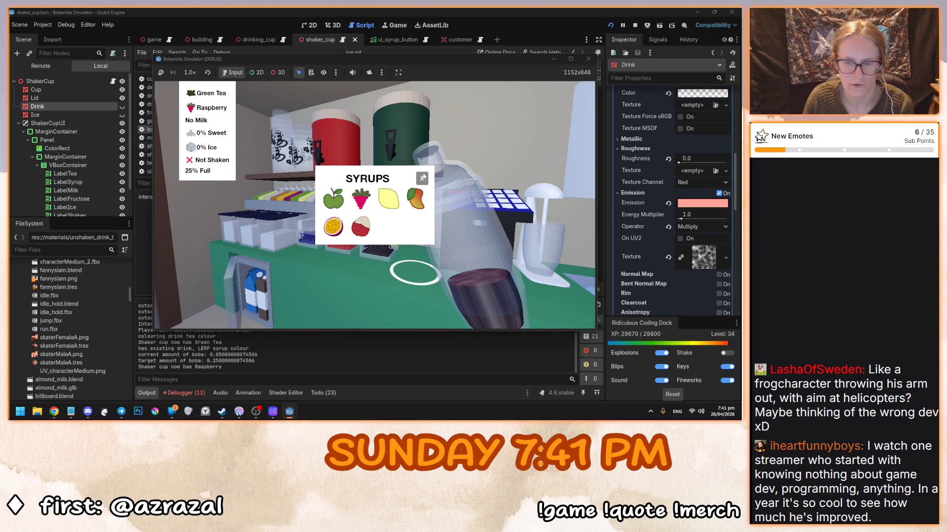
click(423, 177)
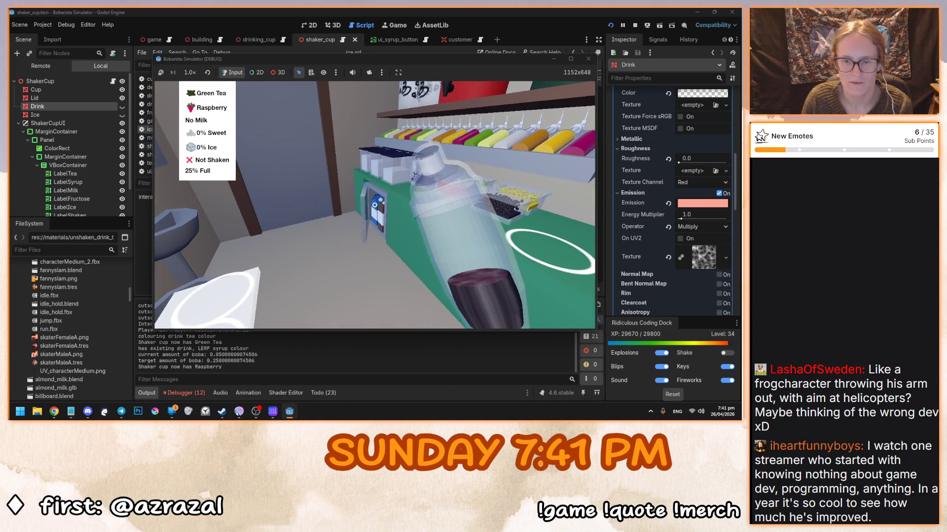
click(375, 205)
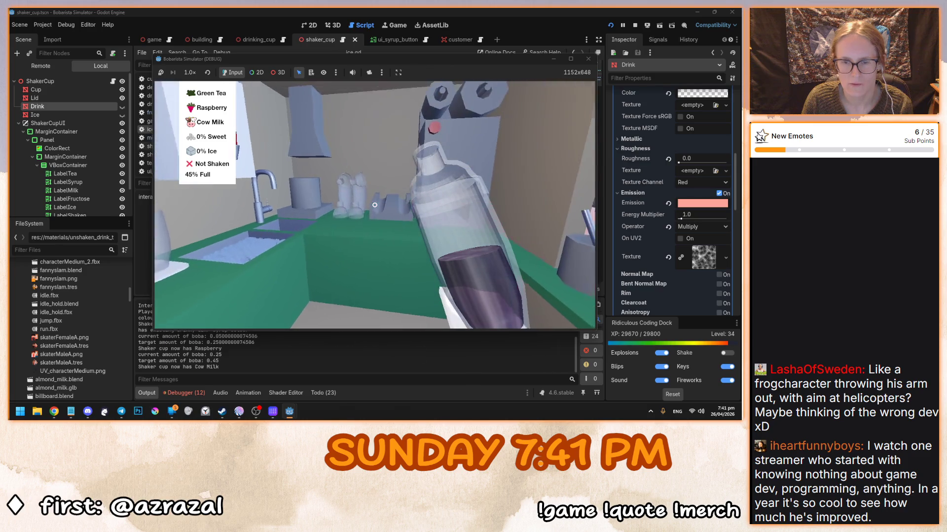
click(374, 205)
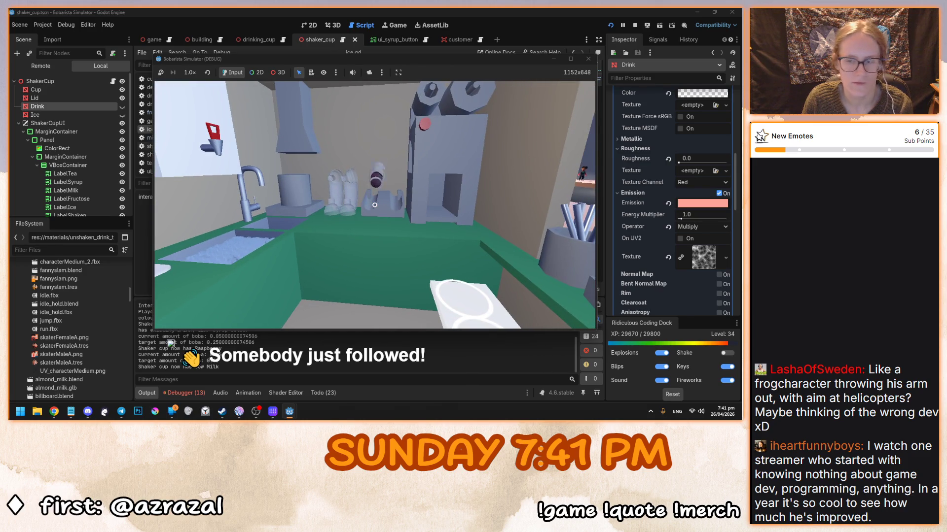
click(375, 205)
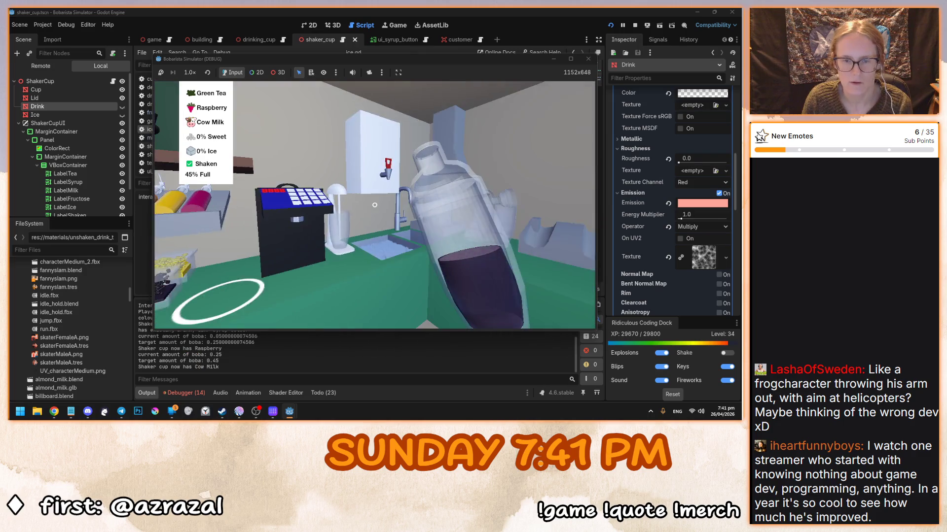
key(F8)
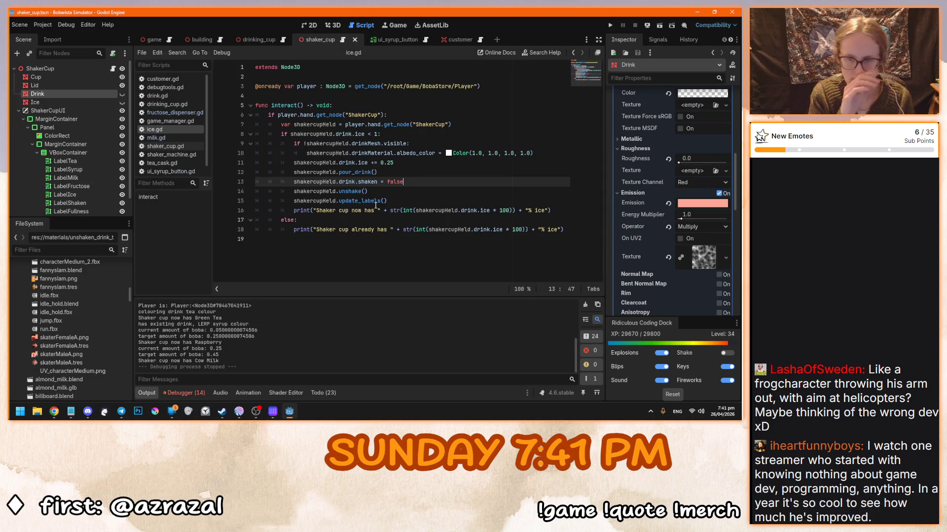
Put the caret at the end of line 15 in ice.gd and run the project again
click(417, 203)
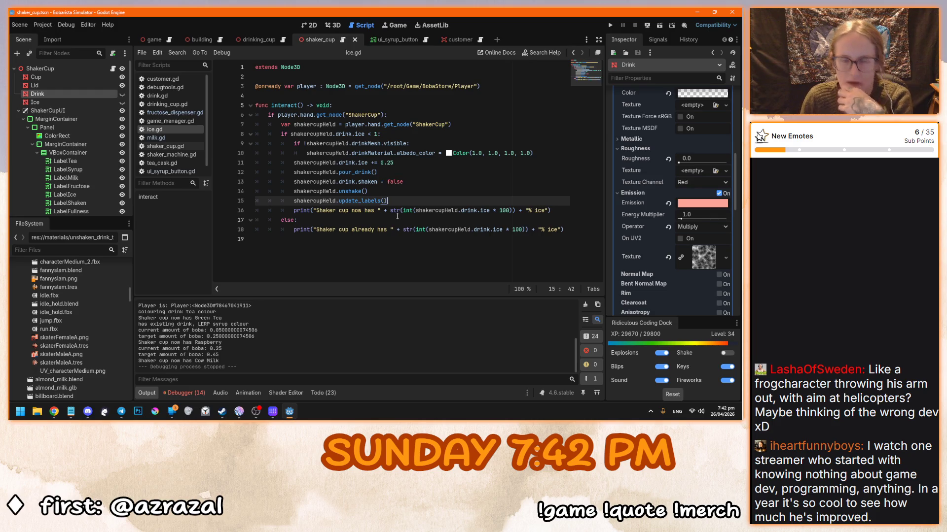
key(F5)
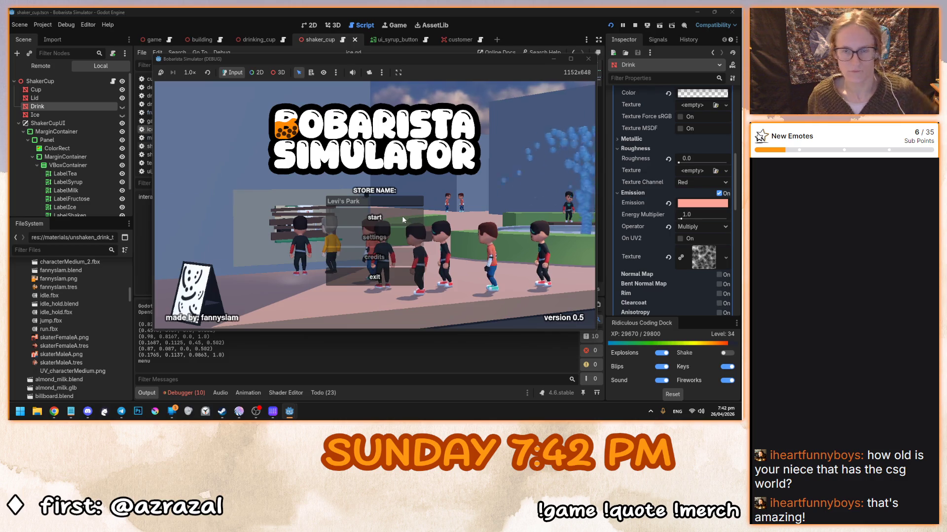
Start a new game, pick up a drinking cup, then hold an empty shaker cup at 0% Full
click(368, 216)
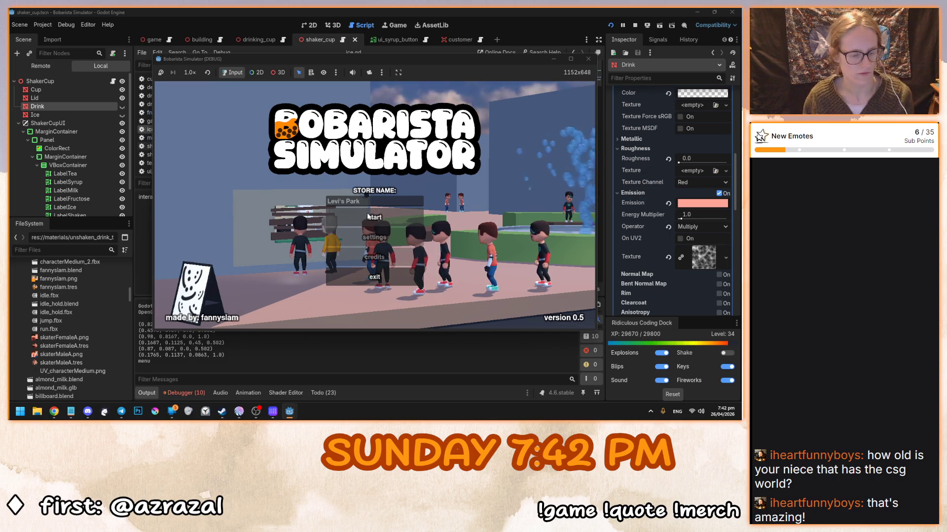
click(368, 216)
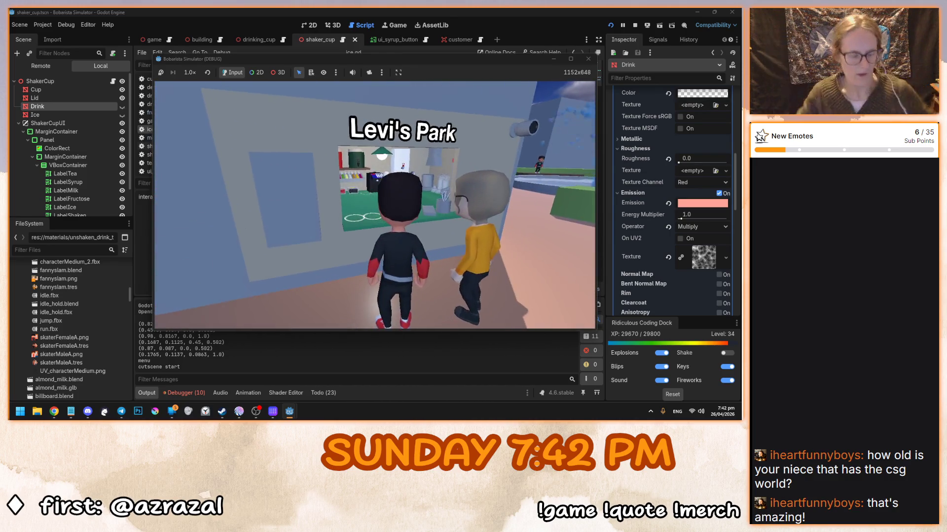
mouse_move(374, 204)
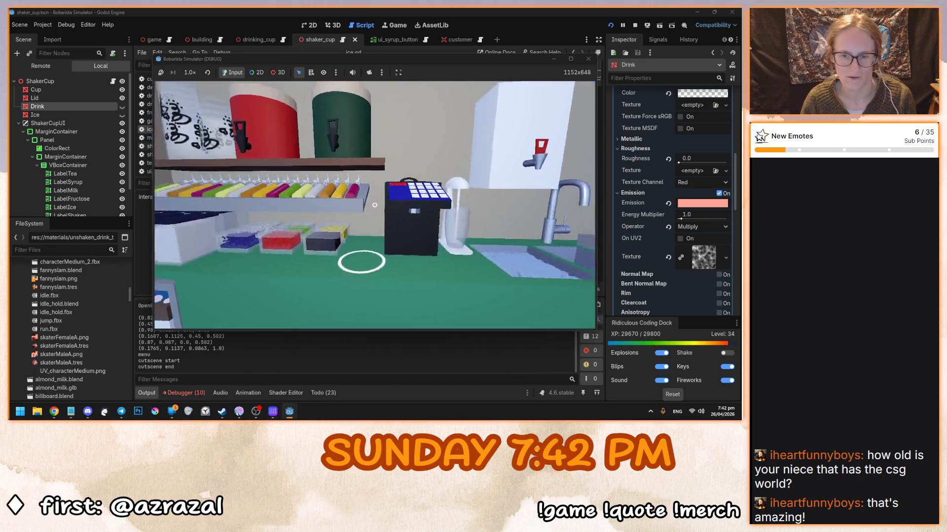
click(374, 205)
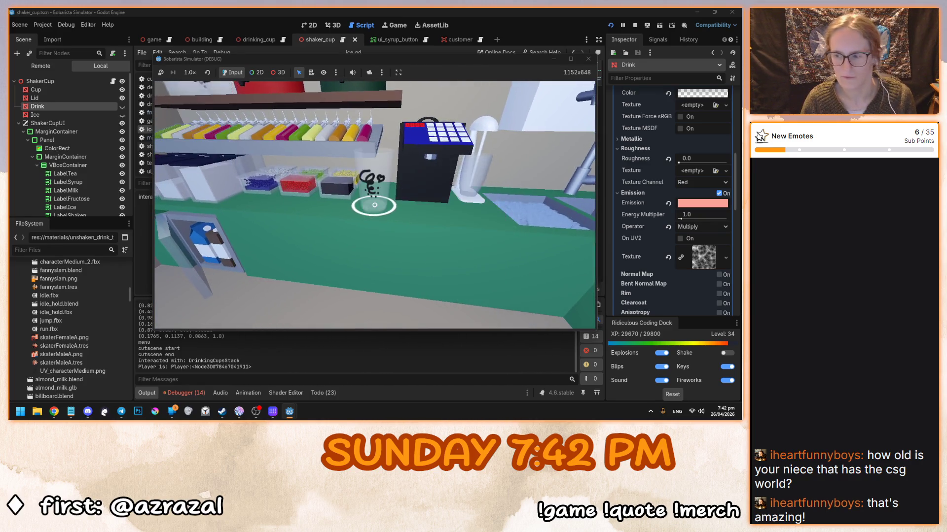
click(374, 205)
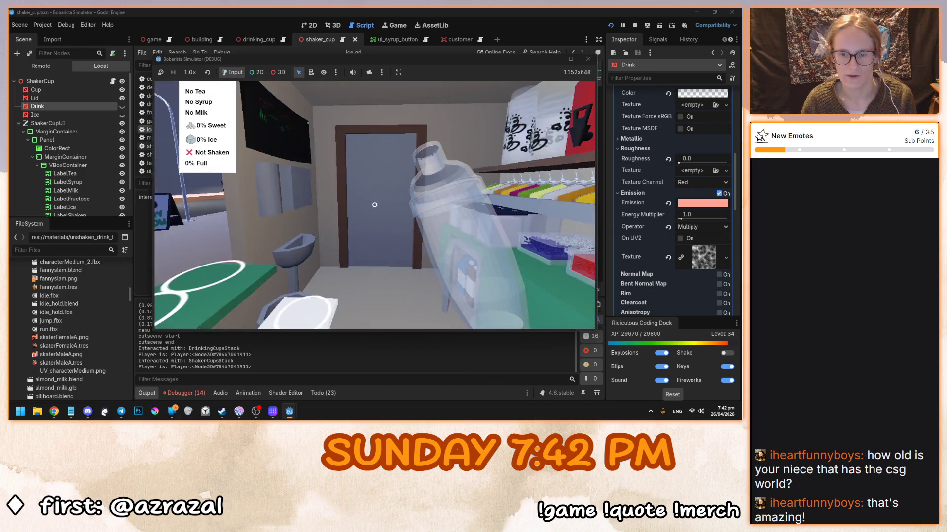
mouse_move(374, 205)
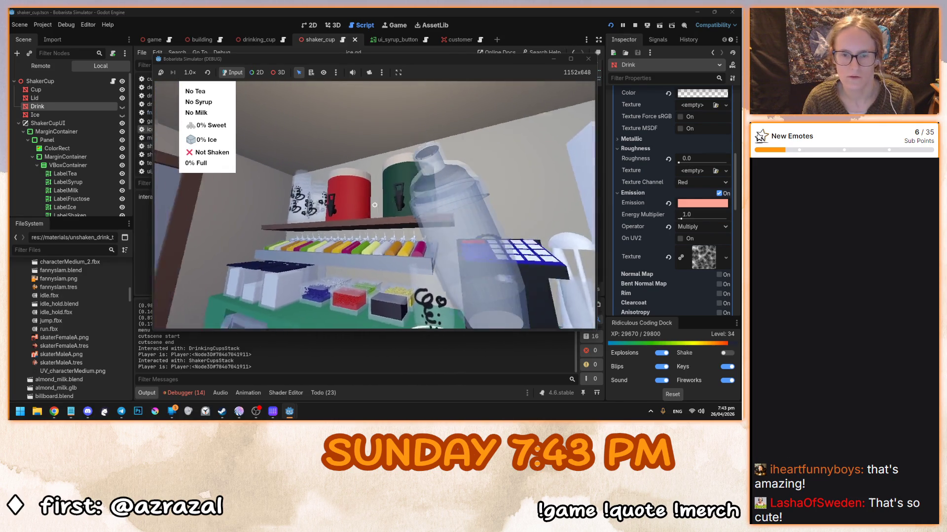
Pour Black Tea into the shaker and add Green Apple syrup from the syrup shelf
click(374, 205)
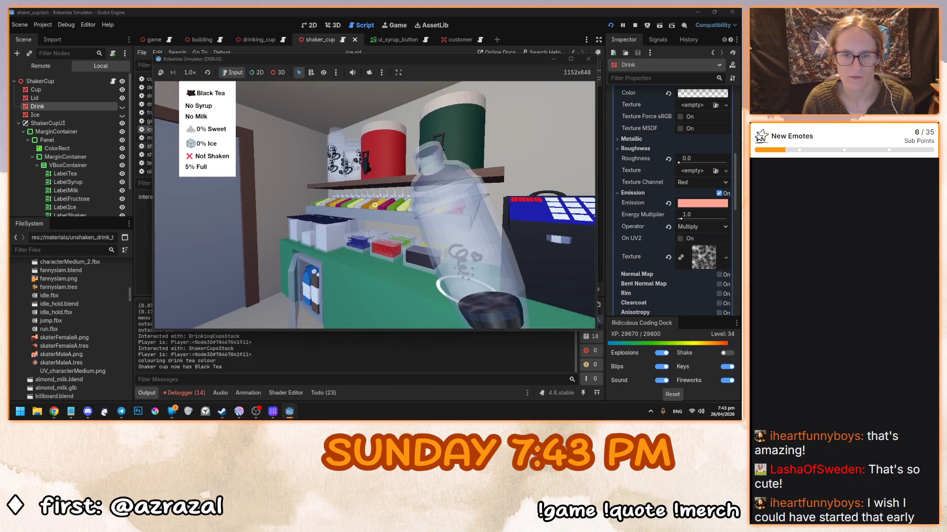
click(374, 205)
click(334, 200)
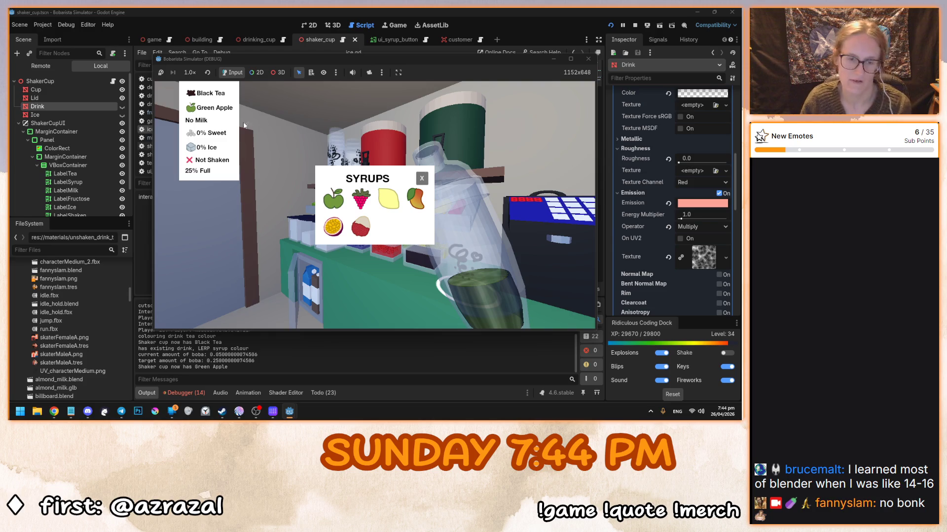
Close the syrup panel, add fructose, then empty the over-sweetened shaker at the sink
click(422, 178)
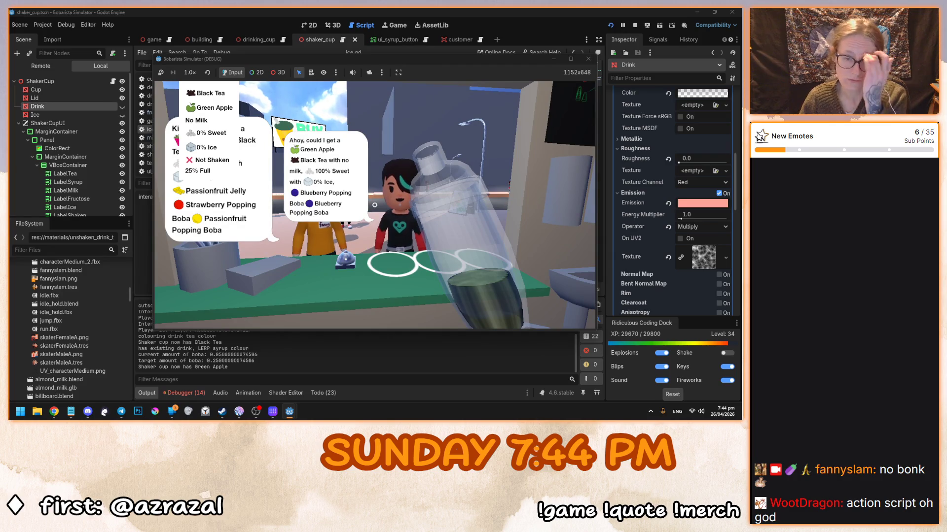
click(375, 206)
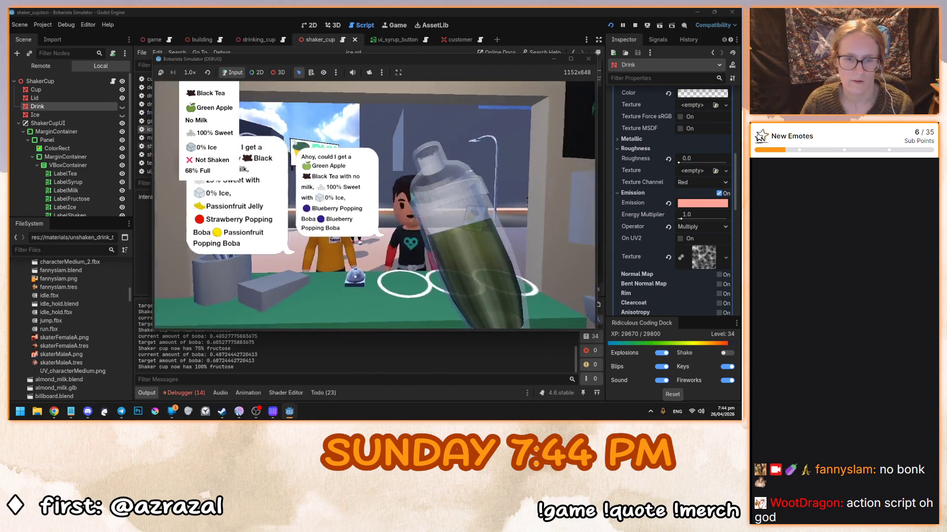
click(375, 205)
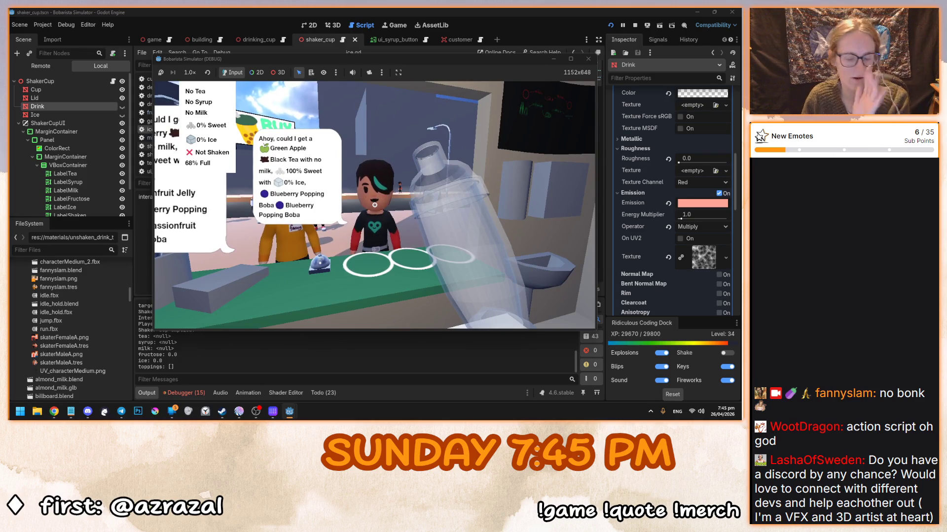
Refill the shaker with Black Tea and Green Apple syrup, then walk over to check the customer's order
click(375, 204)
click(374, 204)
click(334, 198)
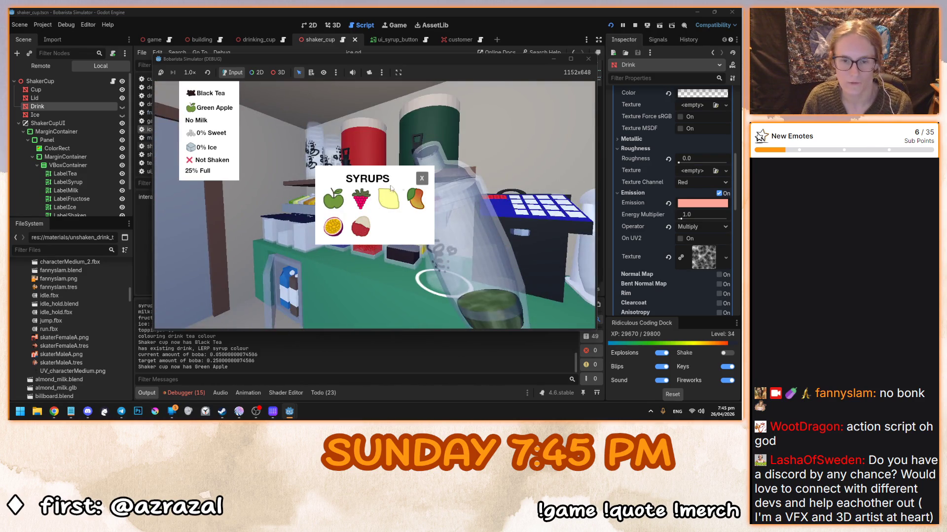
click(422, 179)
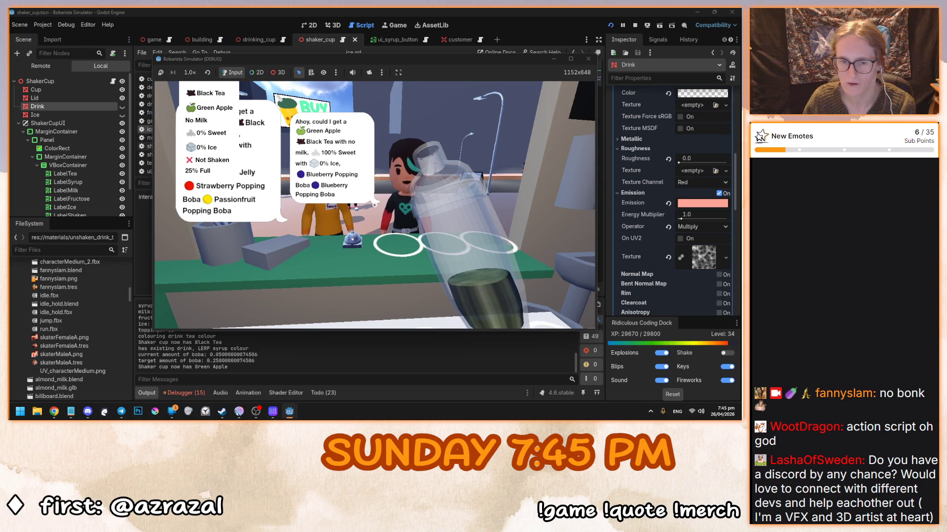
key(w)
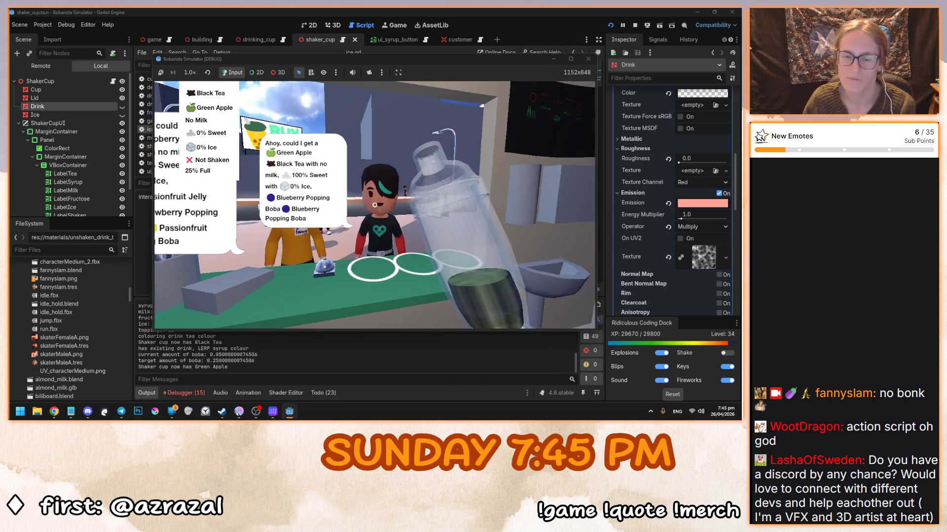
key(s)
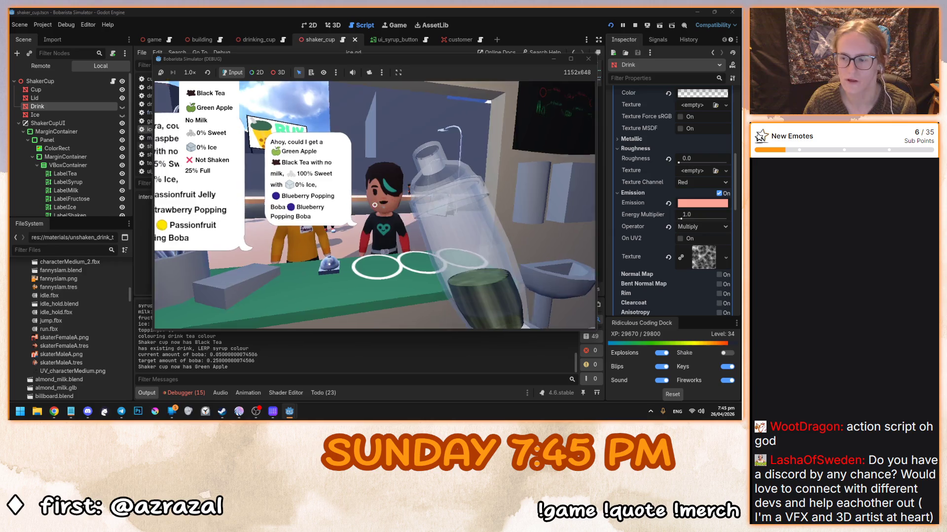
key(d)
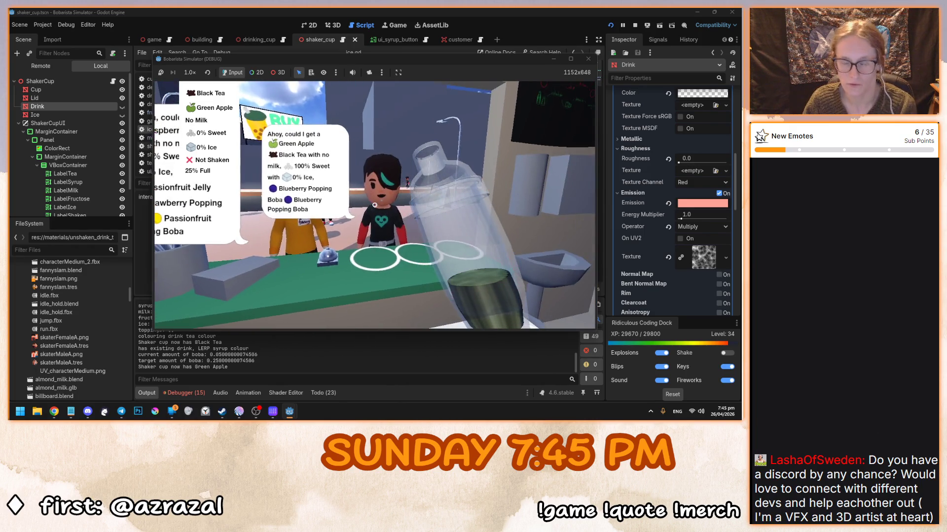
Sweeten to 100% with fructose, fill the shaker, pour into a drinking cup and take it
click(375, 205)
click(375, 204)
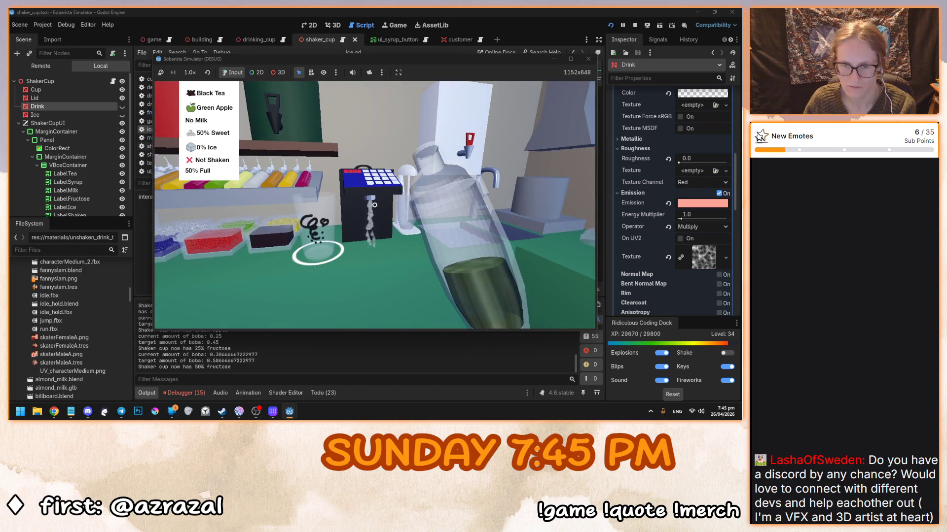
click(375, 205)
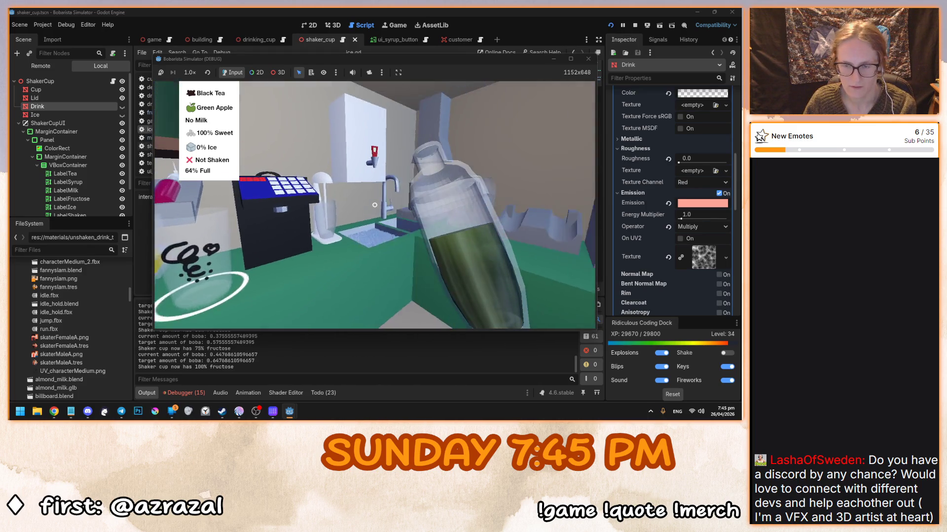
click(375, 205)
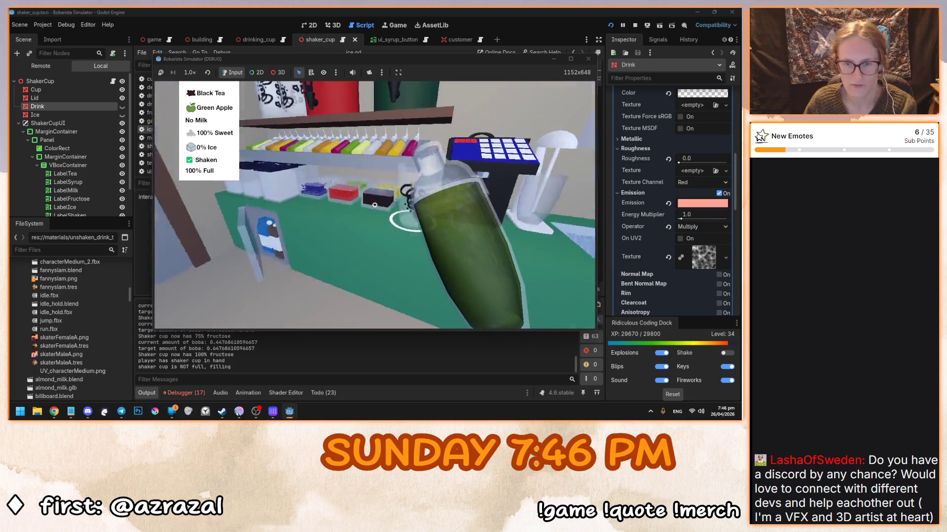
click(375, 204)
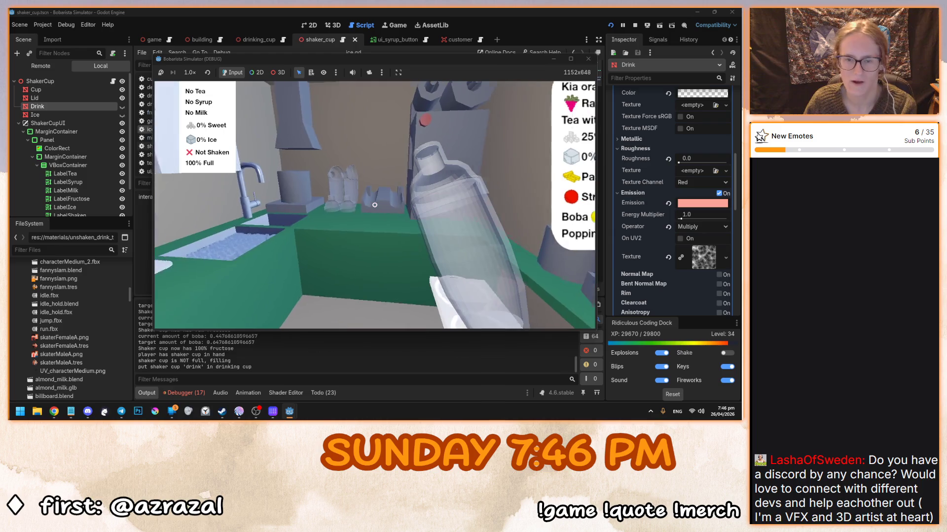
click(375, 205)
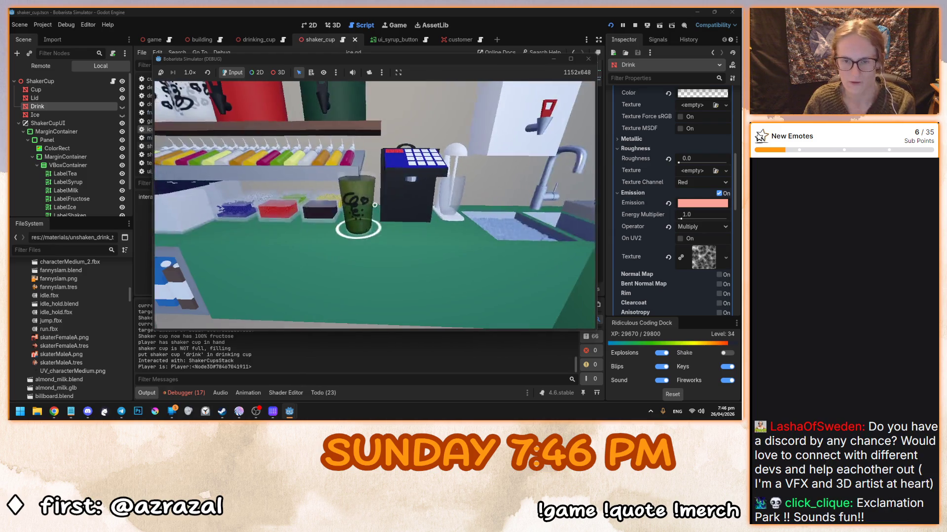
click(375, 204)
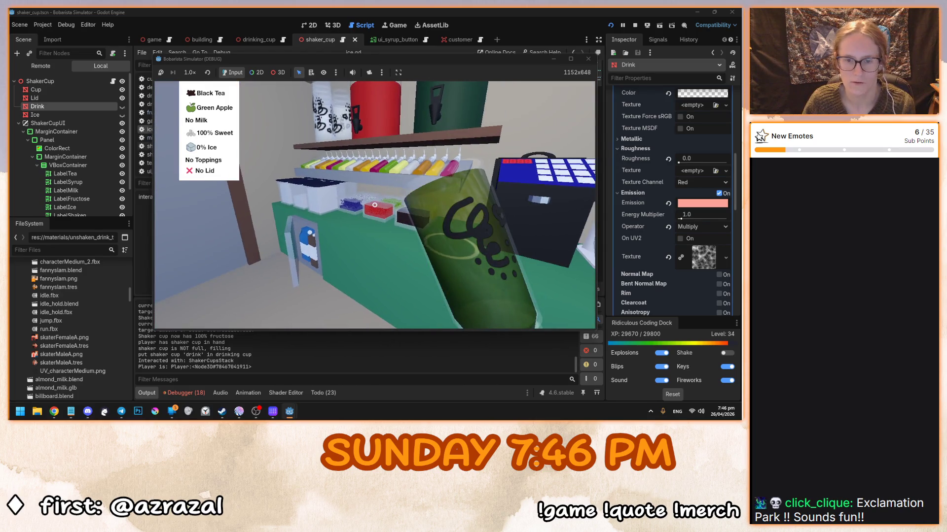
Add two Blueberry Popping Boba toppings to the cup
click(375, 206)
click(365, 190)
click(365, 190)
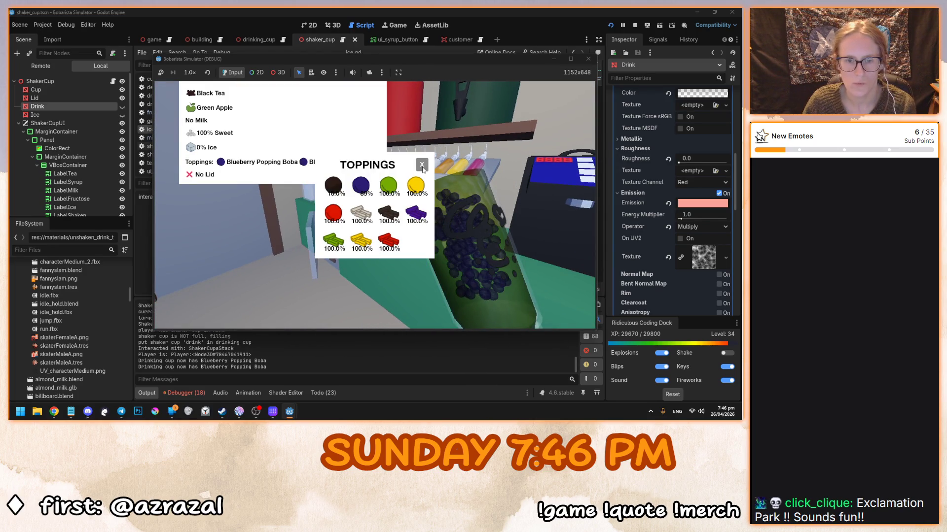
click(422, 164)
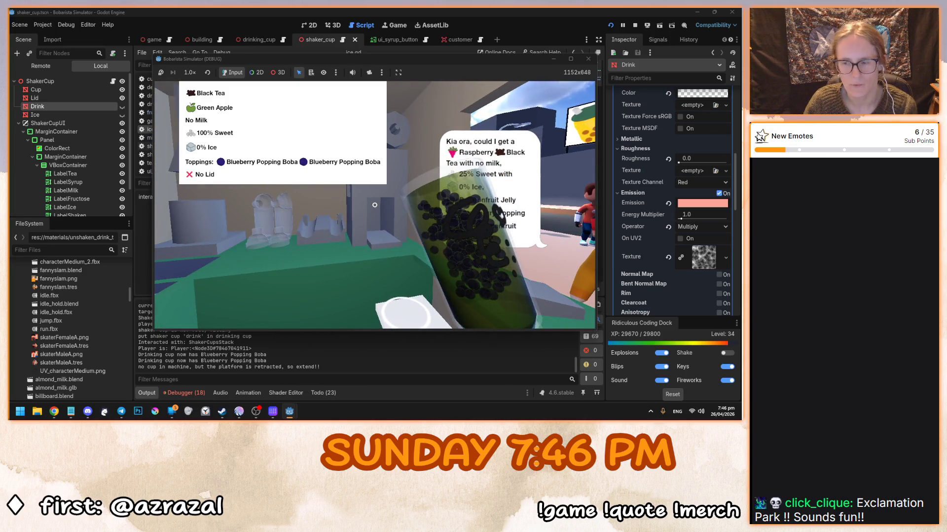
Seal the cup with a lid and serve it with a straw to the customer
click(375, 205)
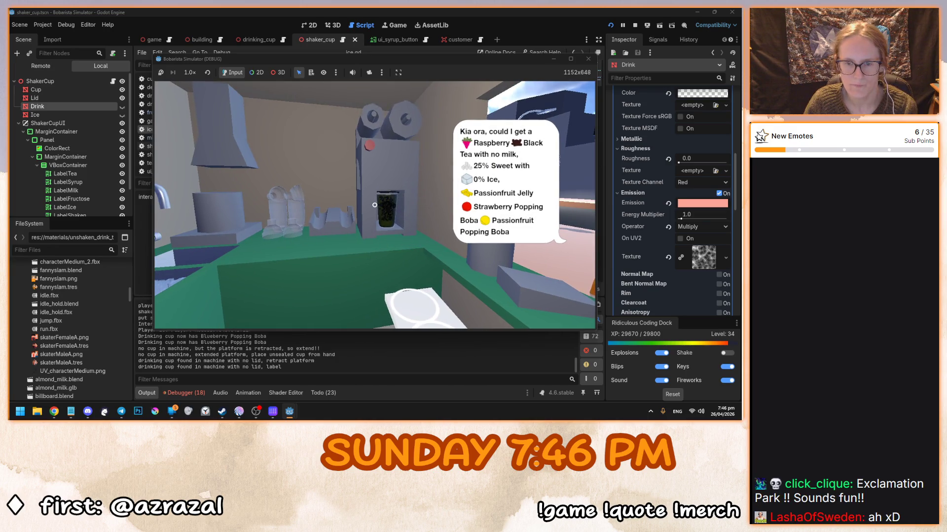
click(375, 205)
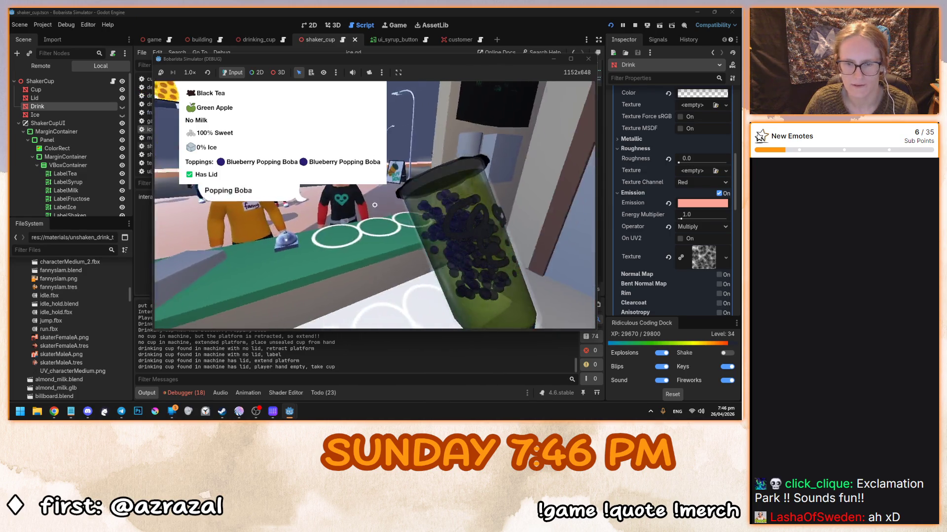
click(375, 204)
click(375, 205)
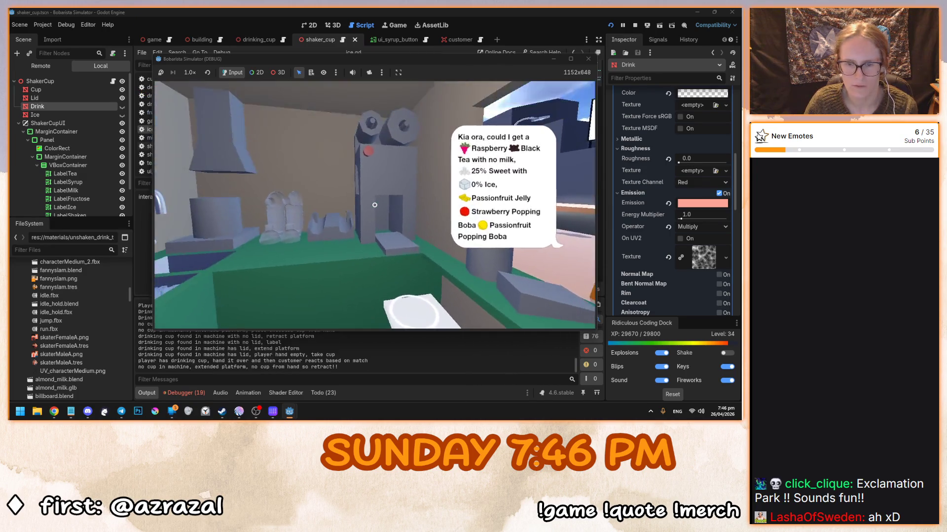
click(375, 205)
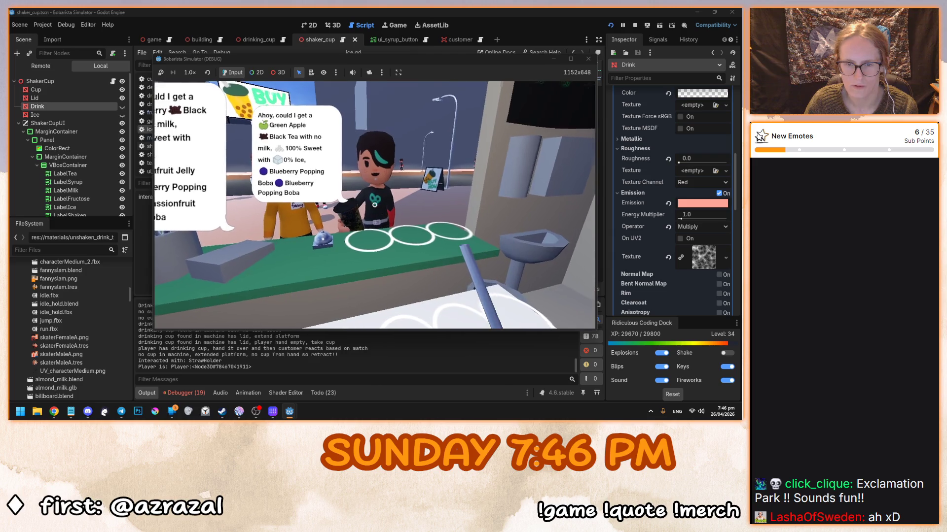
key(w)
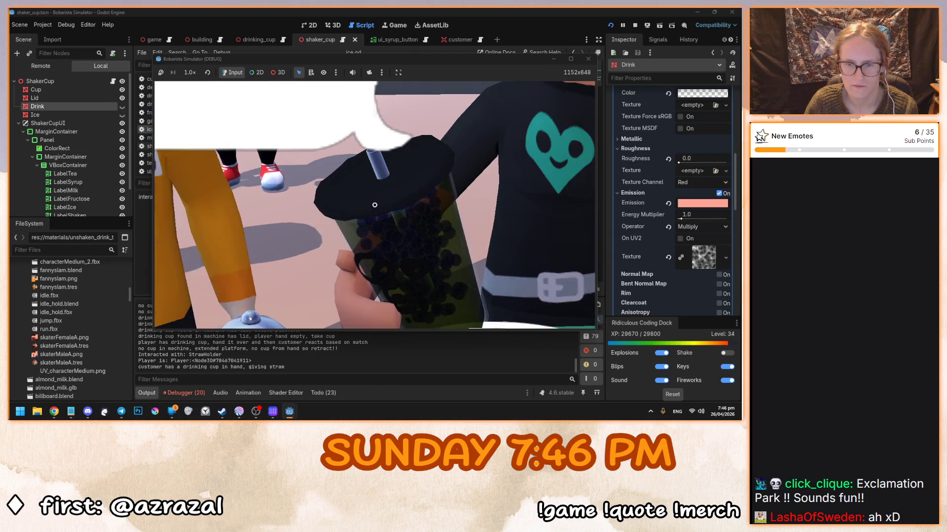
click(375, 204)
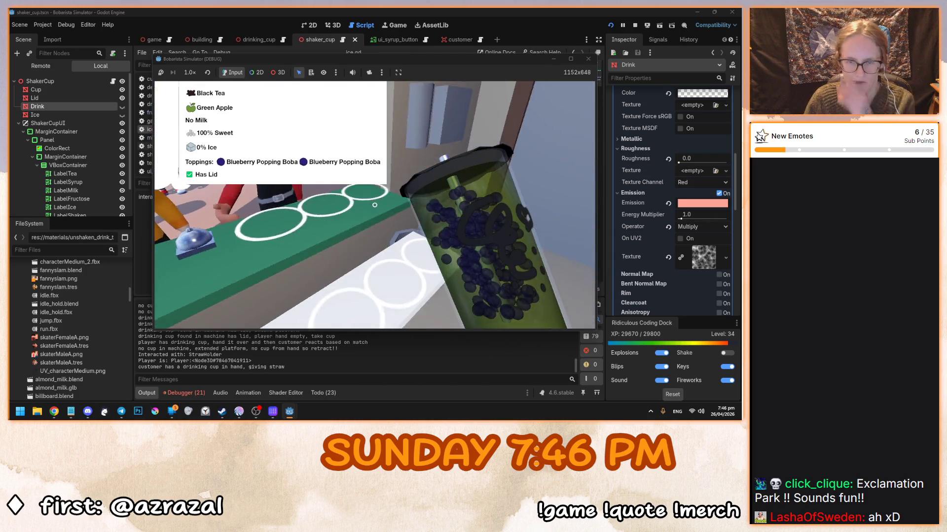
click(375, 204)
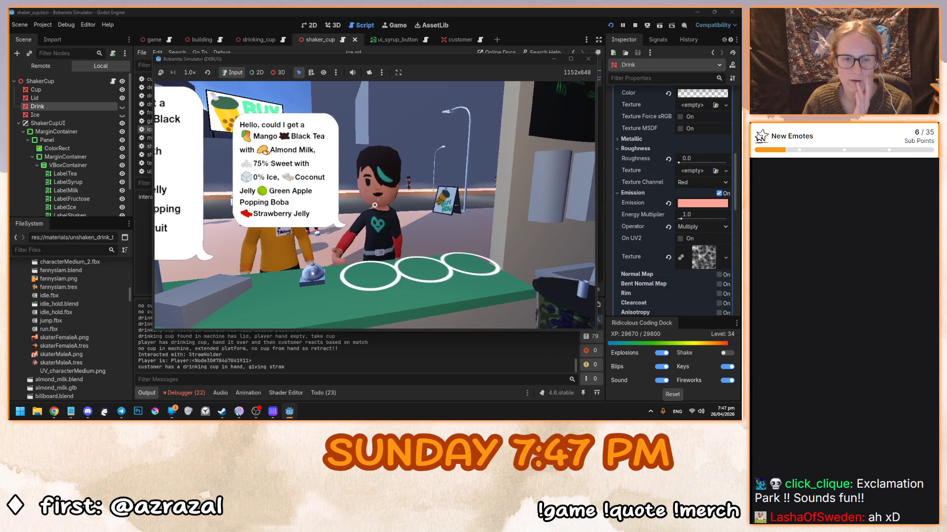
Take a cup and shaker, add Black Tea, Mango syrup and Almond Milk, and fill to 100%
click(374, 205)
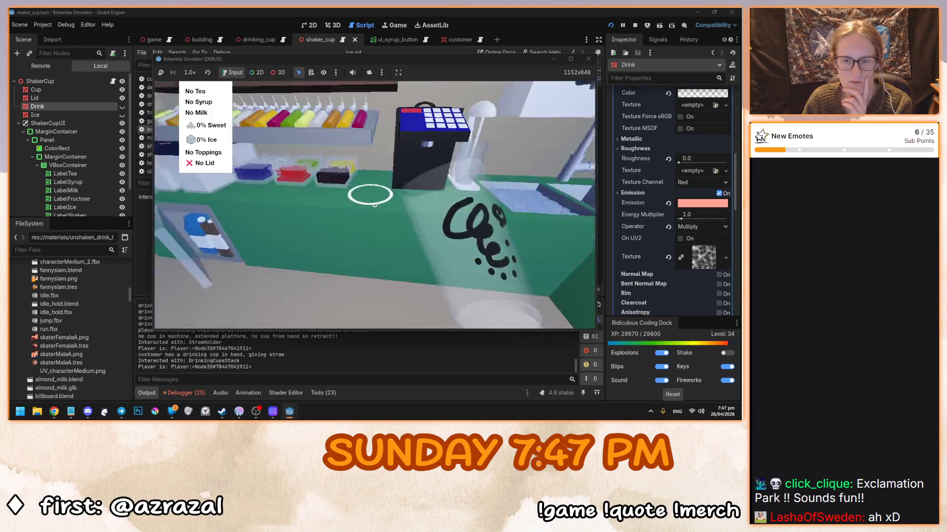
click(375, 205)
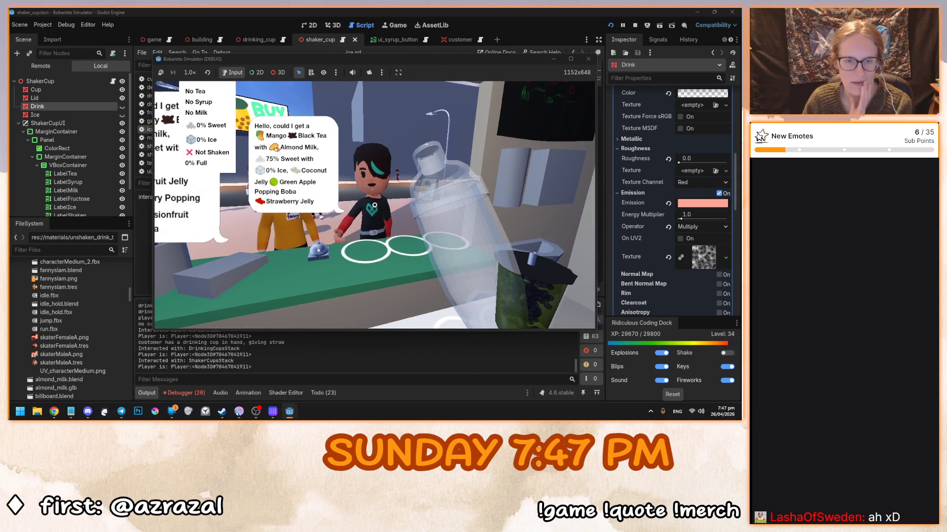
click(374, 205)
click(413, 199)
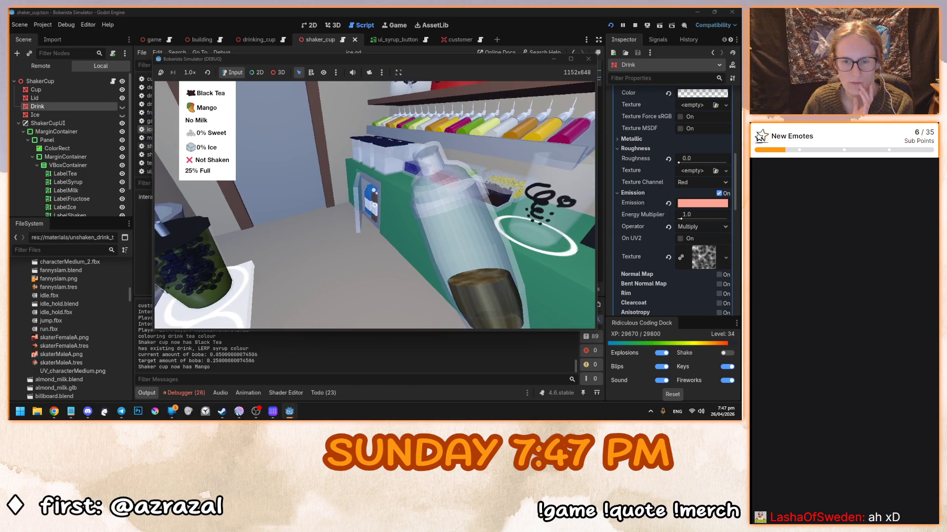
click(374, 205)
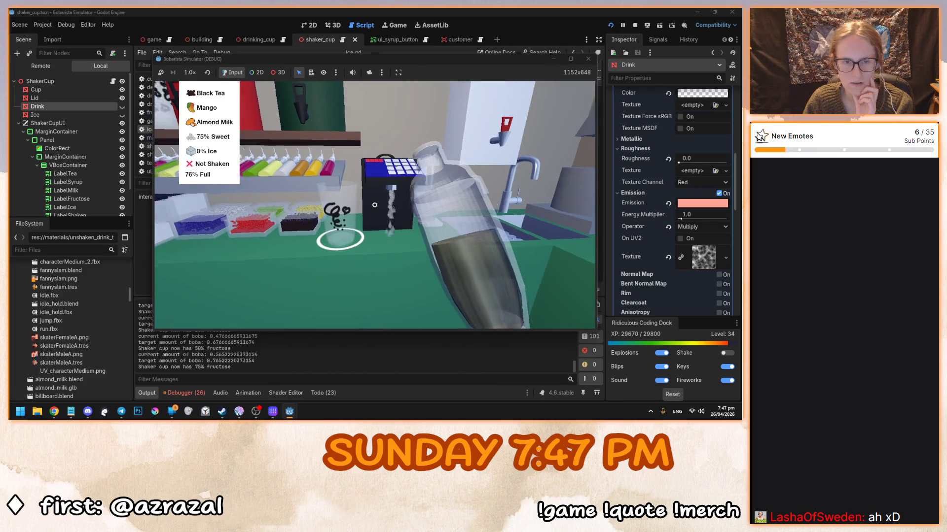
click(374, 204)
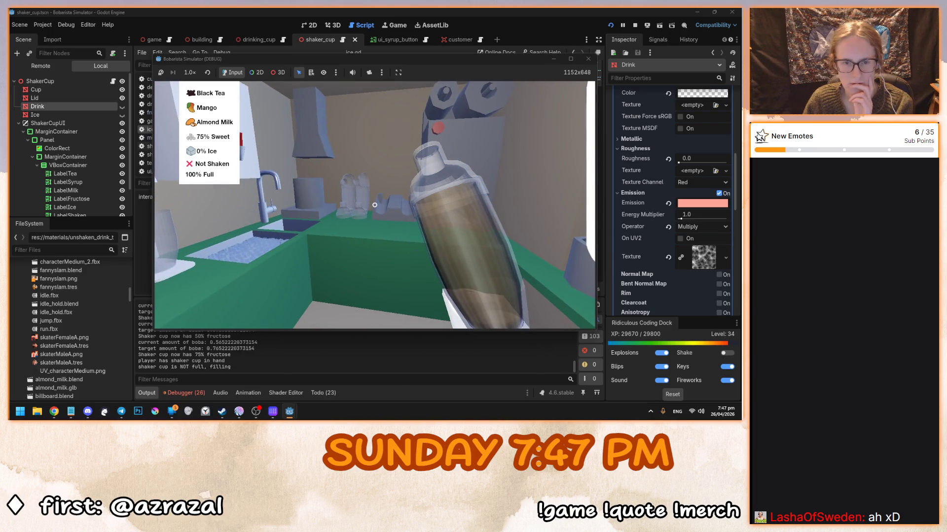
click(375, 205)
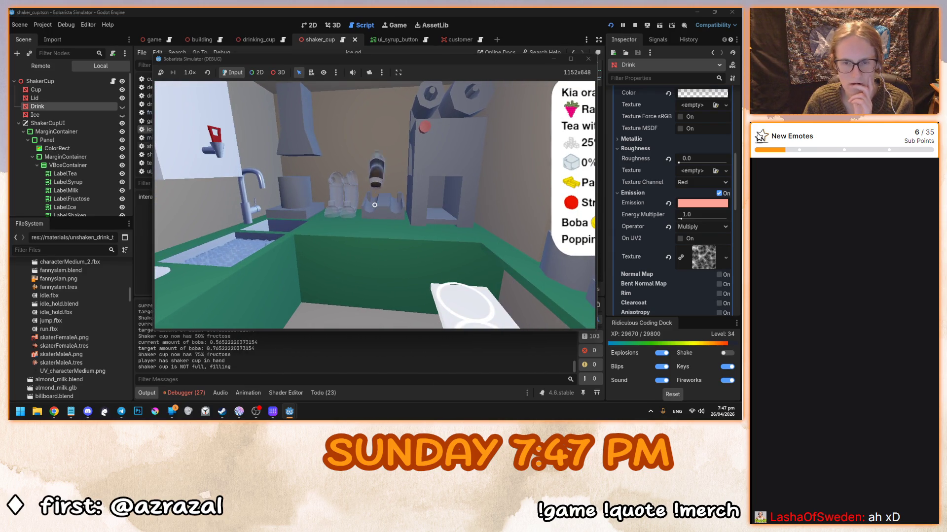
Pour into the drinking cup and add Coconut Jelly, Strawberry Jelly and Green Apple Popping Boba
click(375, 205)
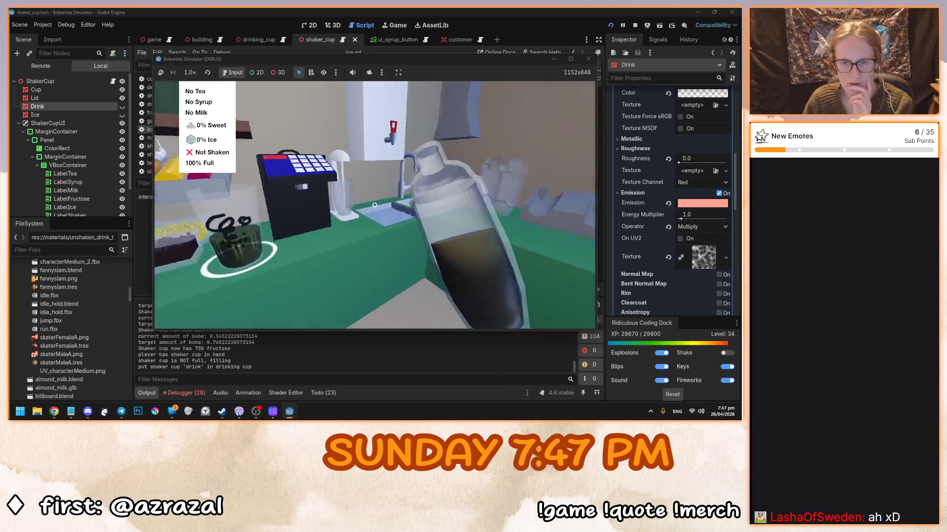
click(374, 205)
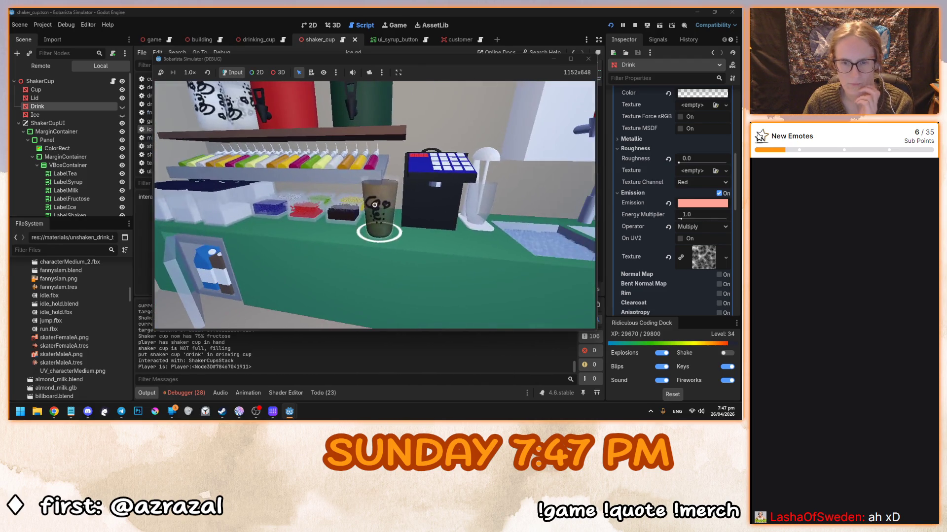
click(375, 205)
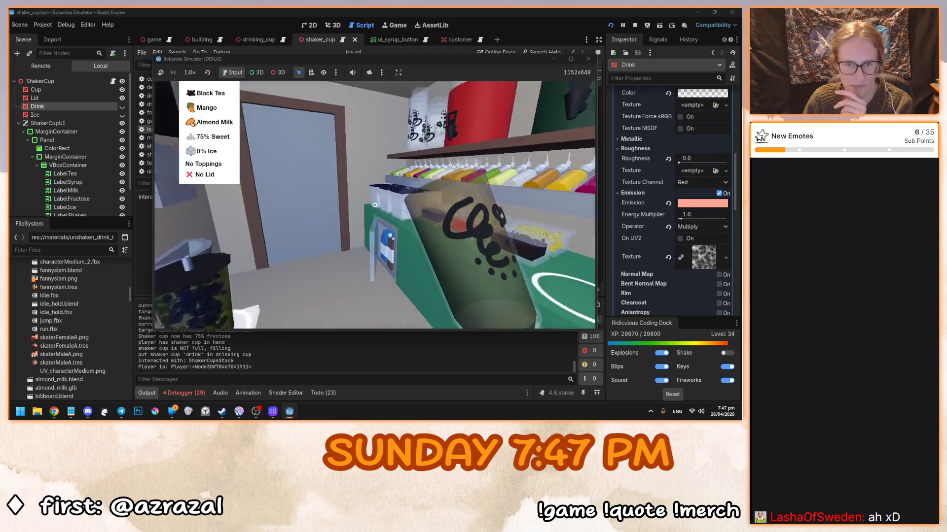
click(364, 212)
click(389, 241)
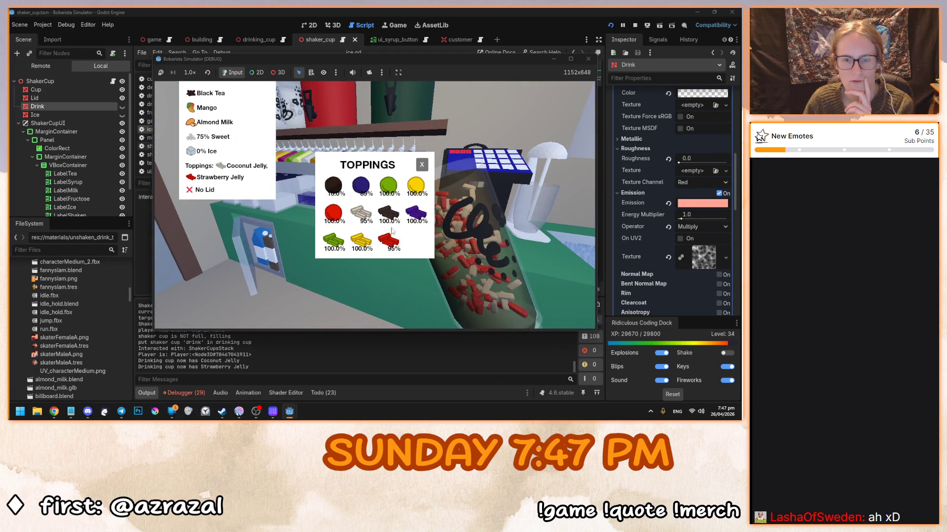
click(389, 187)
click(422, 166)
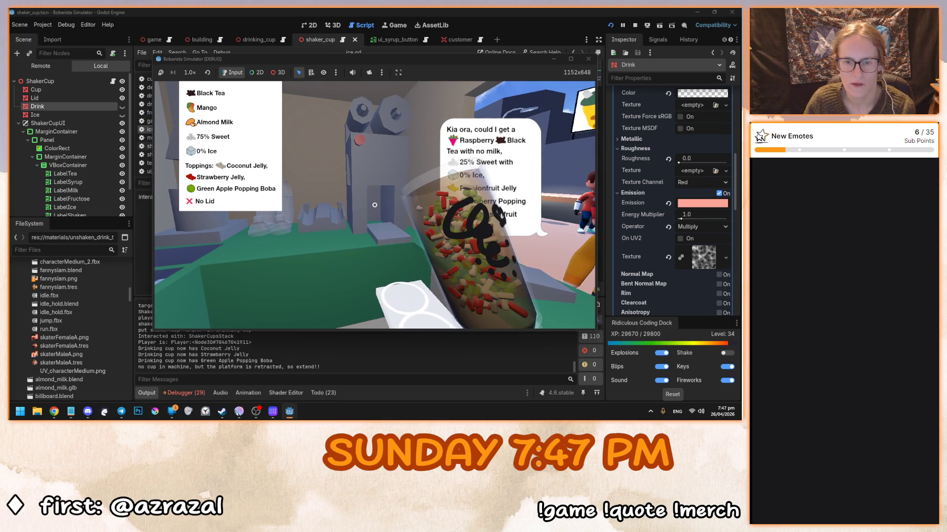
Seal the Mango Black Tea and hand it to the customer with a straw
click(374, 205)
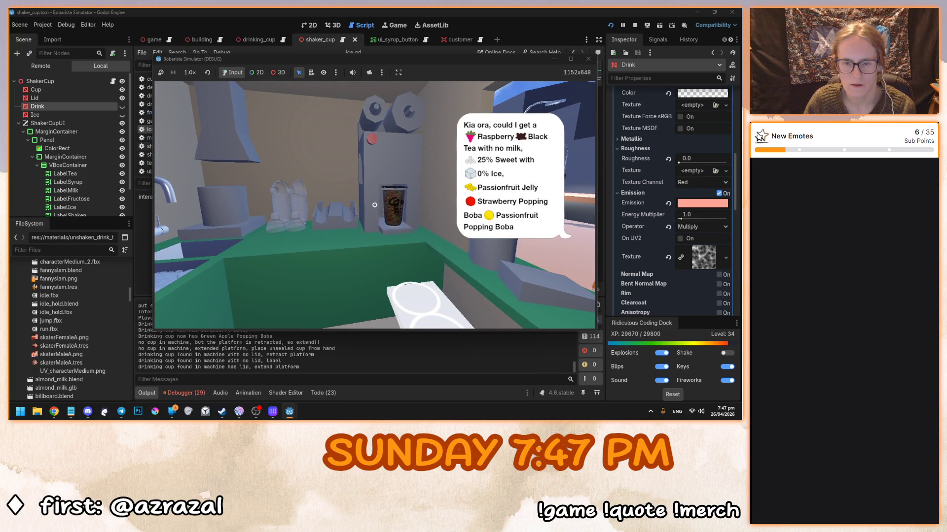
click(375, 204)
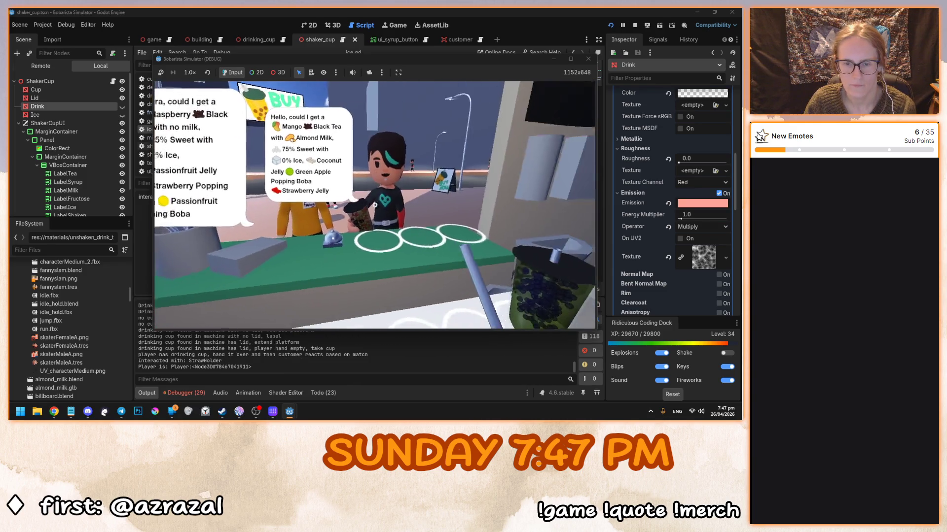
click(374, 205)
click(375, 205)
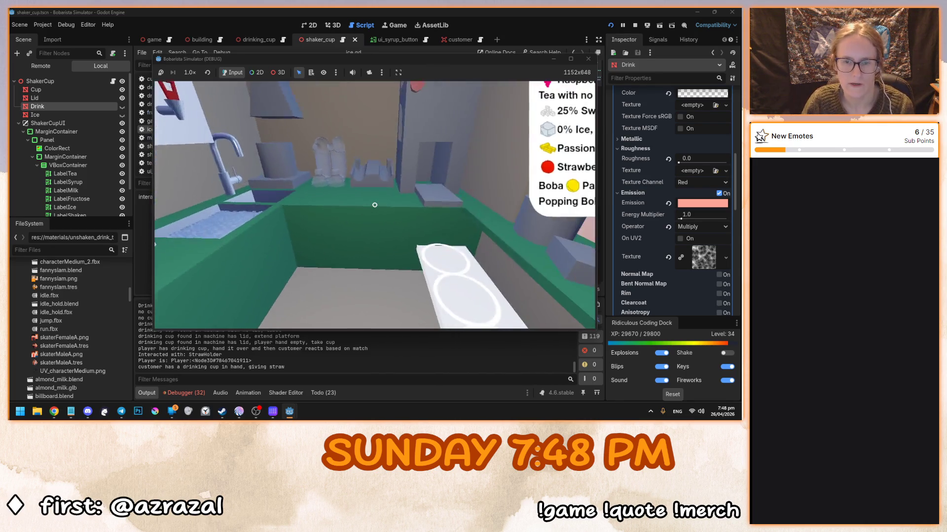
Fill a new shaker with Green Tea, Green Apple syrup and 25% fructose, topped up fully
click(374, 205)
click(374, 205)
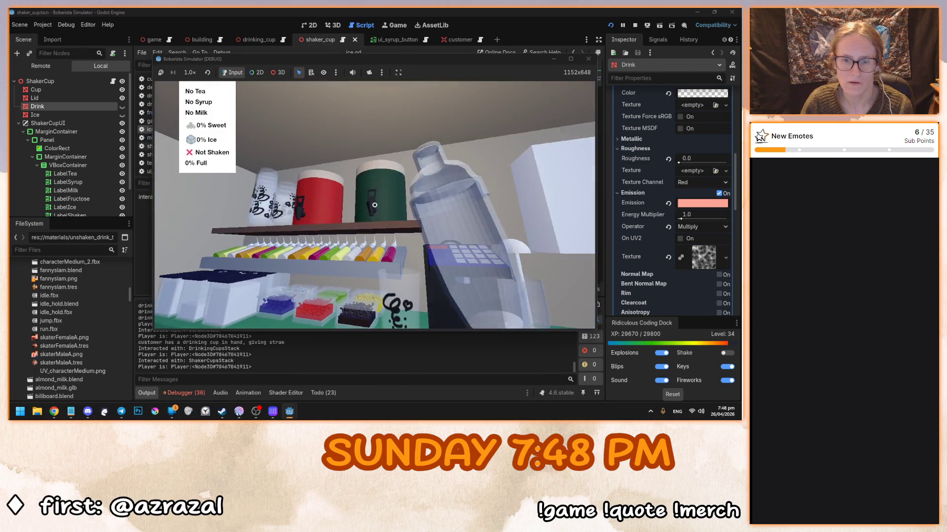
click(374, 205)
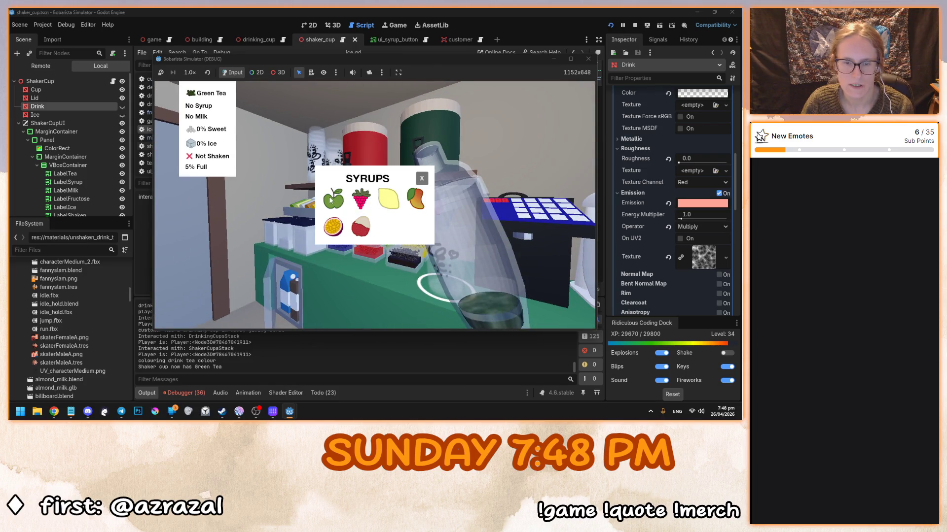
click(331, 200)
click(422, 179)
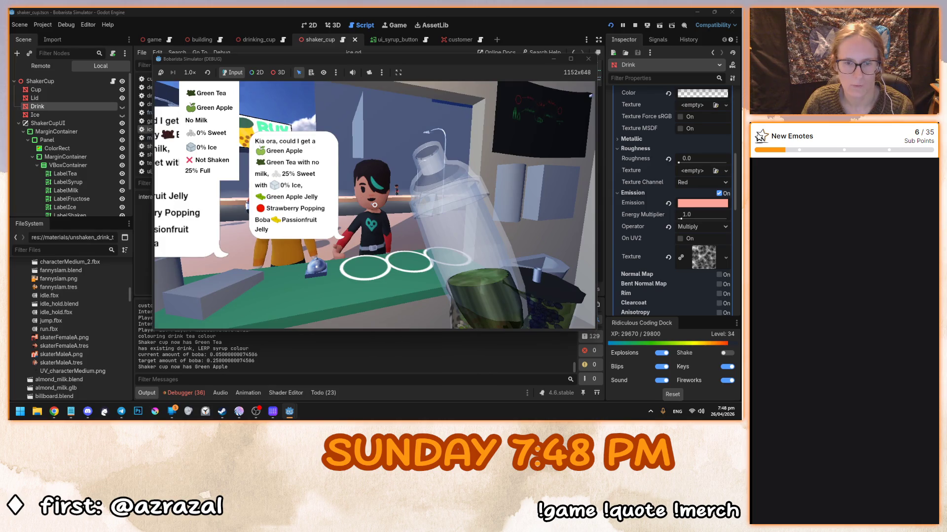
click(375, 204)
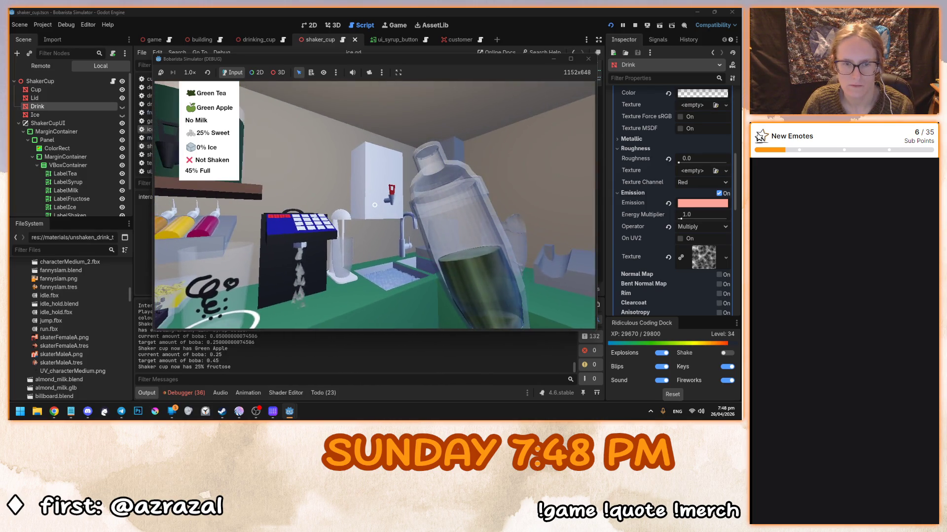
click(374, 205)
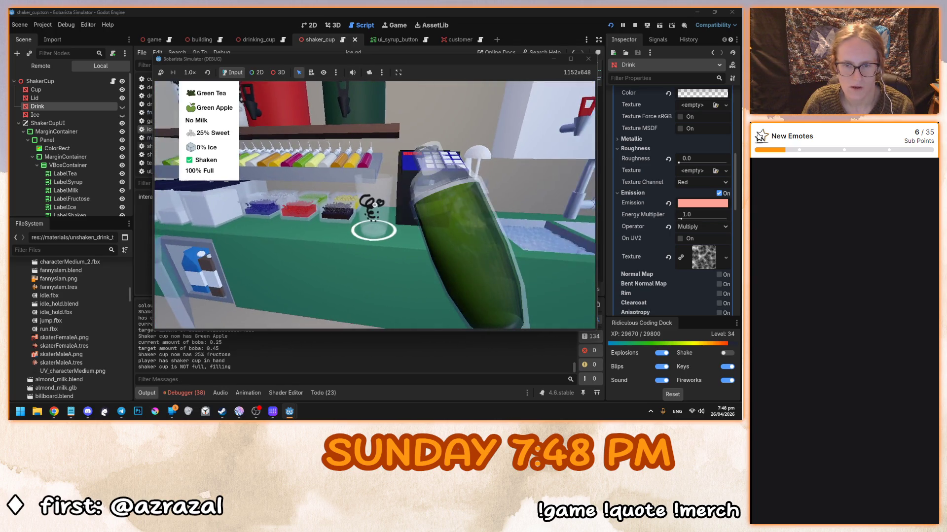
Pour into the cup and add Green Apple Jelly, Strawberry Jelly and Strawberry Popping Boba
click(374, 205)
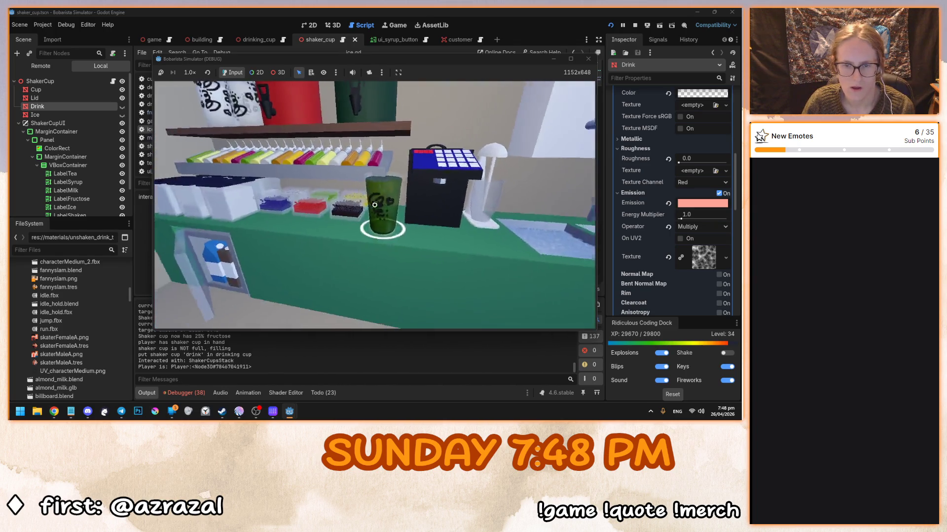
click(374, 204)
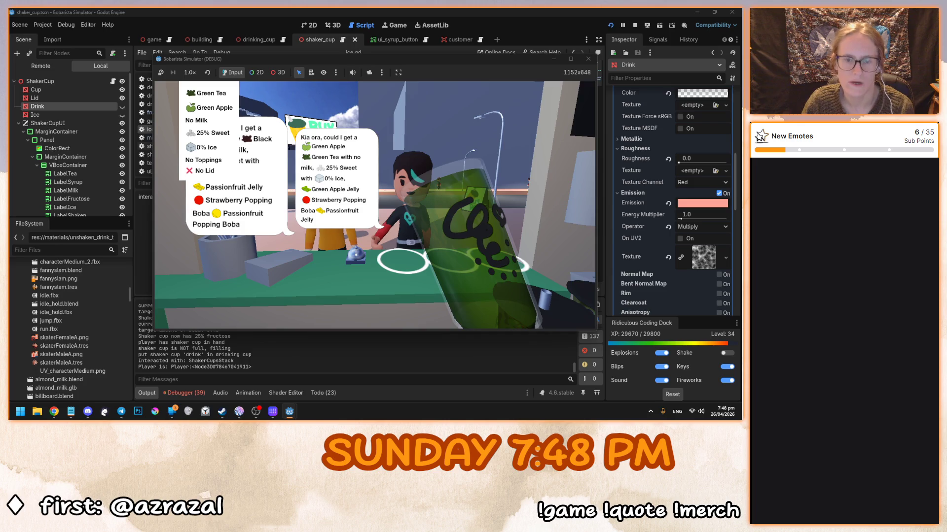
click(374, 205)
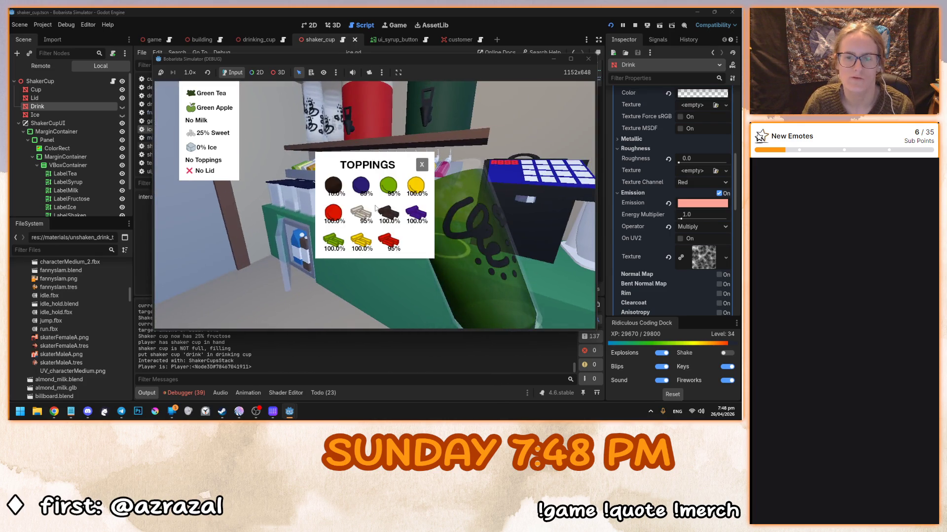
click(334, 240)
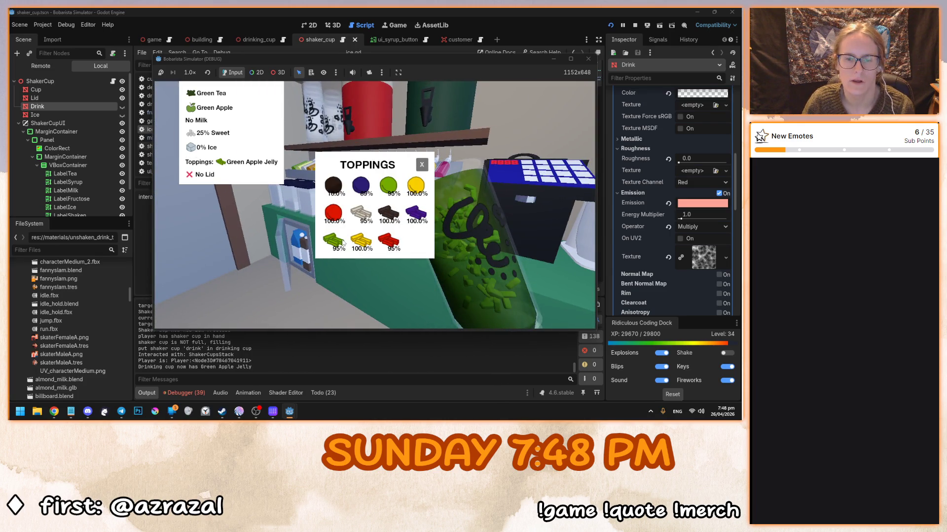
click(389, 241)
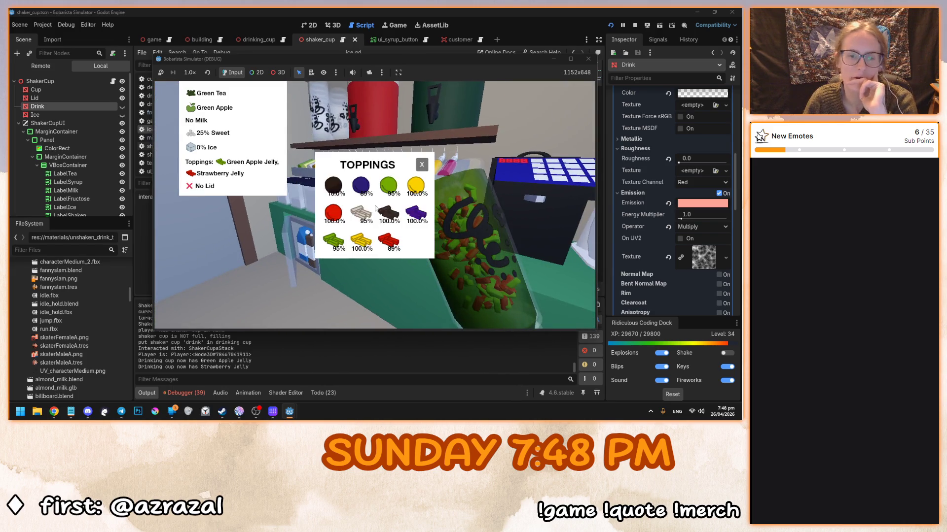
click(333, 215)
click(422, 164)
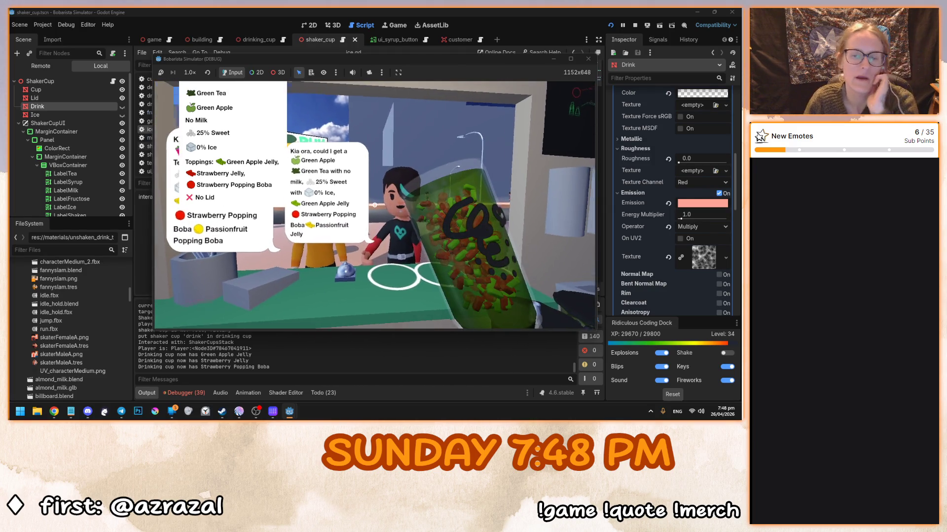
Seal the drink, serve it with a straw to the customer, then stop the game with F8
click(374, 205)
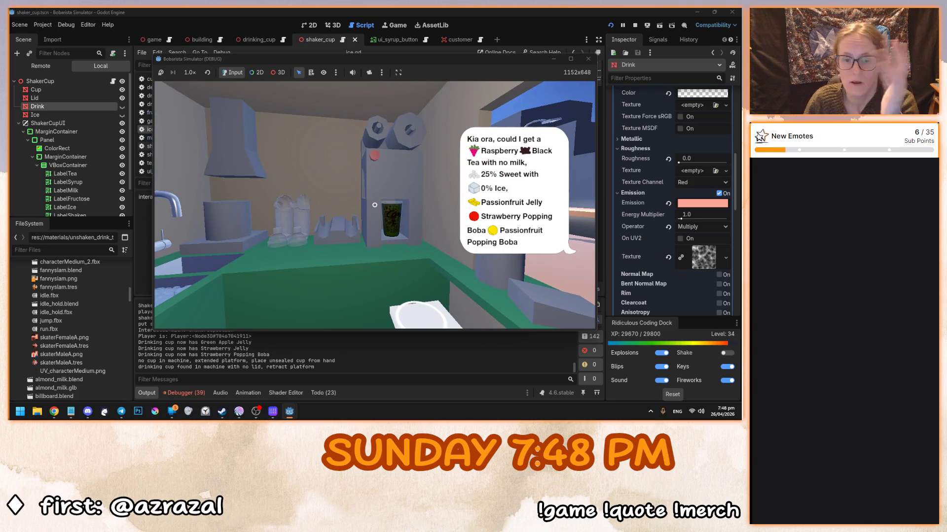
click(375, 204)
click(375, 204)
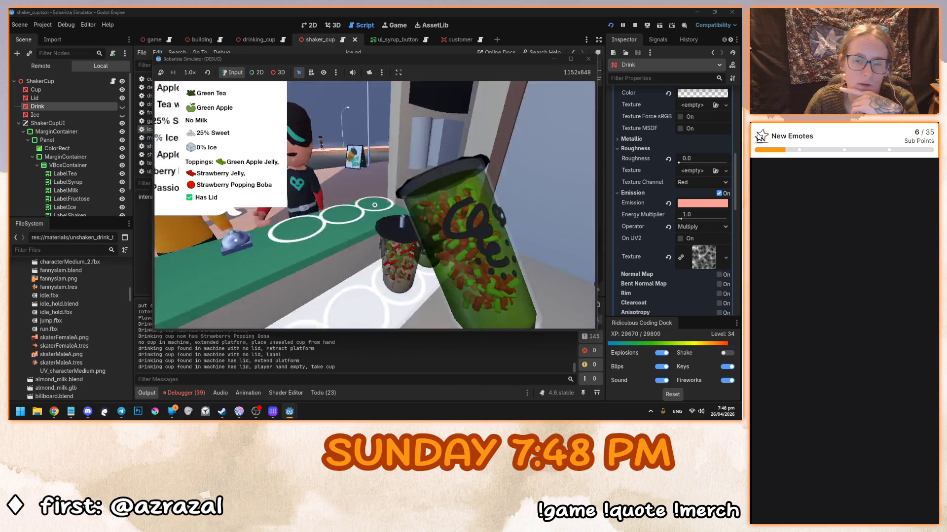
click(375, 205)
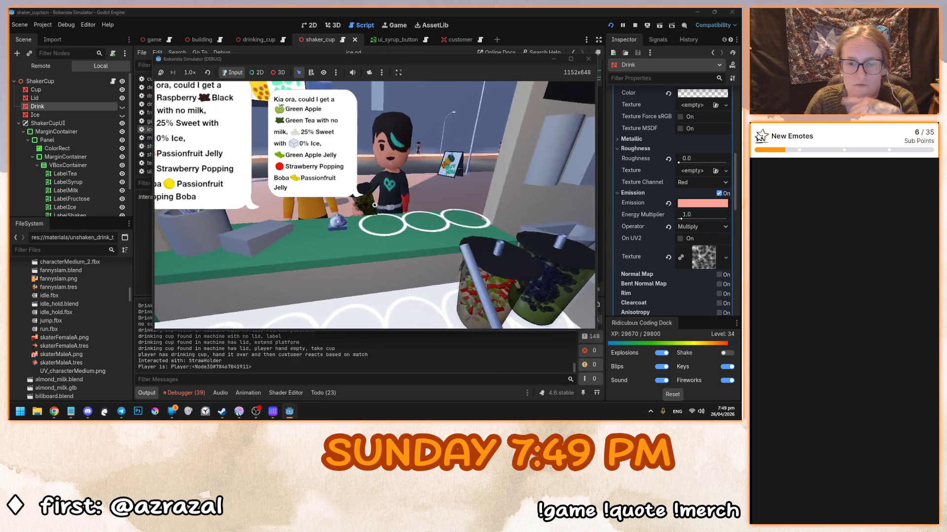
click(375, 205)
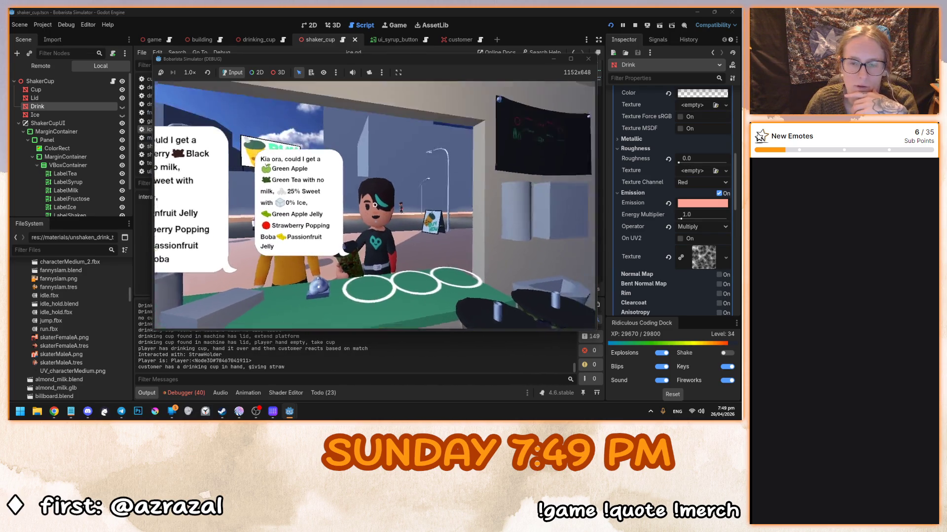
click(375, 205)
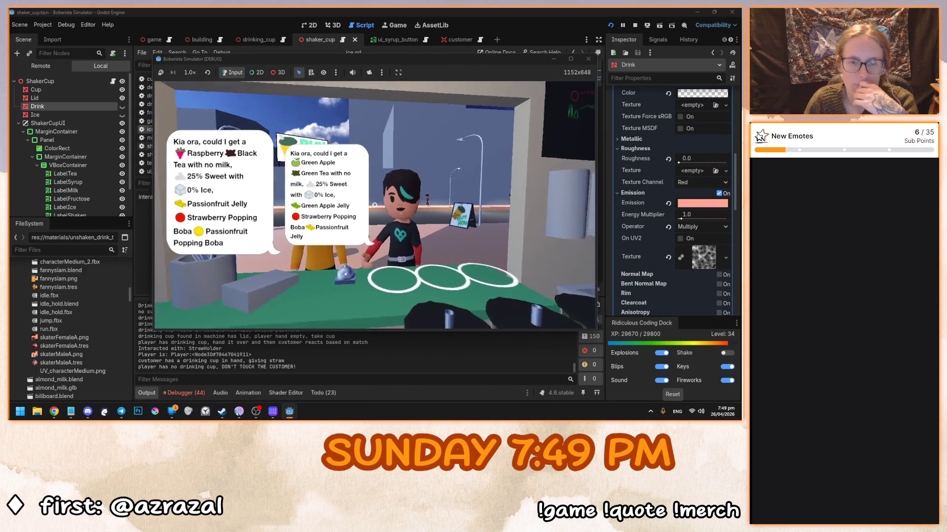
key(F8)
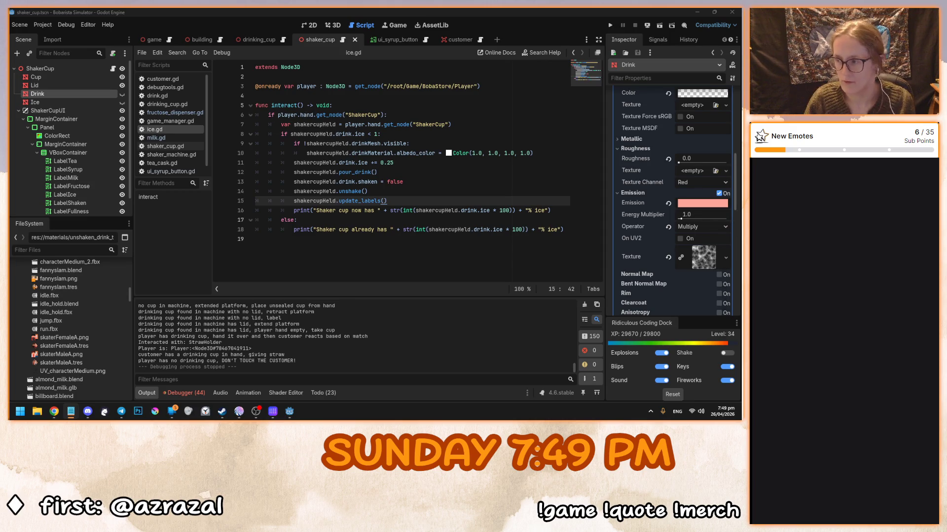
Type 'ice' as the first line of the Notepad reminder
text(ice)
key(Return)
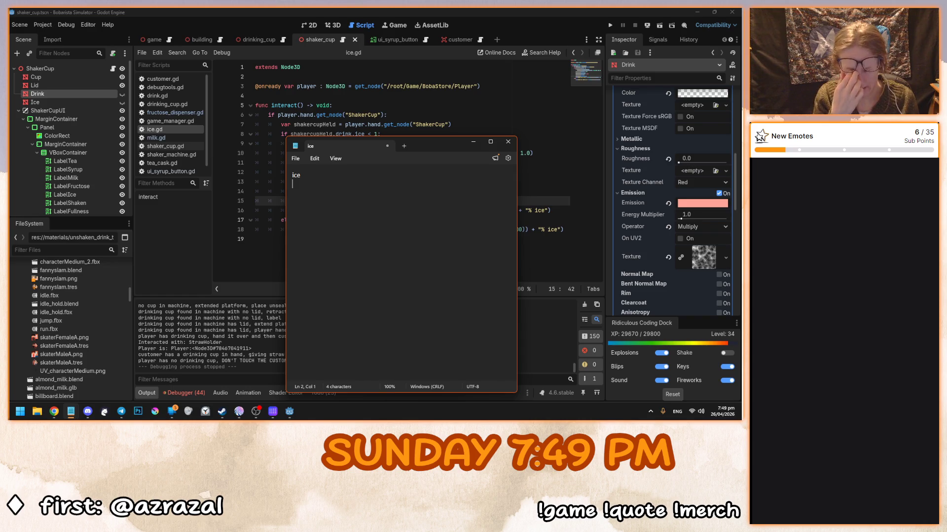
Add 'milk ui' on the second line of the reminder and return to the Godot editor
text(milk ui)
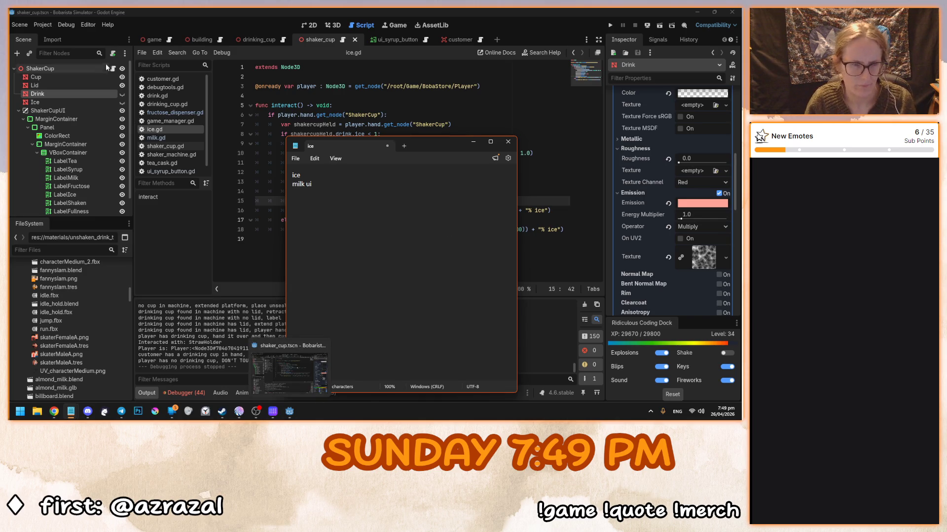
click(261, 117)
Run the project with F5, start from the main menu, grab a cup and shaker, then stop with F8
key(F5)
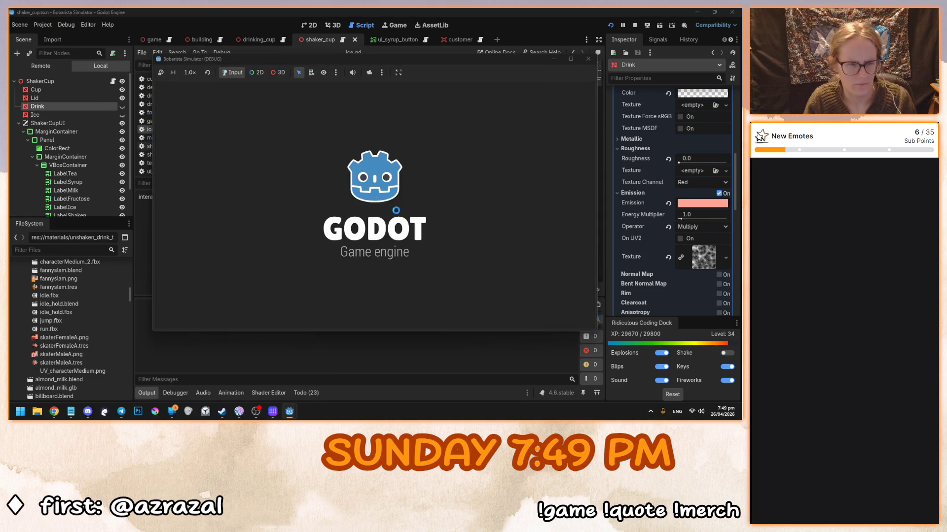
click(374, 218)
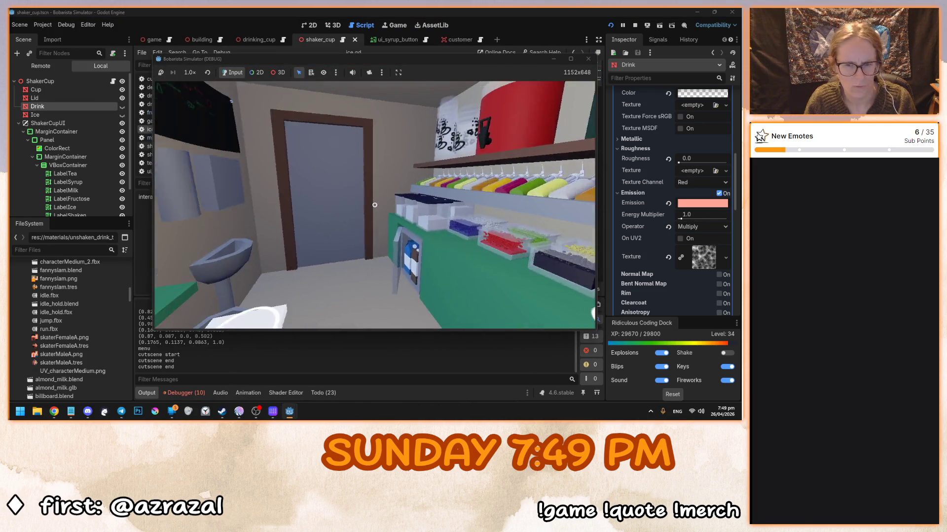
click(374, 205)
click(374, 205)
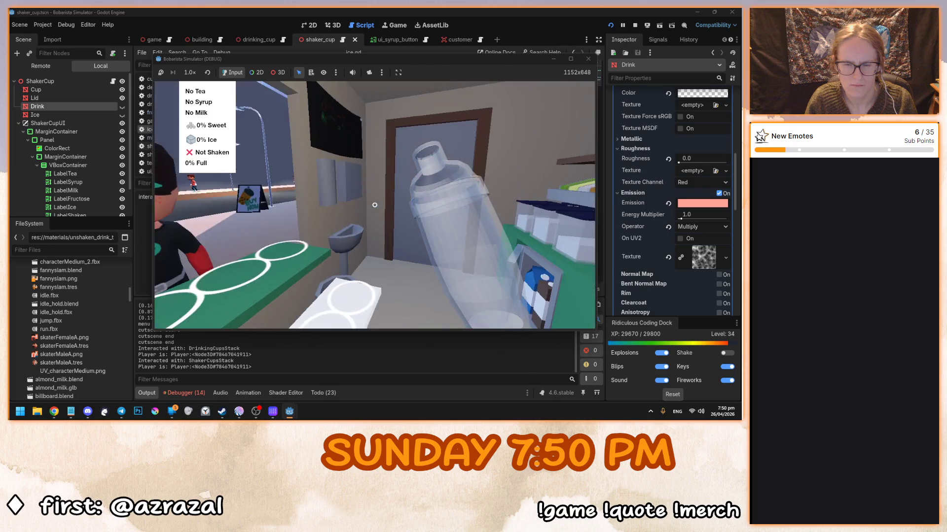
key(F8)
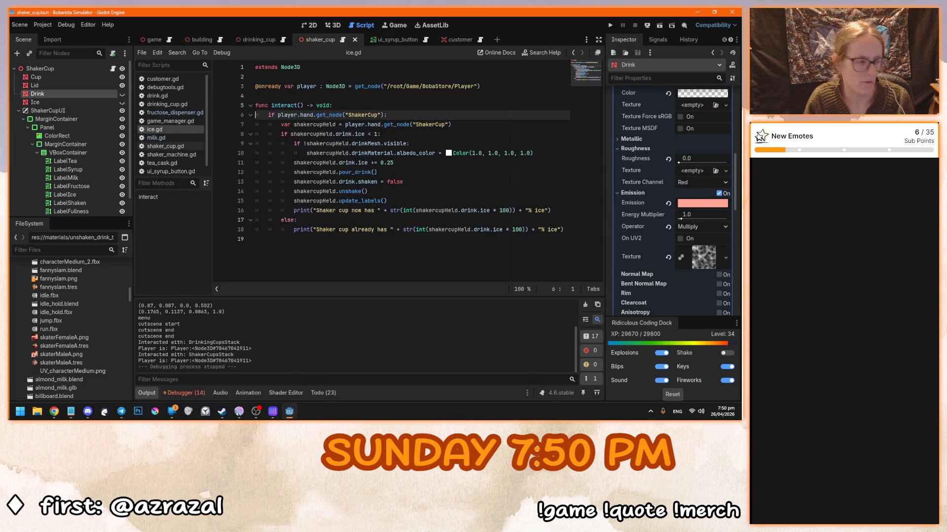
Check the reminder note, then add '#TODO: make this a UI like syrups and teppings' atop milk.gd
key(alt+Tab)
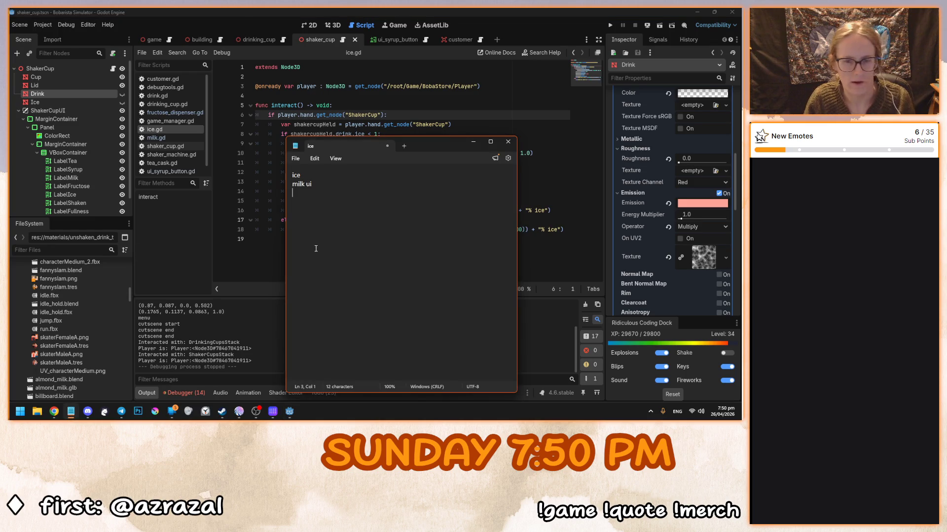
key(ctrl+a)
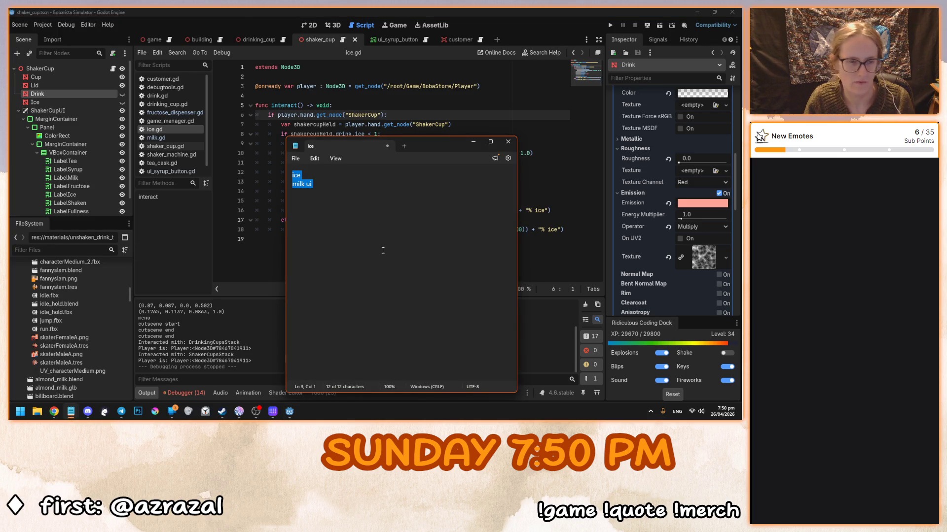
key(alt+Tab)
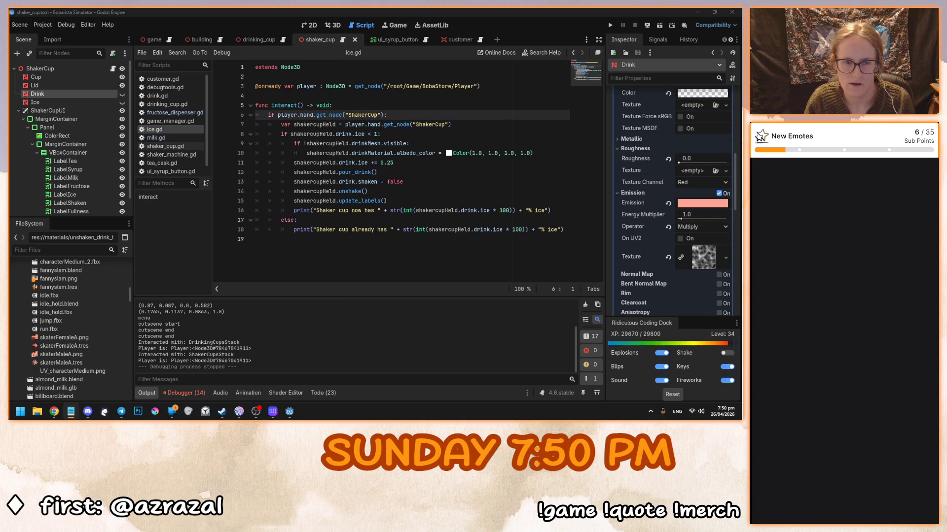
click(156, 138)
scroll(291, 156, up, 5)
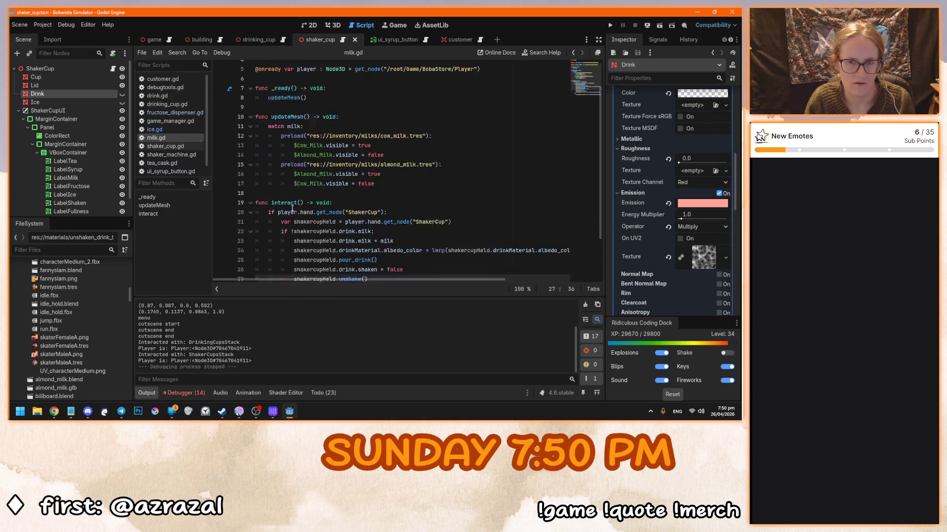
click(306, 77)
key(Return)
key(Return)
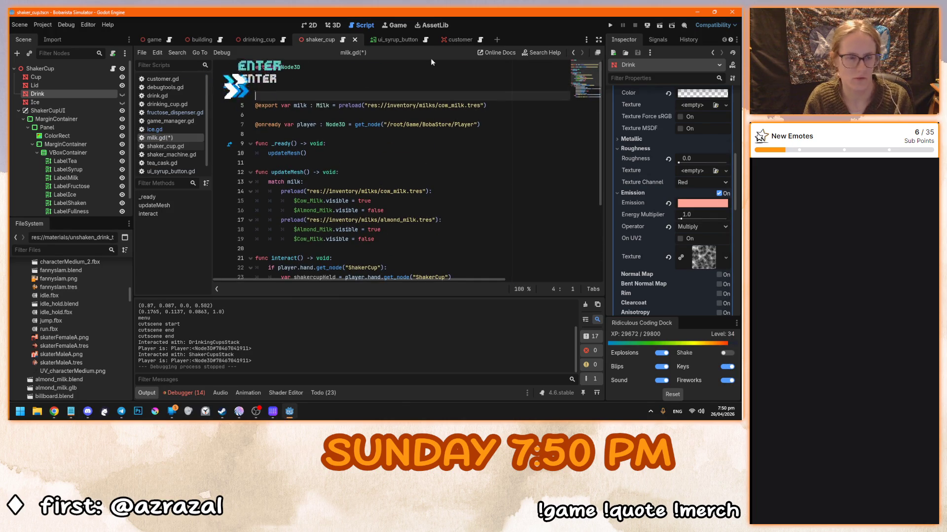
text(#TOD)
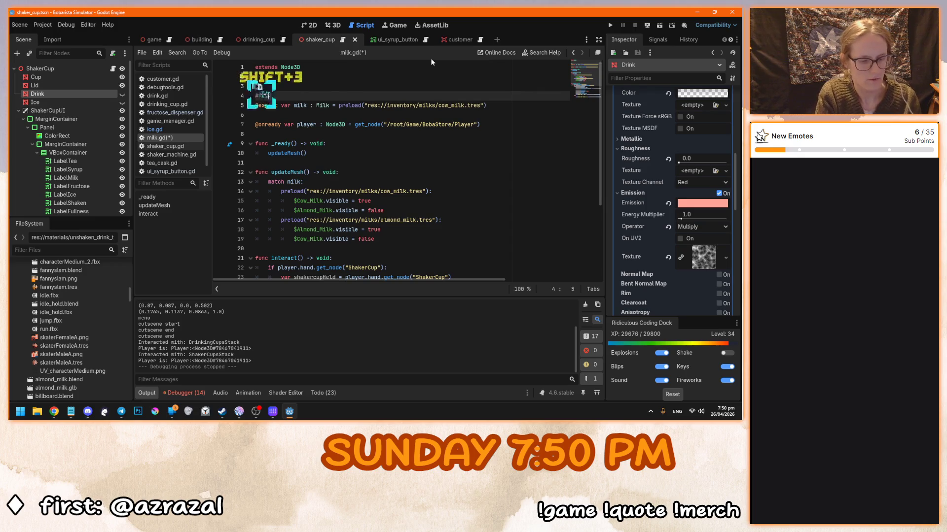
text(O: make this )
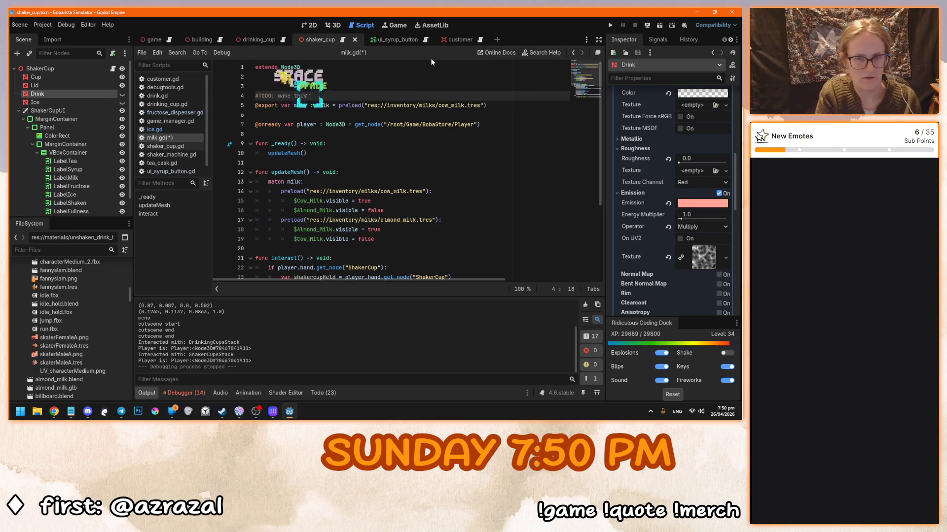
text(a UI like )
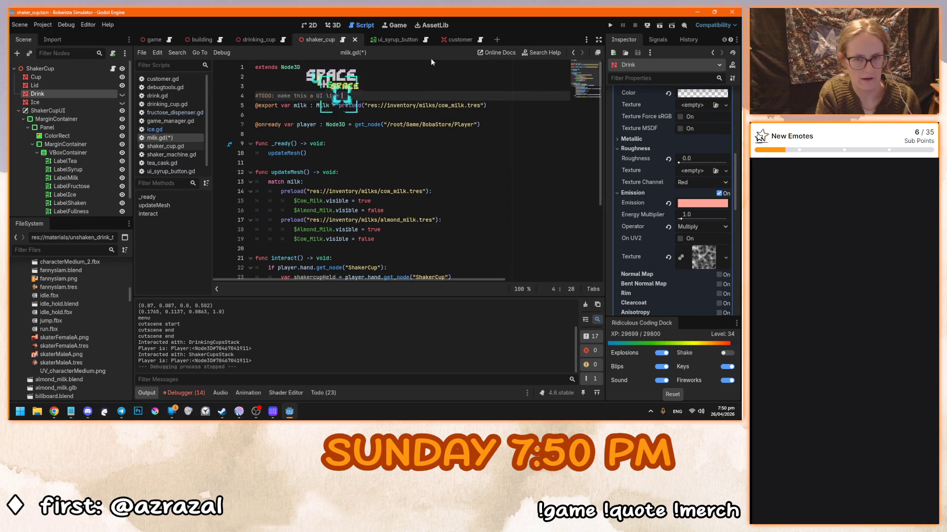
text(syrup)
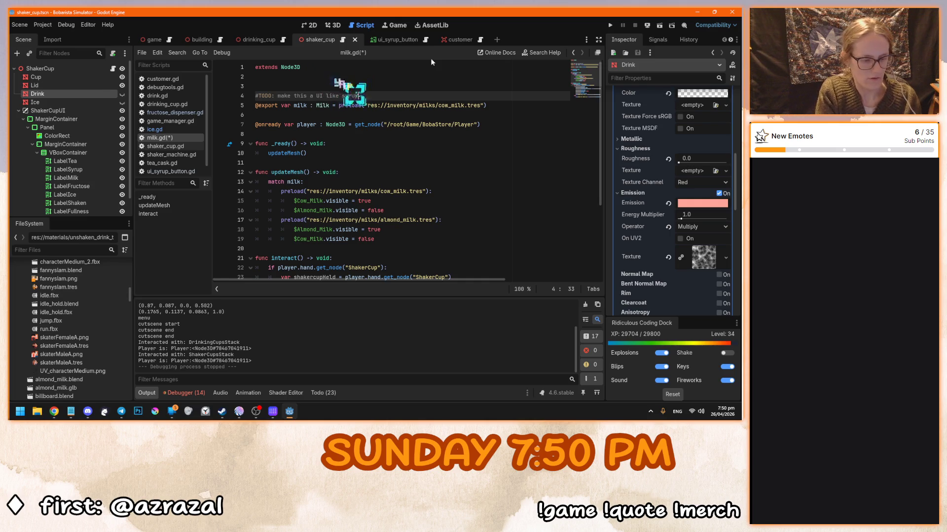
text(s and teppings)
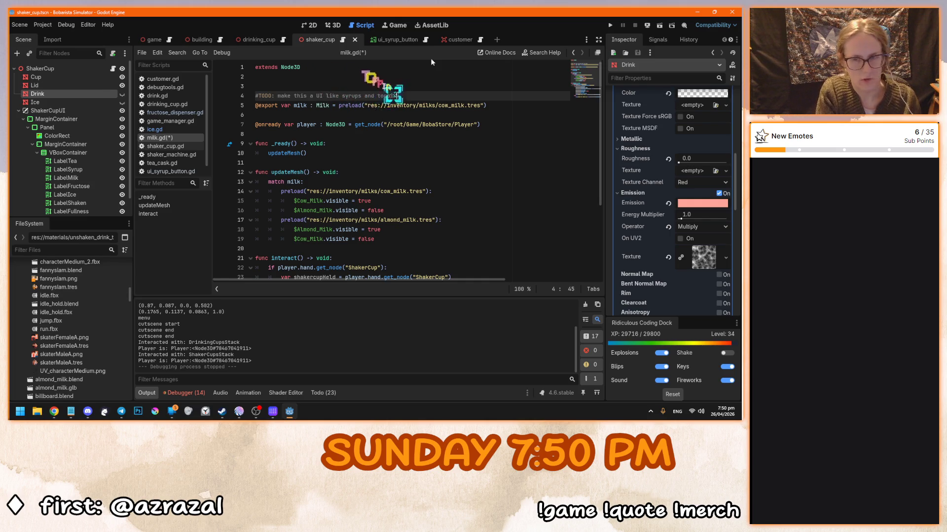
click(154, 129)
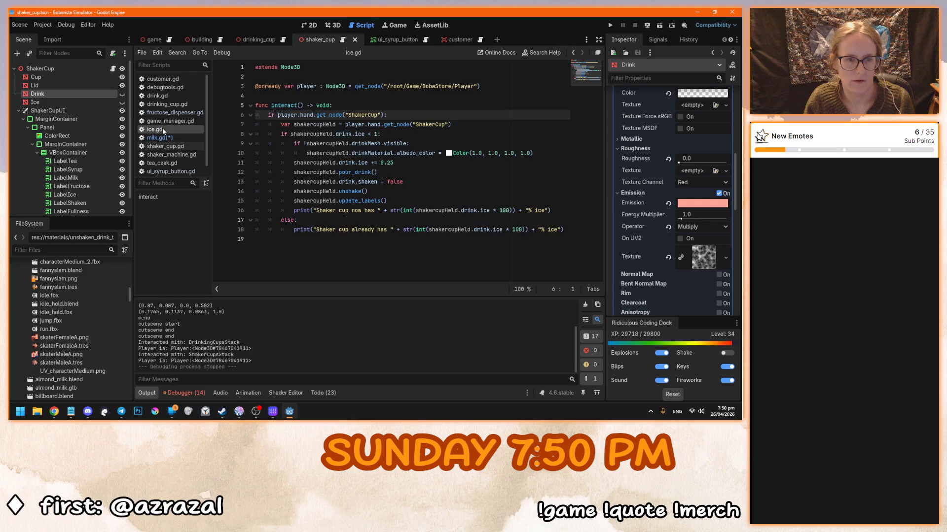
Add a '#TODO: add visuals' comment below update_labels() in ice.gd and save the ice and milk scripts
click(384, 193)
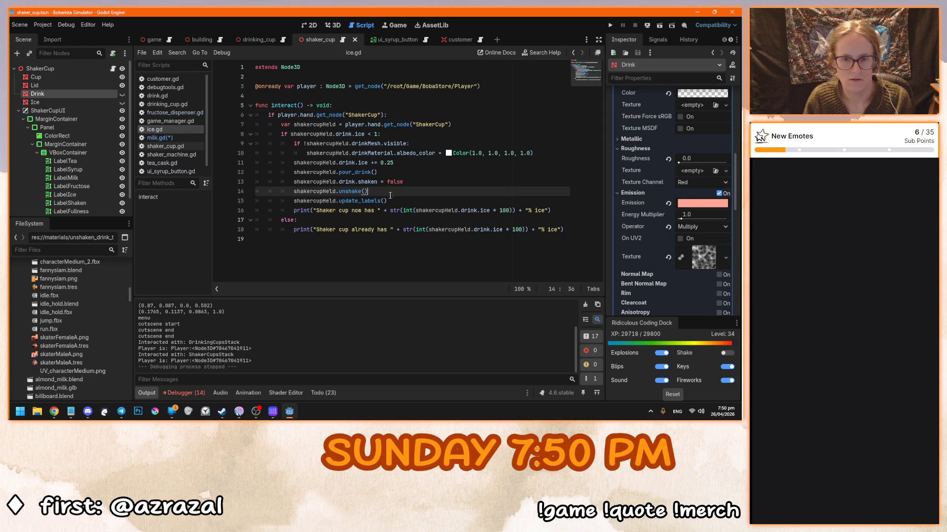
click(421, 202)
key(Return)
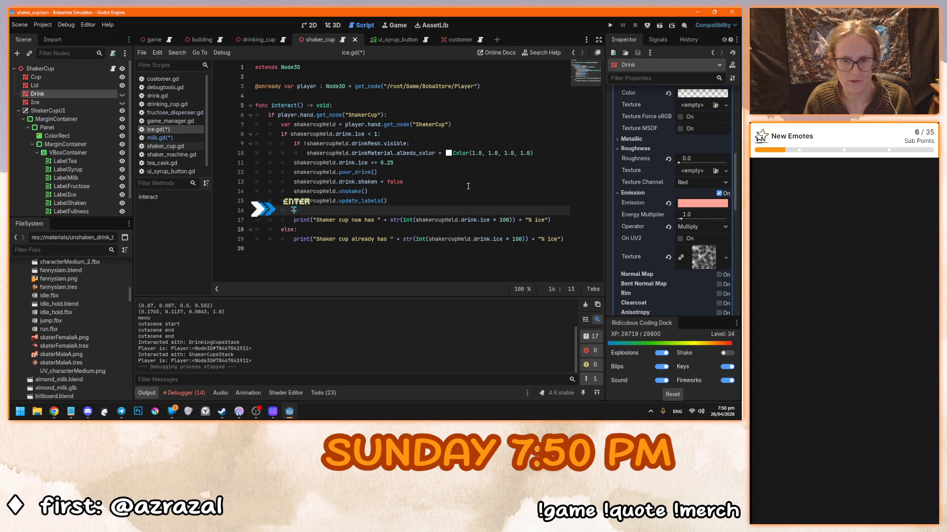
text(#TODO: ADD)
key(BackSpace)
key(BackSpace)
key(BackSpace)
text(add visi)
key(BackSpace)
text(uals)
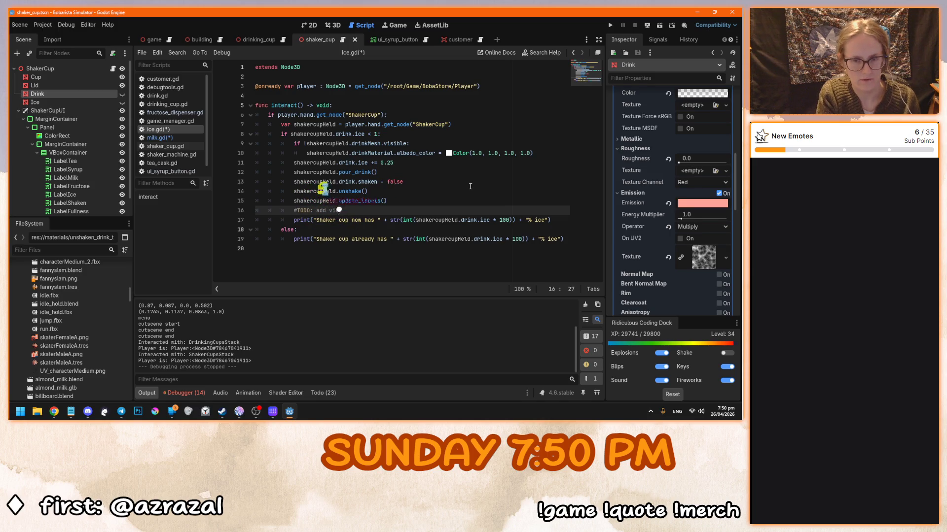
key(ctrl+s)
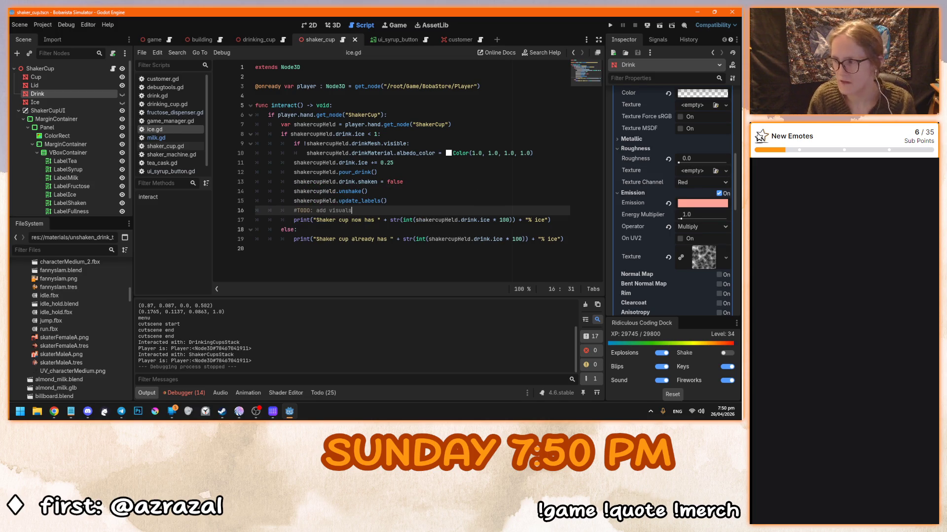
Check the reminder note and browser, then review the ice limit condition and new comment in ice.gd
key(alt+Tab)
click(367, 191)
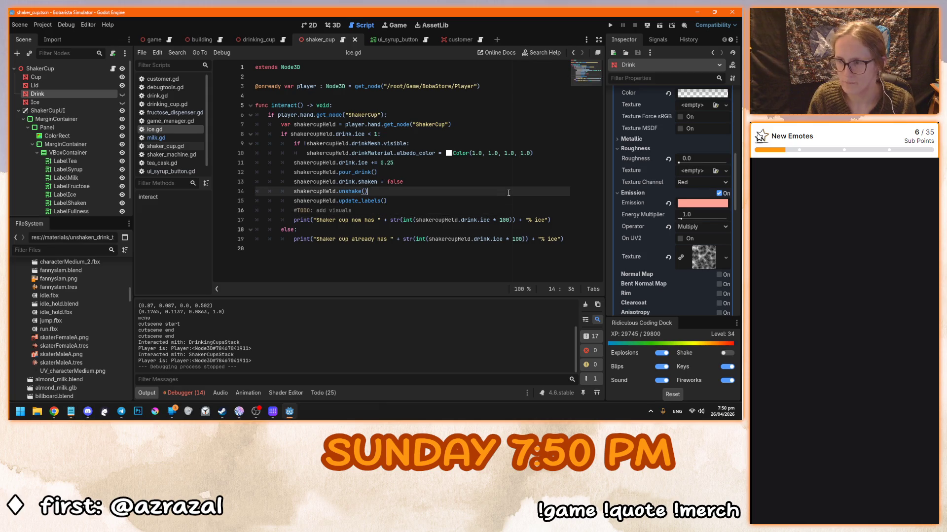
key(alt+Tab)
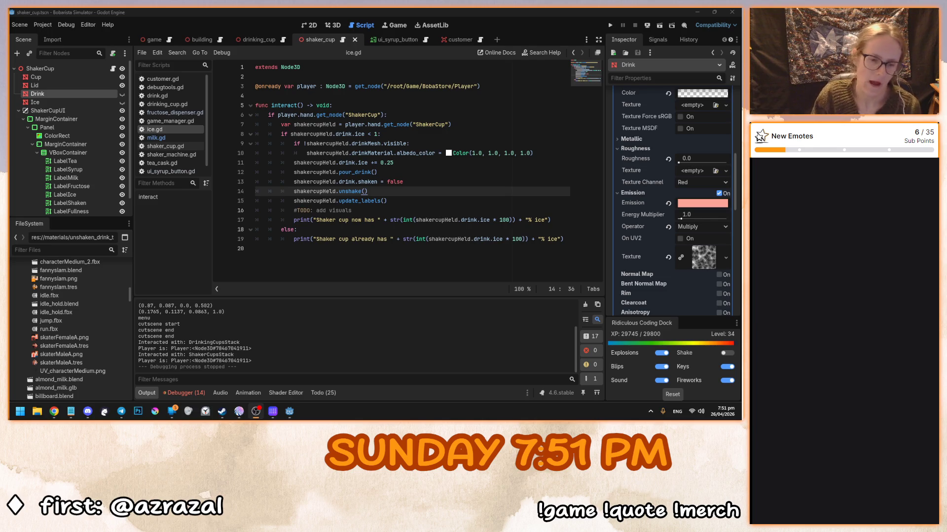
click(370, 133)
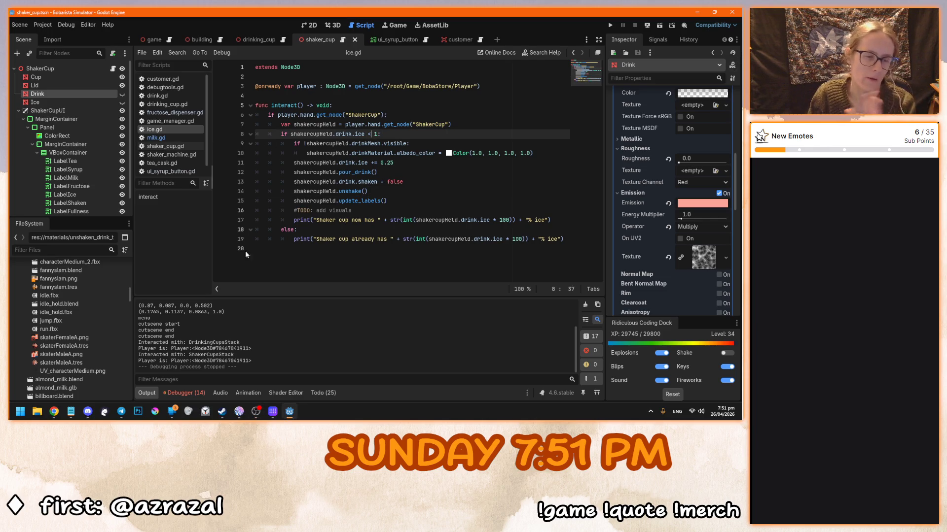
key(alt+Tab)
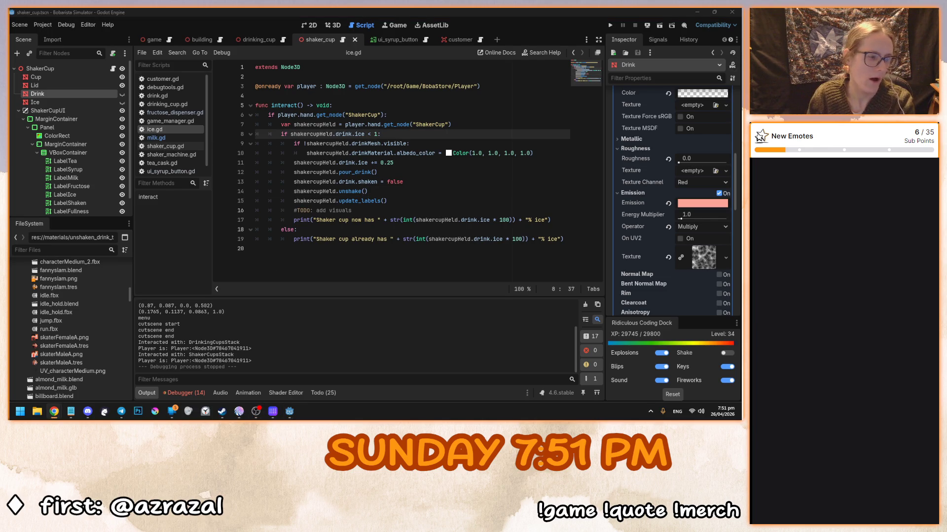
click(386, 208)
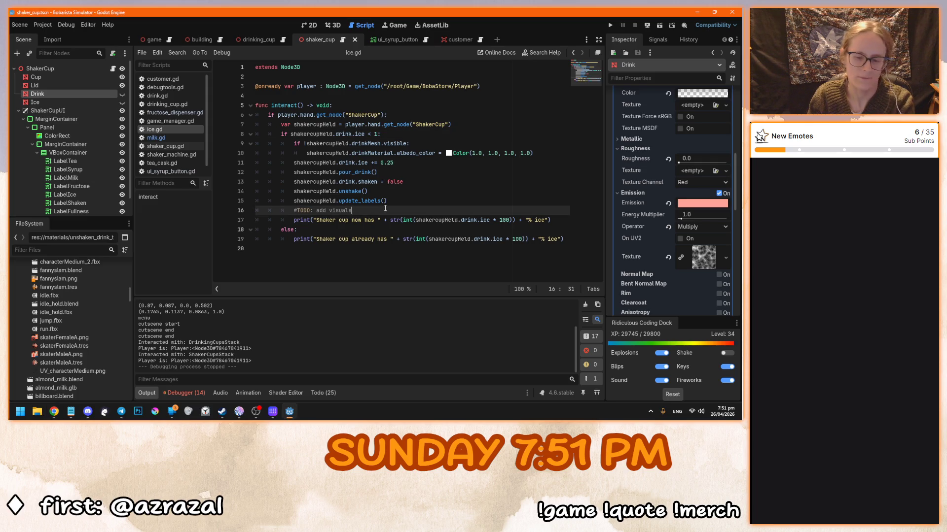
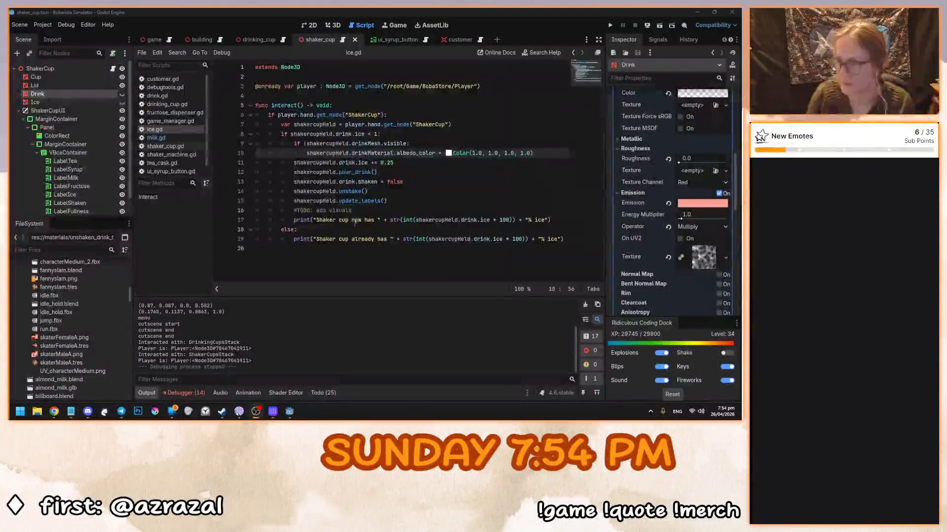
Review the pour_drink call and the add-visuals TODO in ice.gd, then open milk.gd
click(428, 171)
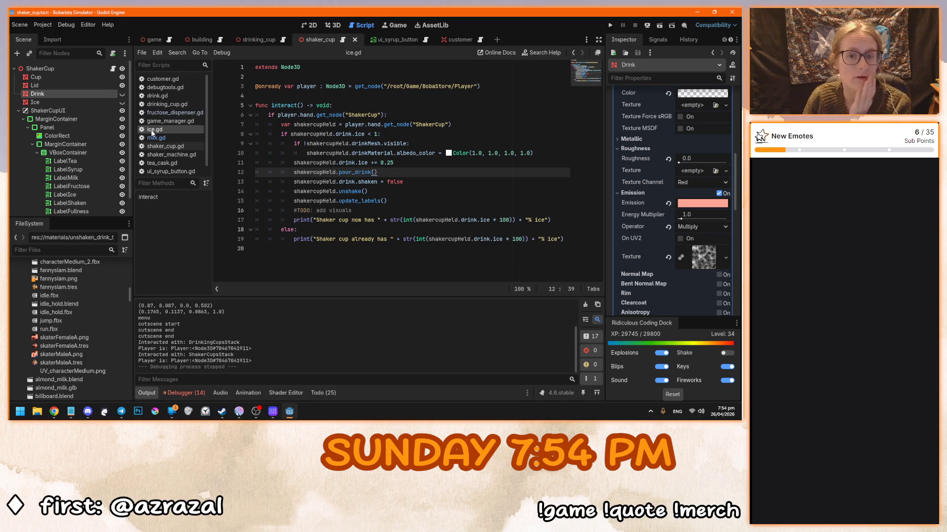
click(384, 210)
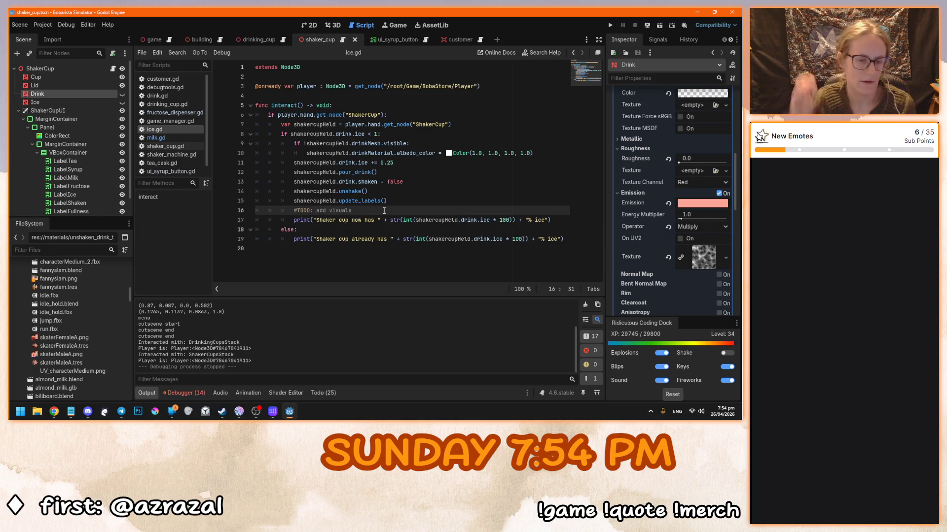
click(155, 138)
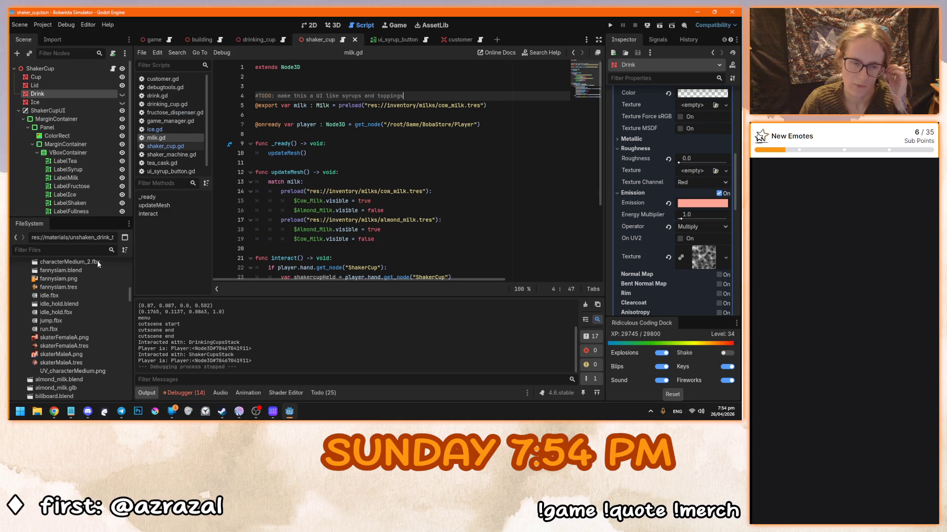
right_click(200, 40)
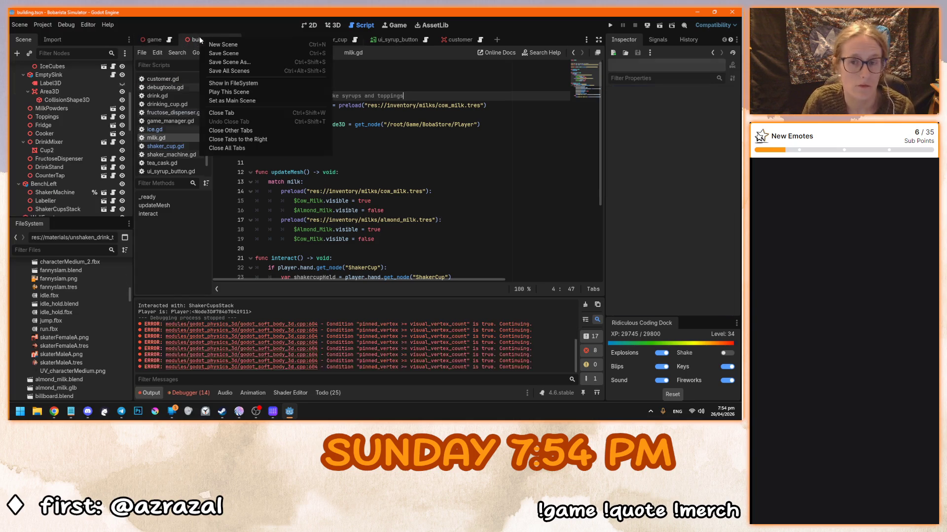
Close all scene tabs except game and building, and close all open scripts
click(256, 142)
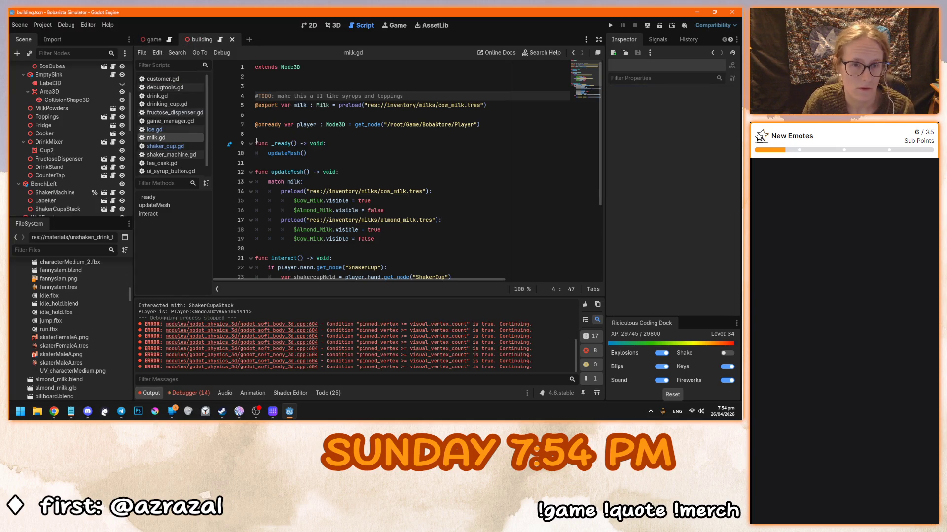
right_click(165, 79)
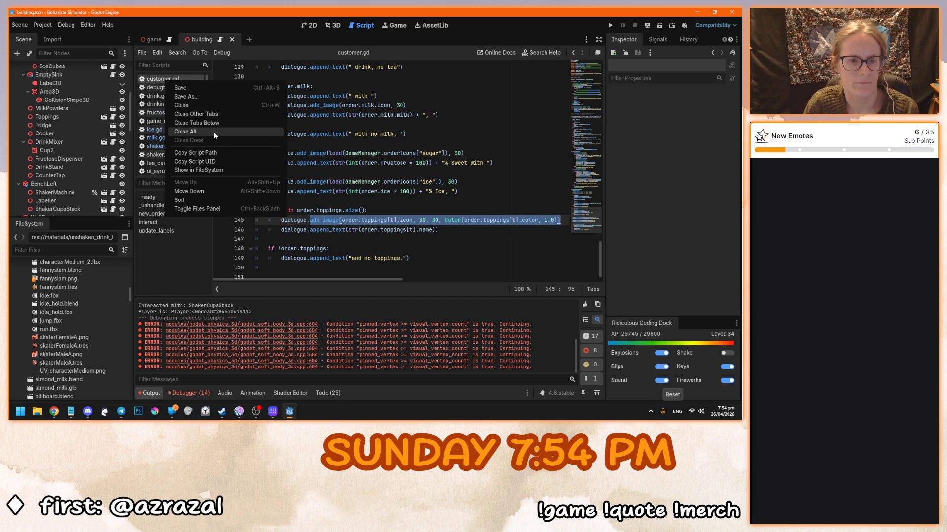
click(213, 131)
Collapse the models folder and scroll the FileSystem down to ui_syrups.tscn
scroll(129, 298, up, 4)
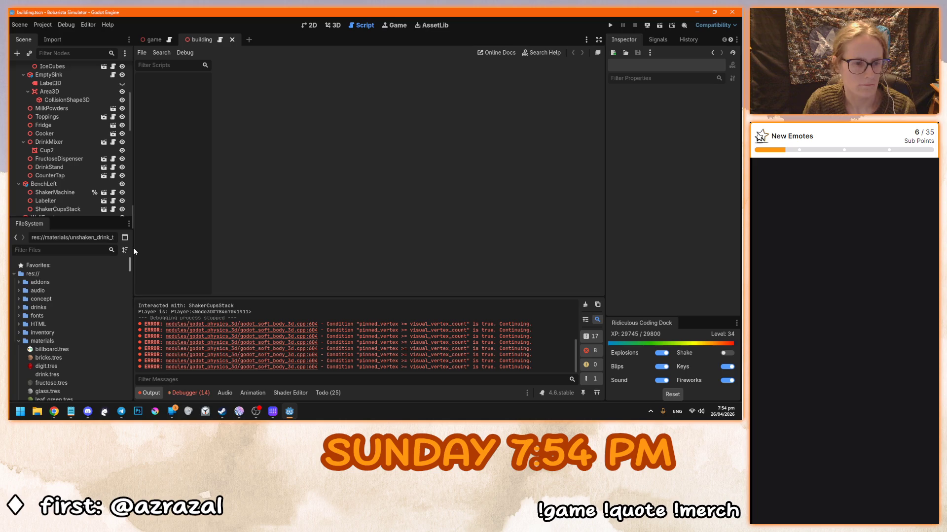
click(19, 315)
scroll(65, 345, down, 3)
scroll(65, 357, down, 5)
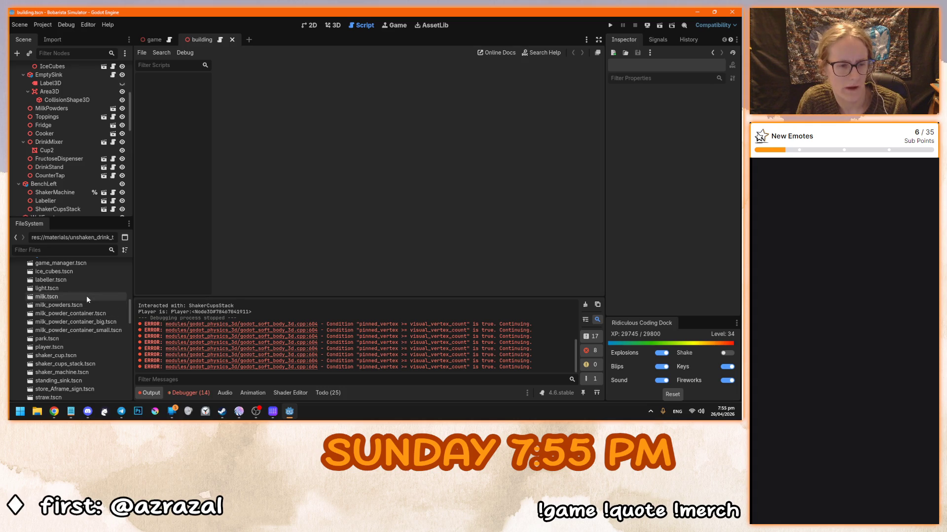
scroll(78, 329, down, 4)
scroll(78, 331, down, 2)
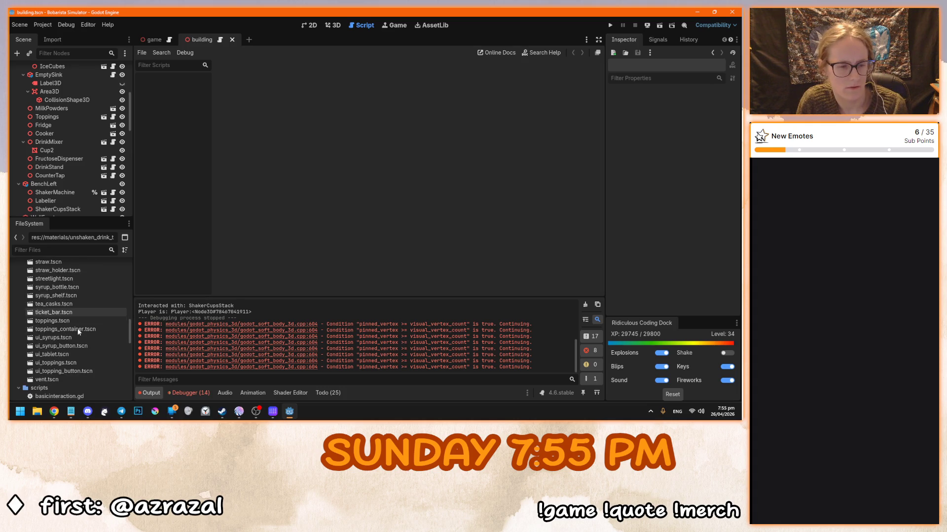
right_click(61, 338)
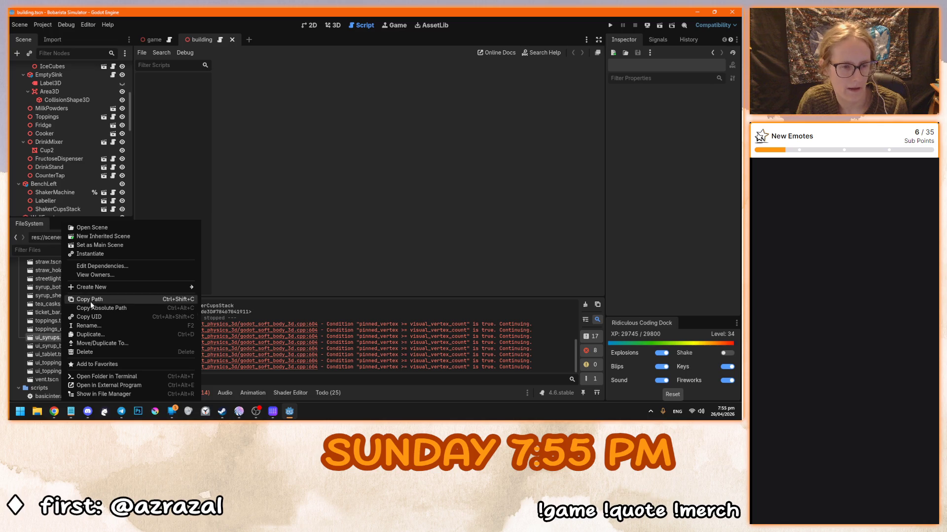
Duplicate ui_syrups.tscn as ui_milks.tscn
click(92, 334)
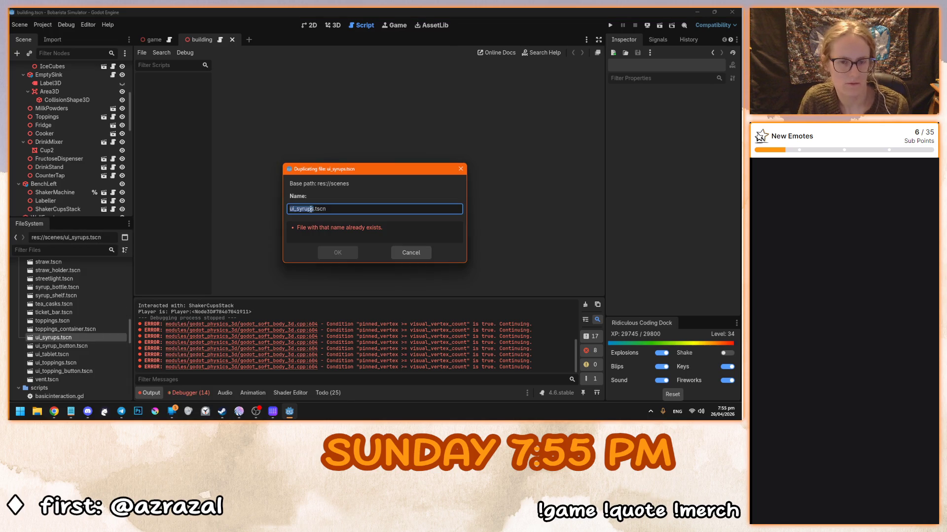
drag(313, 209, 296, 209)
text(milks)
click(349, 253)
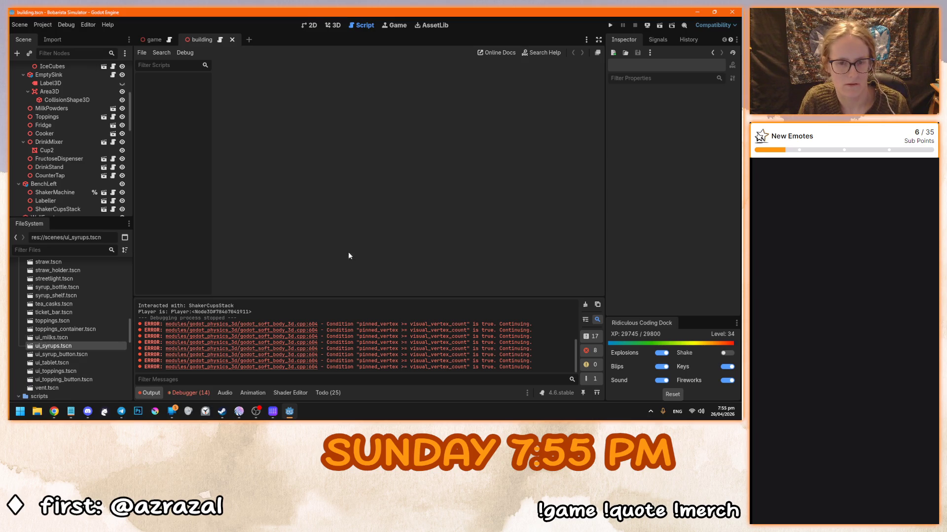
Duplicate ui_syrup_button.tscn as ui_milk_button.tscn
right_click(78, 352)
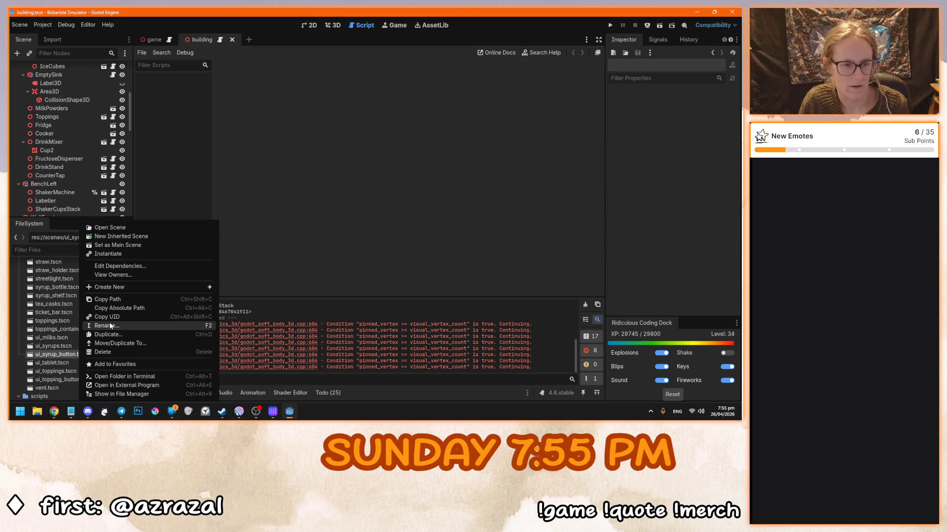
click(109, 334)
click(313, 205)
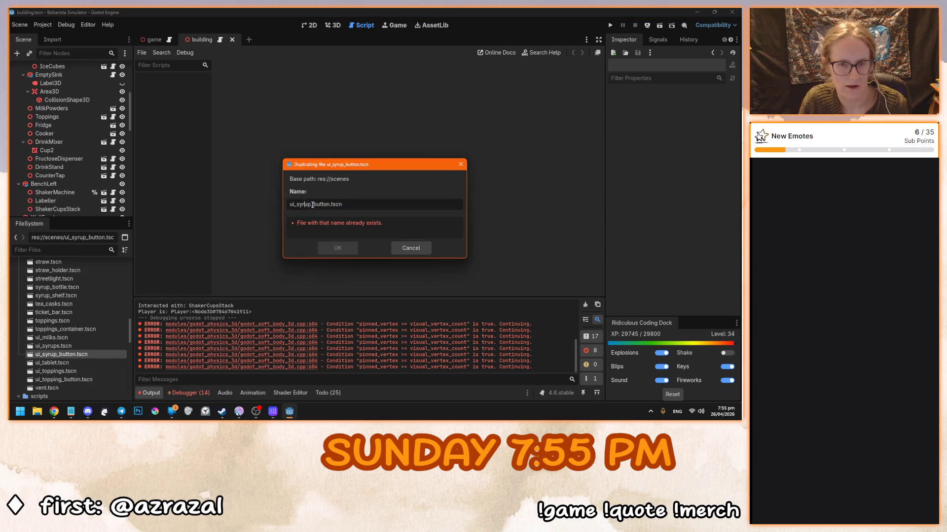
drag(312, 205, 296, 205)
text(mi)
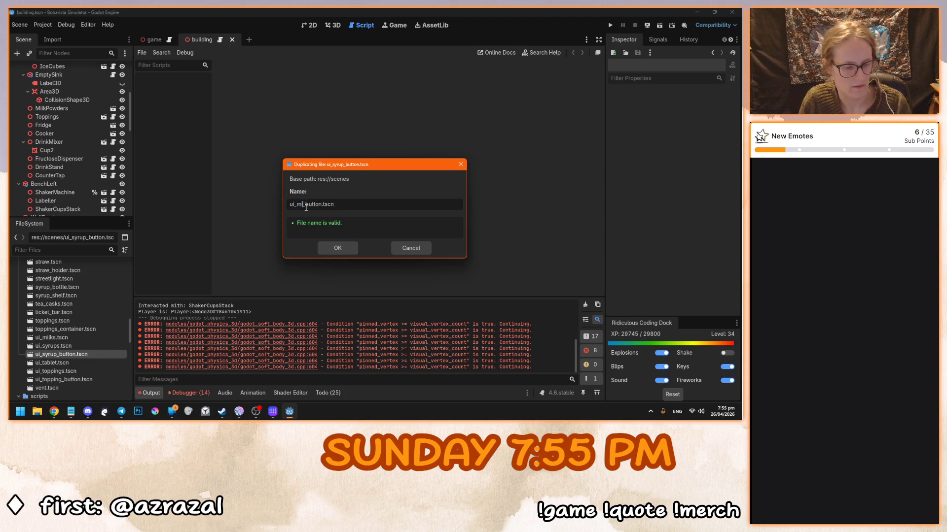
text(lk)
click(339, 249)
click(79, 339)
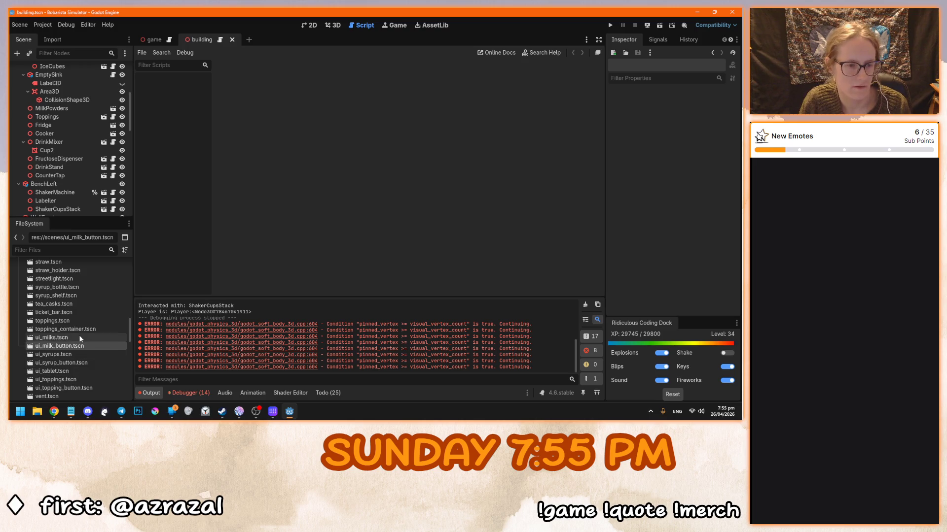
Open ui_milks, ui_milk_button, ui_syrups and ui_syrup_button scenes together
click(79, 339)
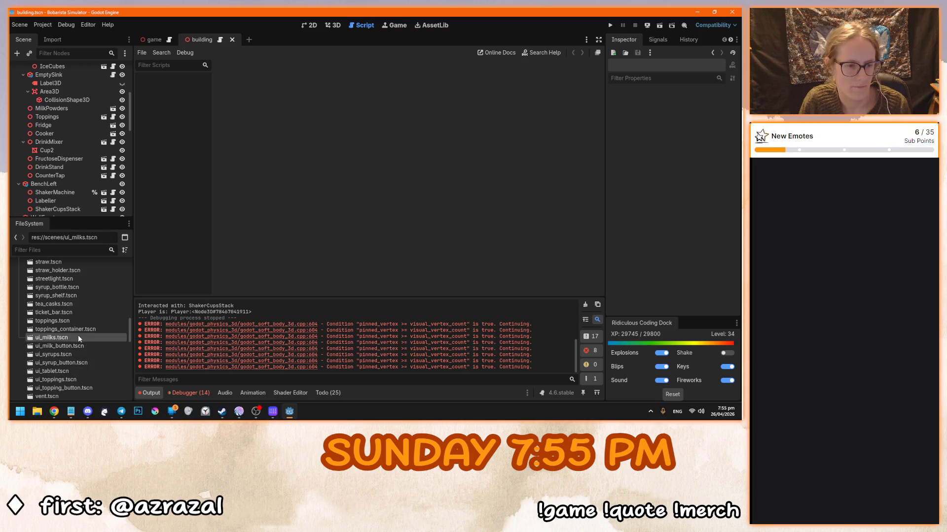
shift+click(75, 363)
key(Return)
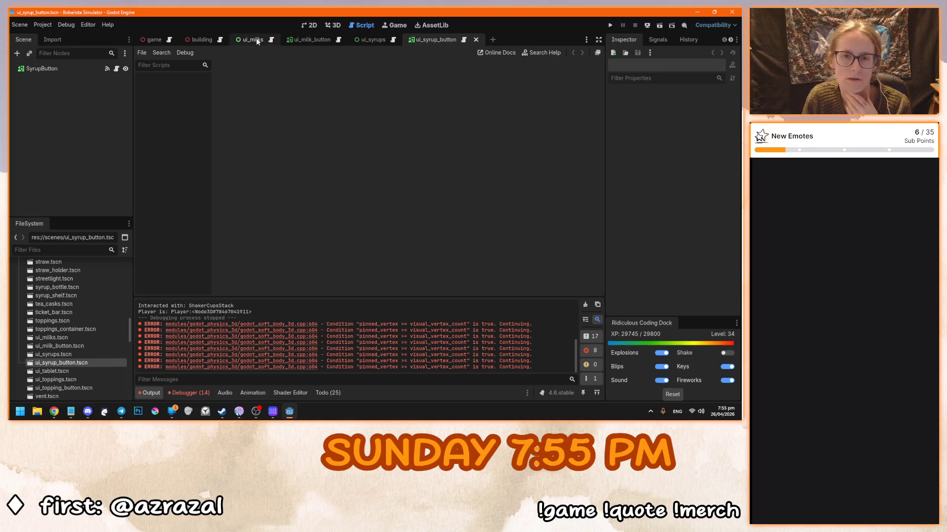
Switch to the 2D view and look over the ui_milk_button and ui_milks scenes
click(318, 26)
scroll(250, 101, down, 2)
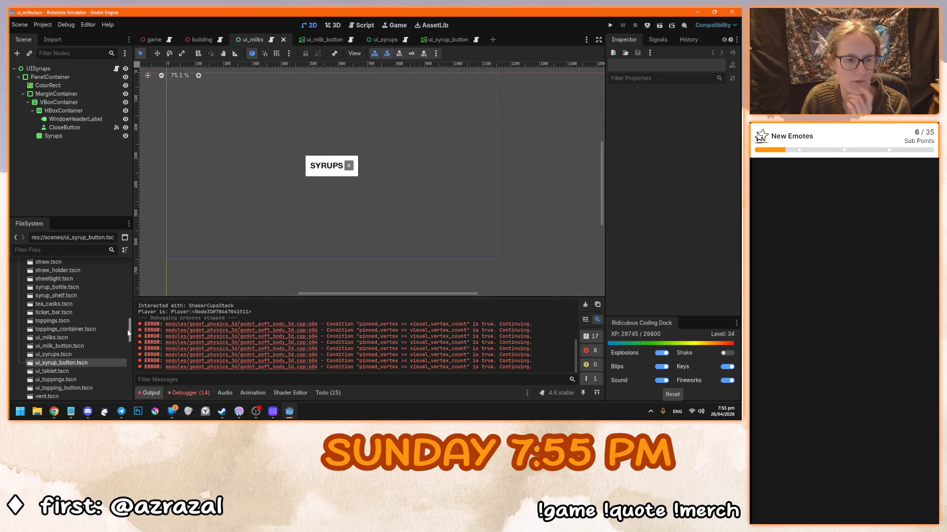
drag(130, 330, 130, 333)
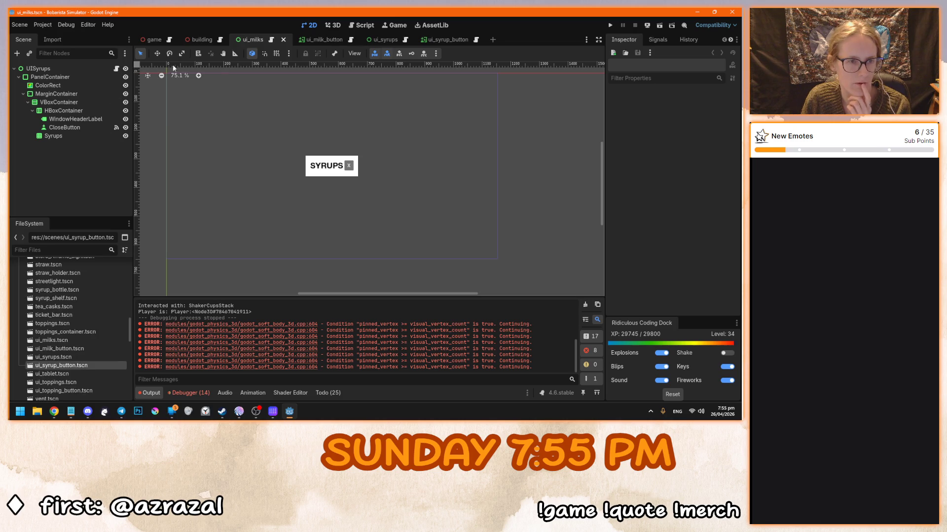
click(315, 39)
click(252, 41)
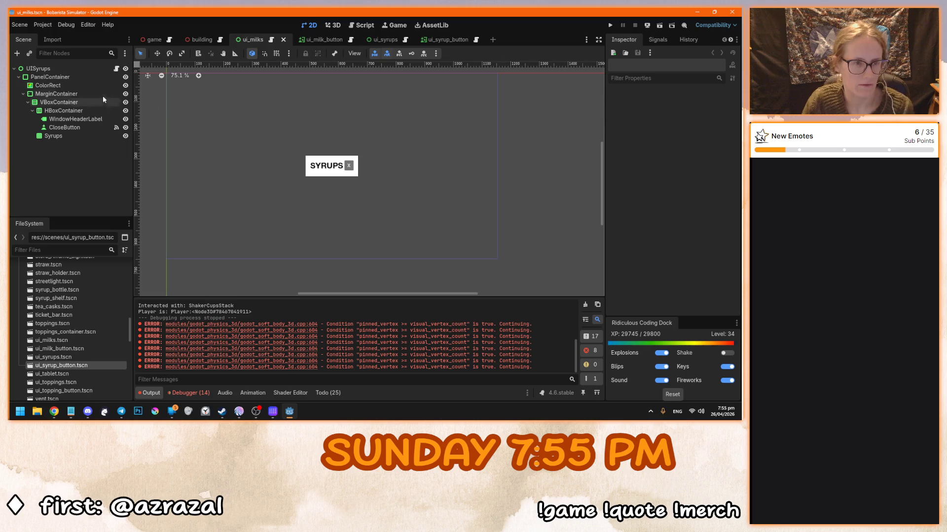
drag(129, 330, 131, 376)
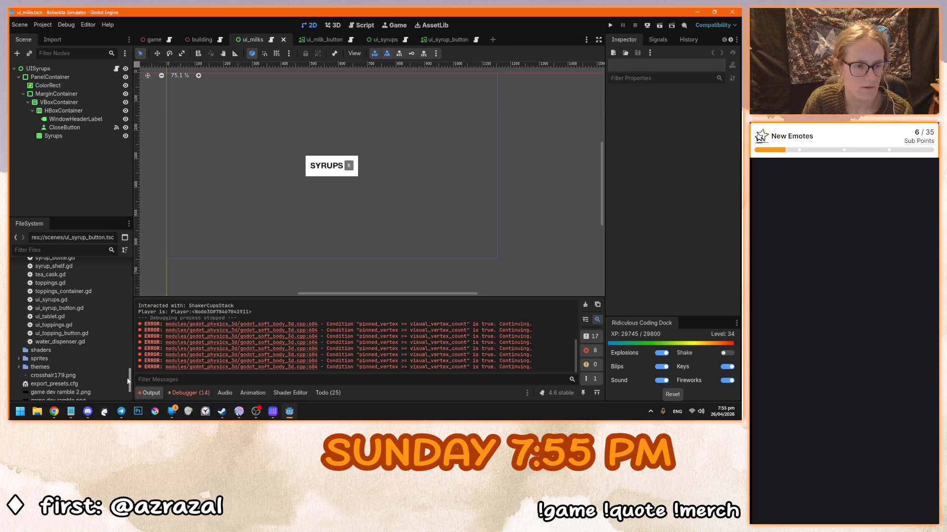
Duplicate ui_syrups.gd as ui_milks.gd
right_click(66, 335)
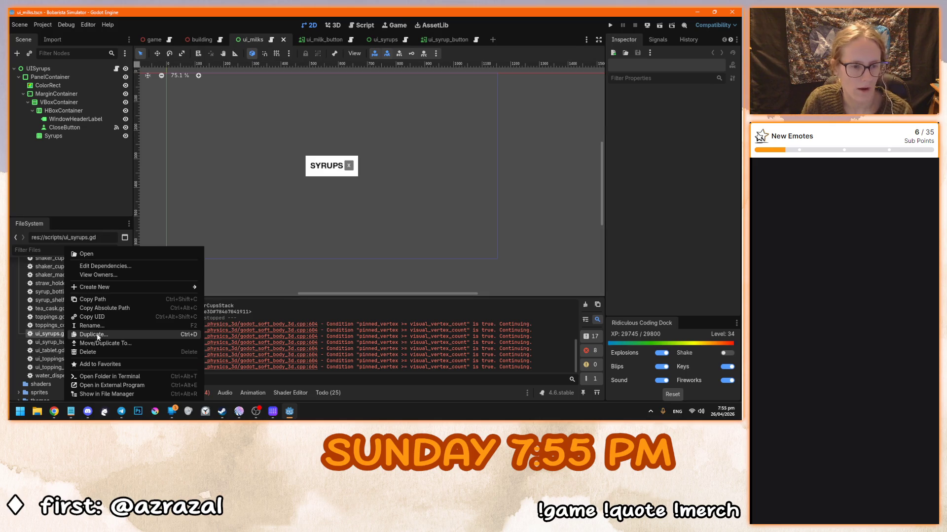
click(95, 334)
drag(313, 204, 297, 204)
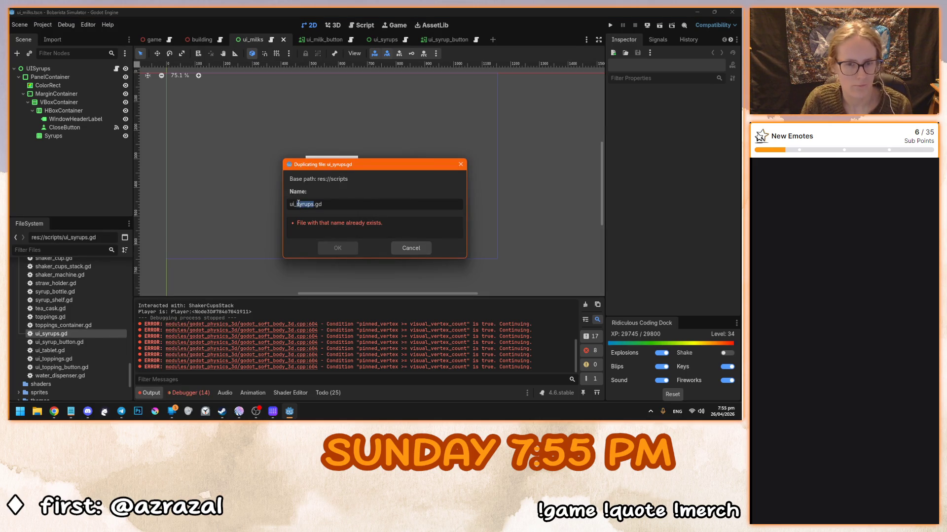
text(milks)
key(Return)
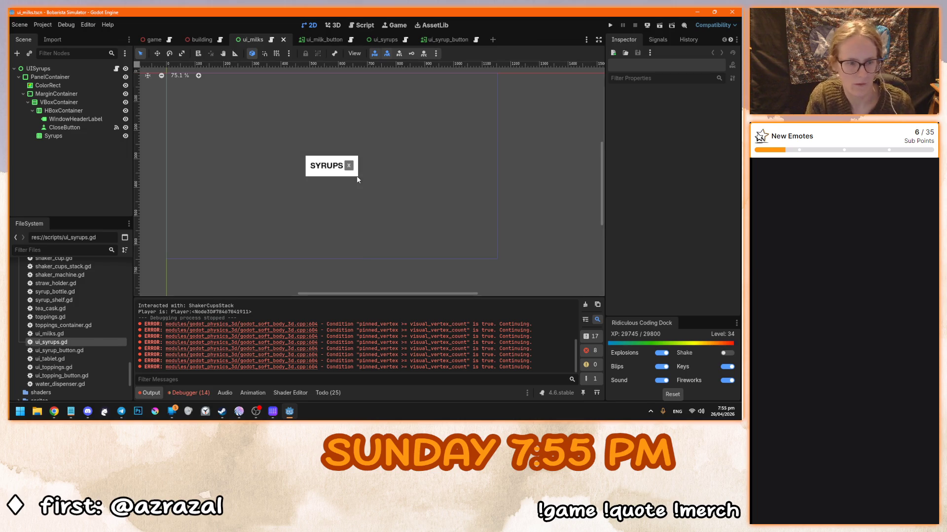
Duplicate ui_syrup_button.gd as ui_milk_button.gd
right_click(91, 351)
click(123, 334)
drag(311, 204, 297, 200)
text(milk_button.gd)
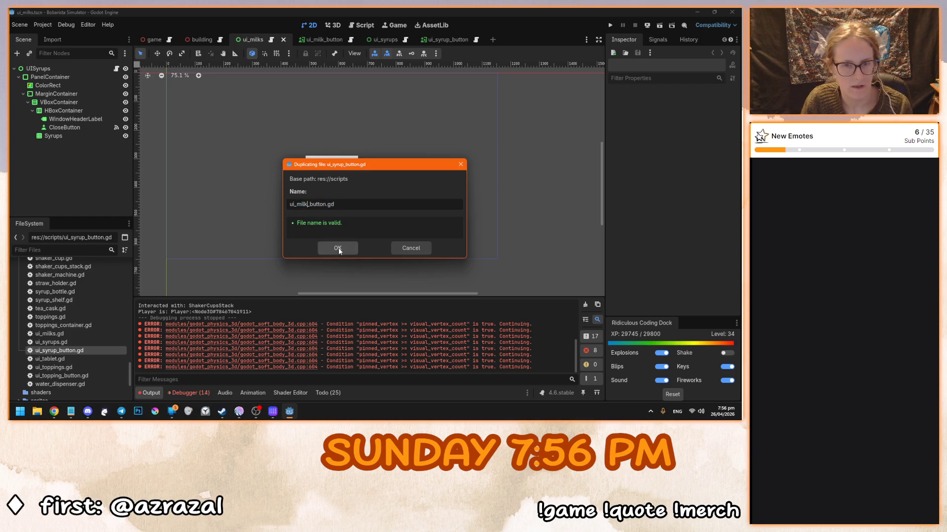
click(337, 248)
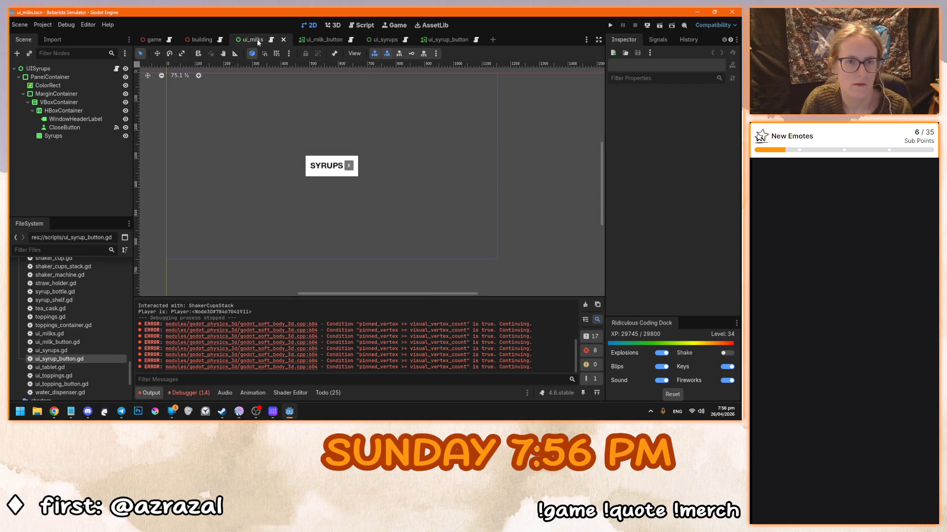
Rename the UISyrups root to UIMilks and the Syrups grid node to Milks
double_click(106, 69)
drag(39, 69, 87, 68)
key(BackSpace)
key(BackSpace)
text(Milk)
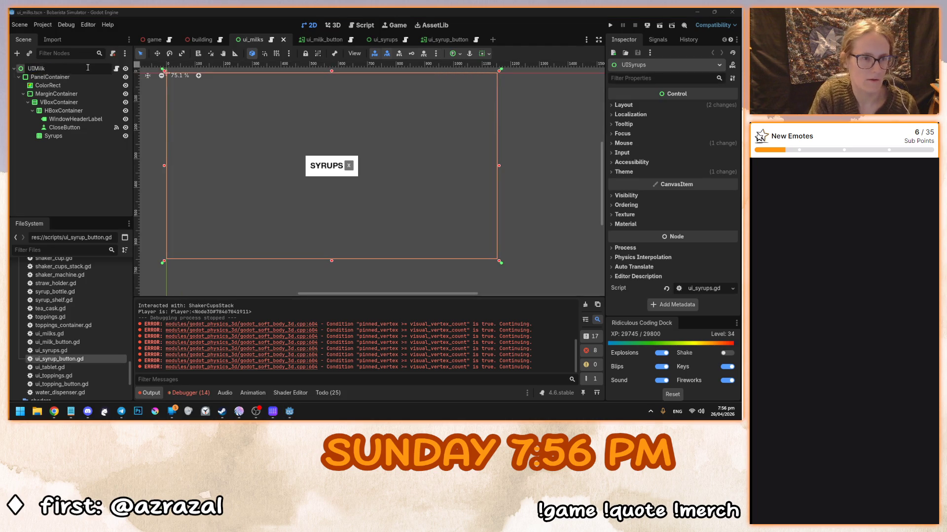
text(s)
key(Return)
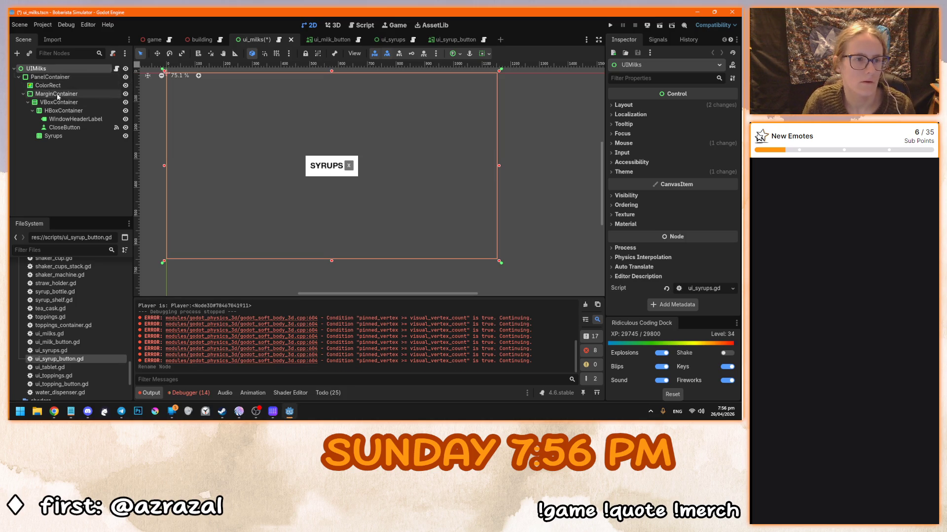
double_click(59, 136)
key(ctrl+a)
text(Milks)
key(Return)
Change the window header label text from SYRUPS to MILKS
click(90, 118)
double_click(643, 130)
text(MILKS)
scroll(256, 159, up, 2)
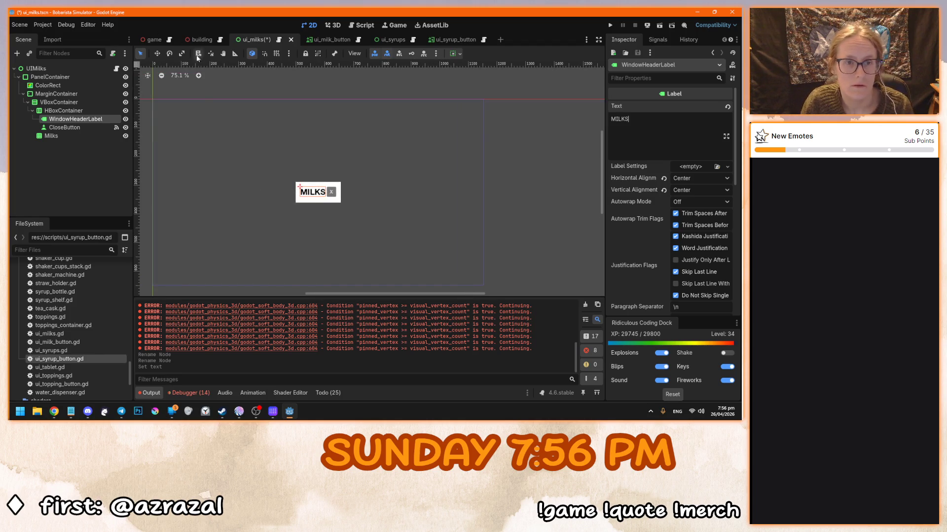
Replace UIMilks' syrup script with ui_milks.gd
right_click(107, 69)
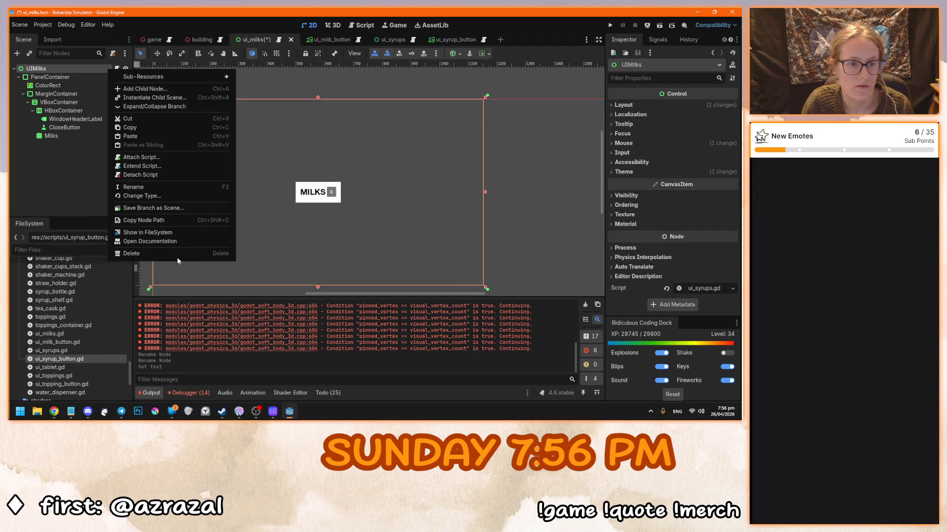
click(159, 175)
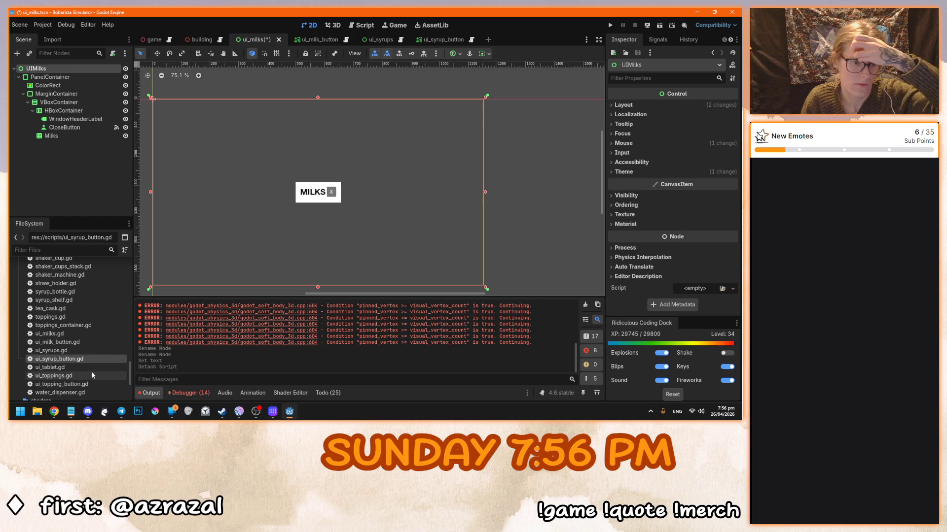
mouse_move(54, 334)
mouse_down()
mouse_move(74, 267)
mouse_move(74, 70)
mouse_up()
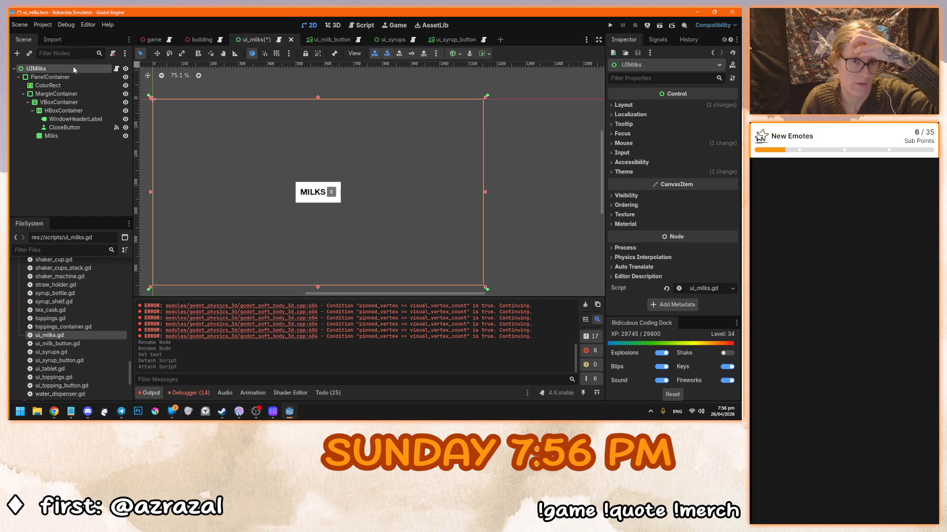
Rename the copied syrup button node to MilkButton
click(346, 41)
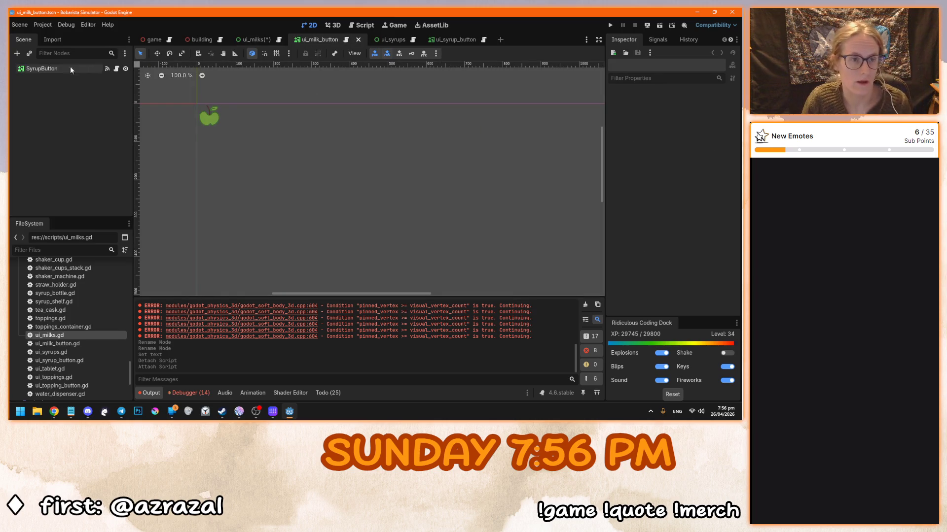
key(shift+Home)
text(Milk)
key(Return)
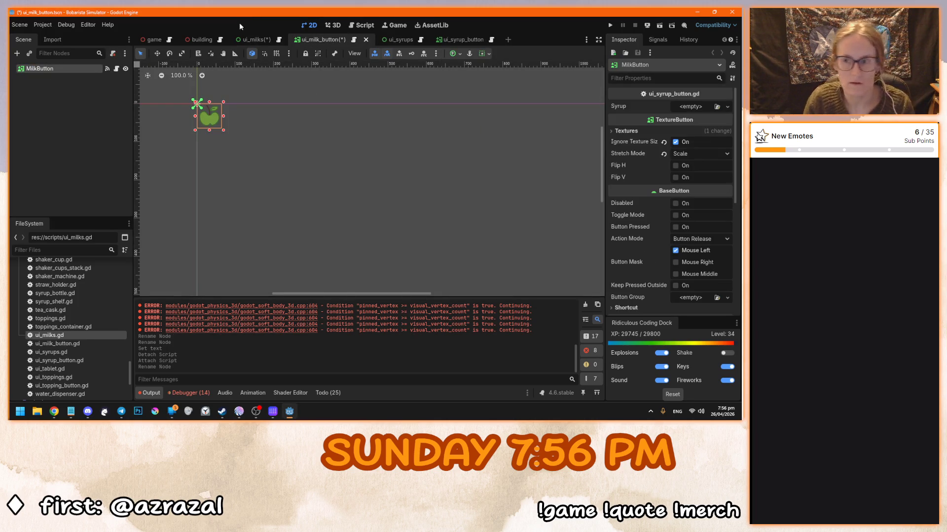
Detach the old syrup script from MilkButton, attach ui_milk_button.gd and open it
click(113, 53)
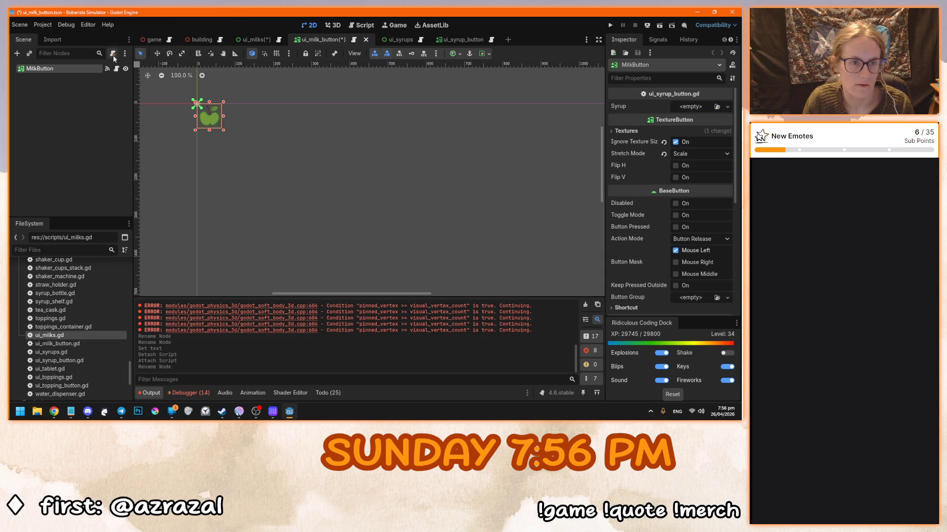
click(51, 344)
mouse_move(51, 343)
mouse_down()
mouse_move(49, 69)
mouse_move(78, 69)
mouse_up()
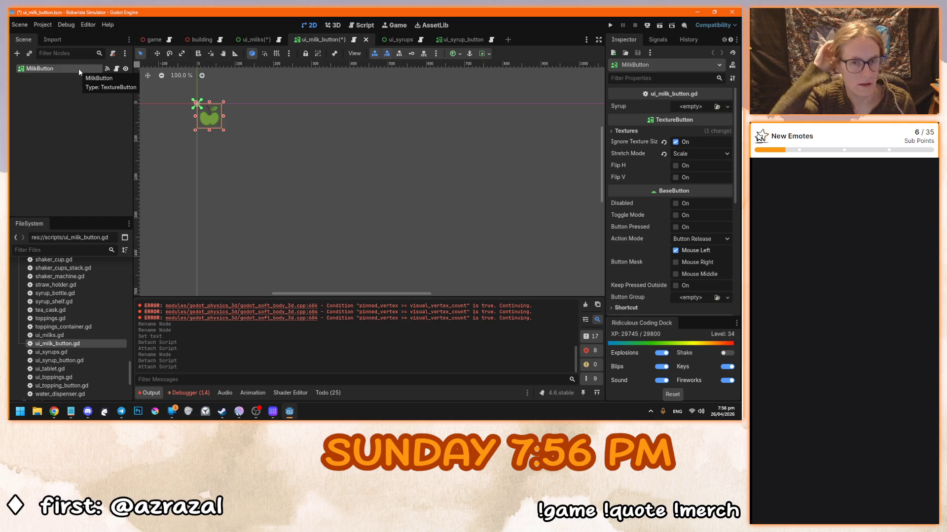
click(274, 41)
click(325, 40)
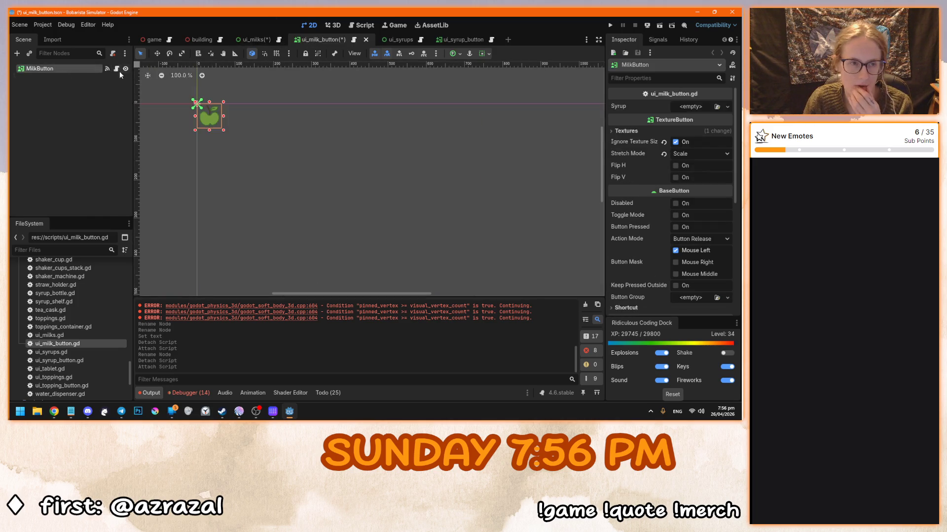
click(117, 69)
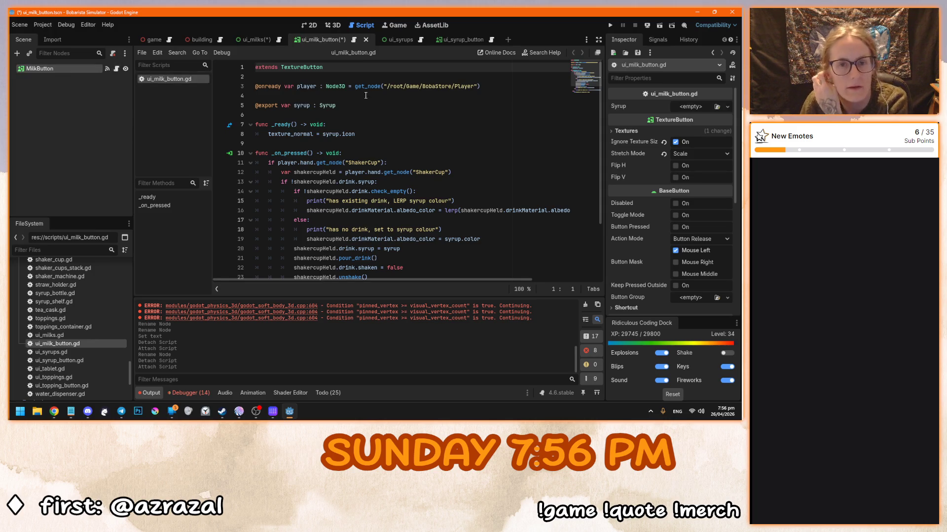
Replace every occurrence of syrup with milk in ui_milk_button.gd
click(365, 95)
click(341, 86)
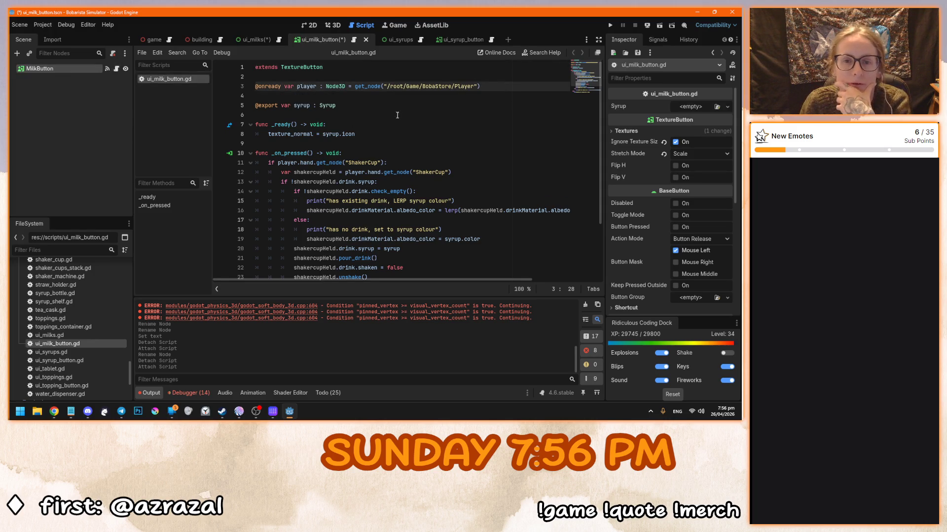
double_click(302, 106)
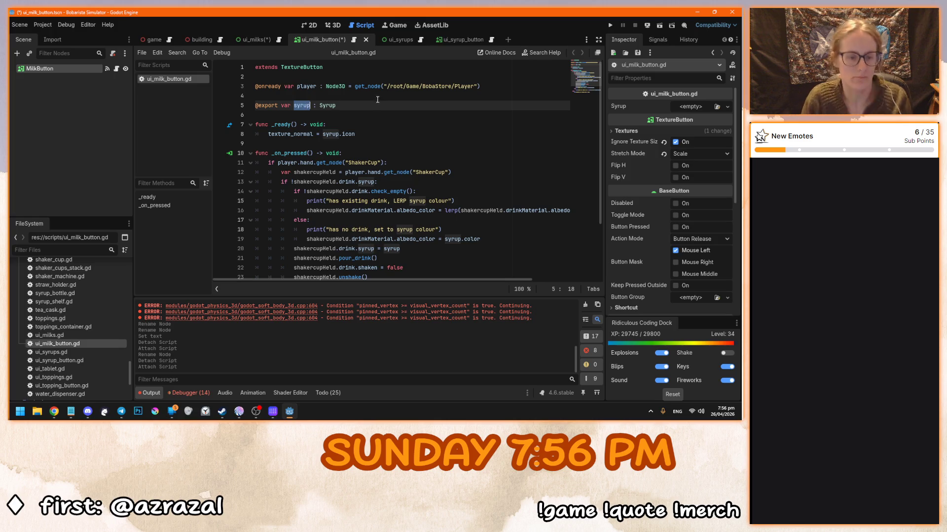
scroll(485, 97, right, 2)
scroll(485, 96, down, 2)
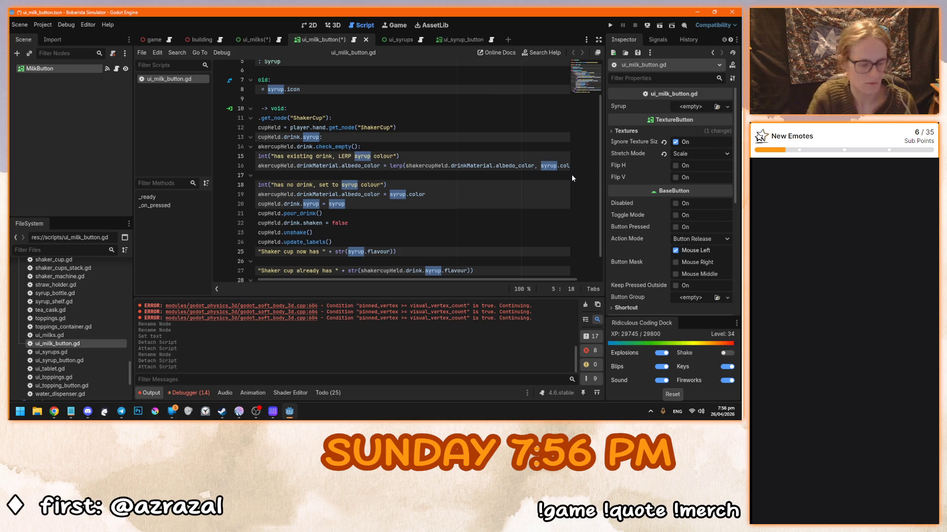
text(milk)
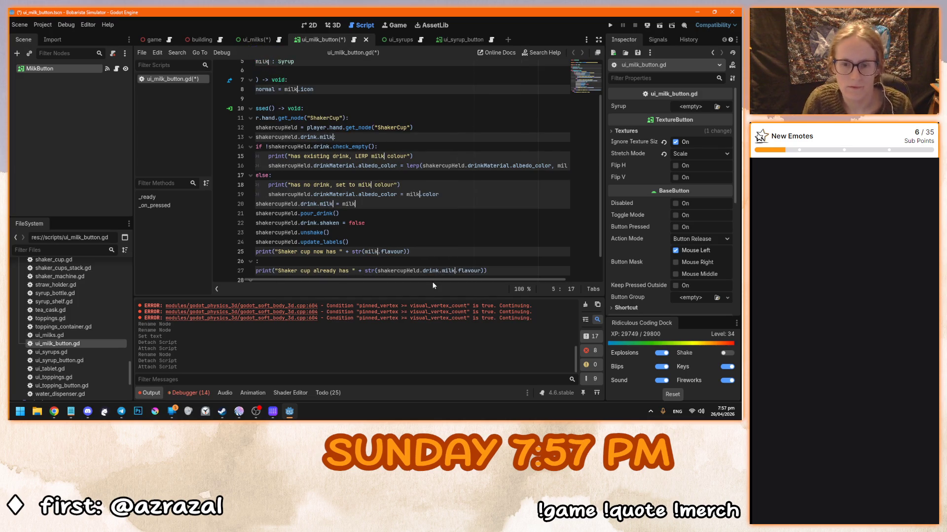
click(340, 213)
scroll(311, 162, up, 2)
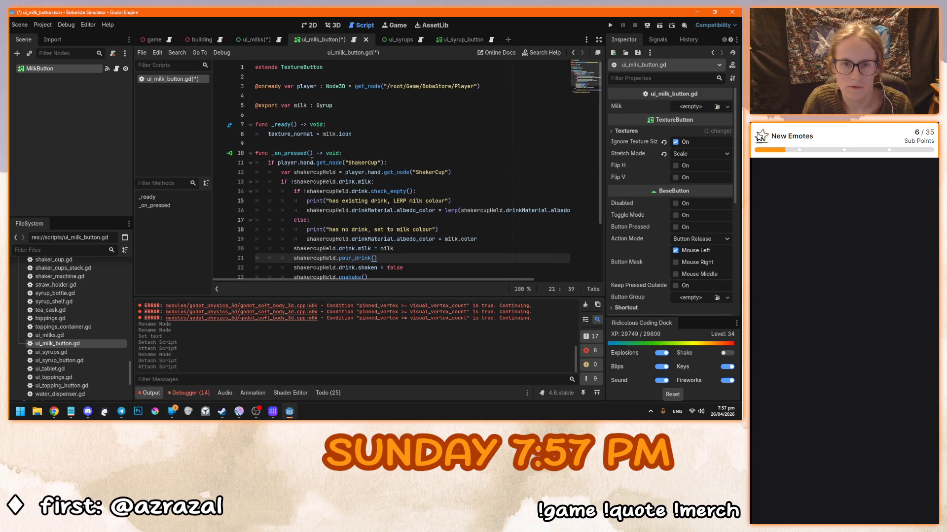
Change the exported Syrup type on line 5 to Milk
double_click(329, 105)
text(Milk)
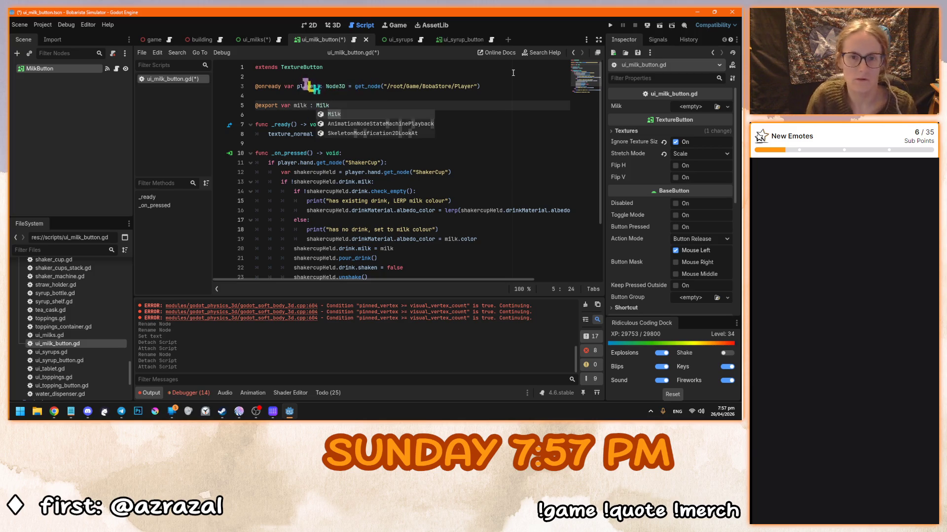
click(403, 162)
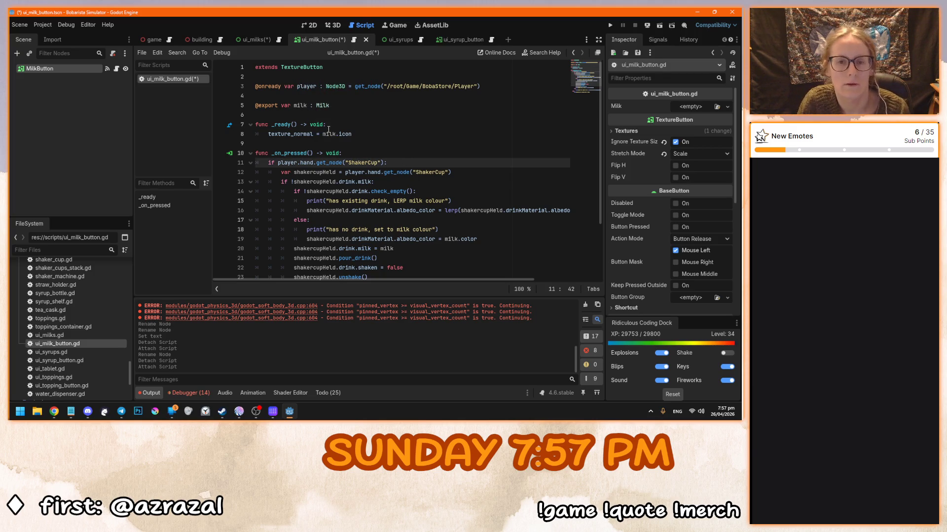
Review the milk.icon line, the milk check and 0.5 blend amount, then open milk.gd
click(361, 134)
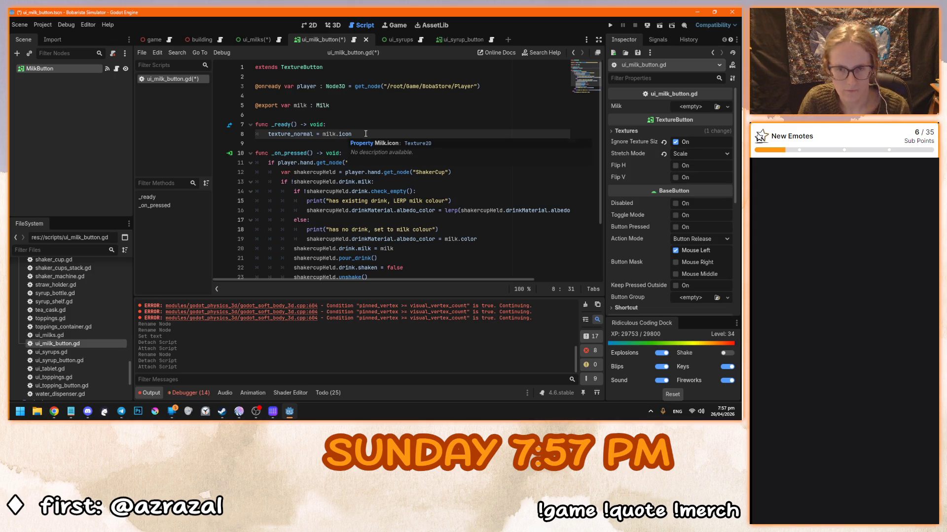
scroll(365, 134, down, 1)
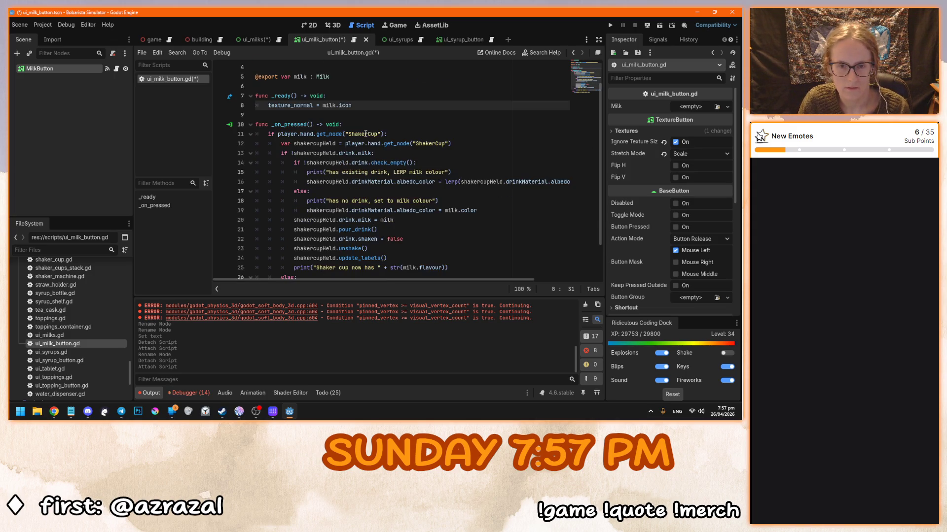
click(416, 152)
scroll(441, 151, down, 1)
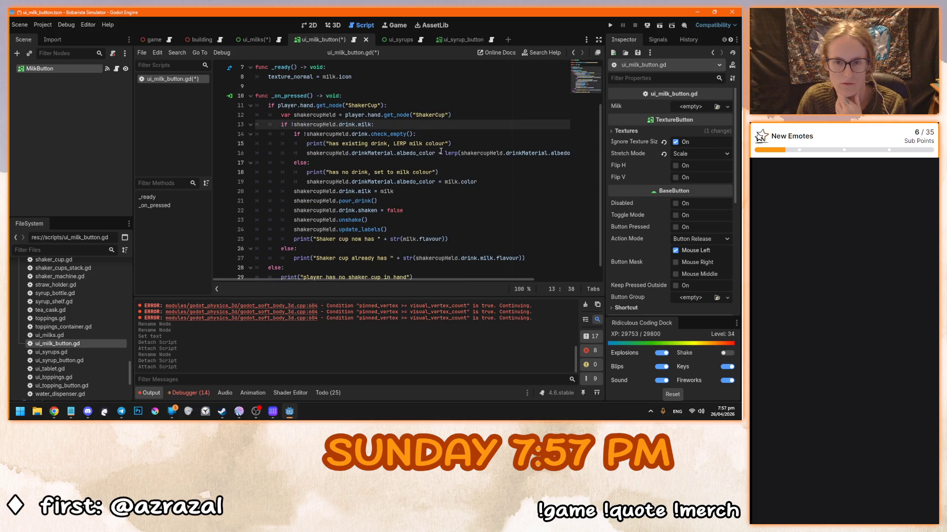
mouse_move(401, 280)
mouse_down()
mouse_move(549, 277)
mouse_move(401, 280)
mouse_move(517, 169)
mouse_up()
double_click(561, 153)
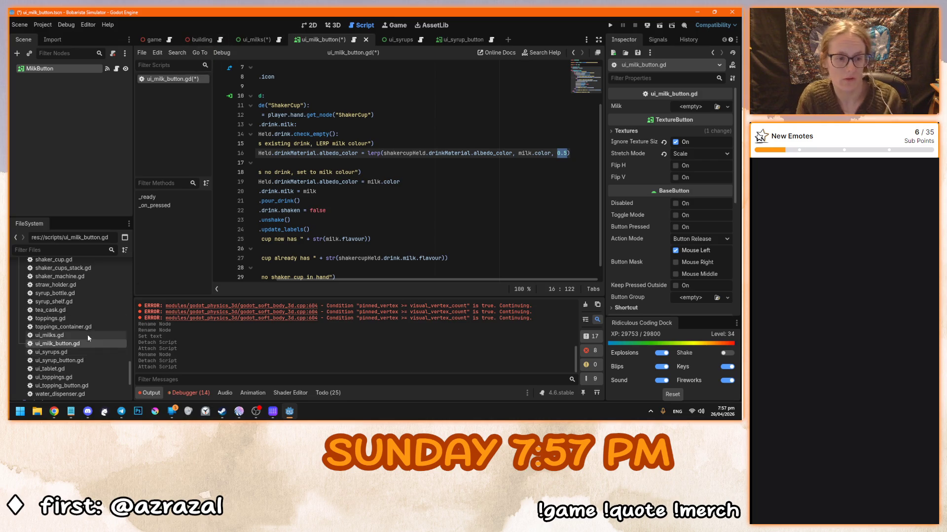
scroll(87, 330, up, 5)
scroll(86, 330, up, 1)
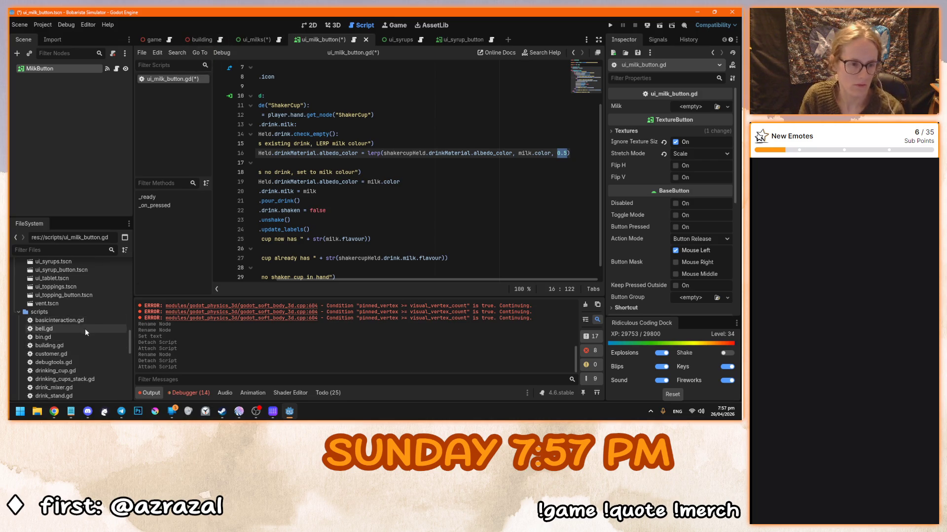
scroll(87, 317, up, 1)
scroll(84, 321, down, 2)
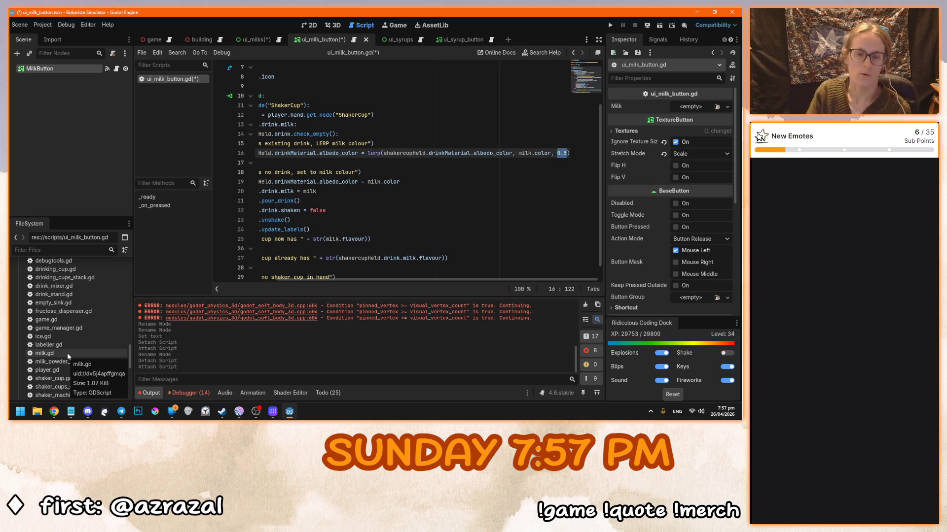
double_click(67, 353)
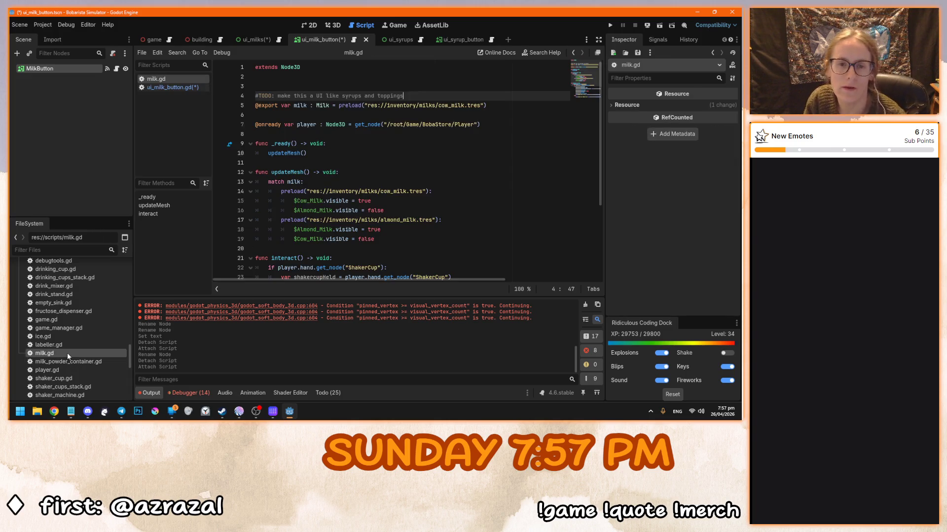
Select lines 25–31 of milk.gd's interact logic and compare with the milk button script
scroll(393, 239, down, 4)
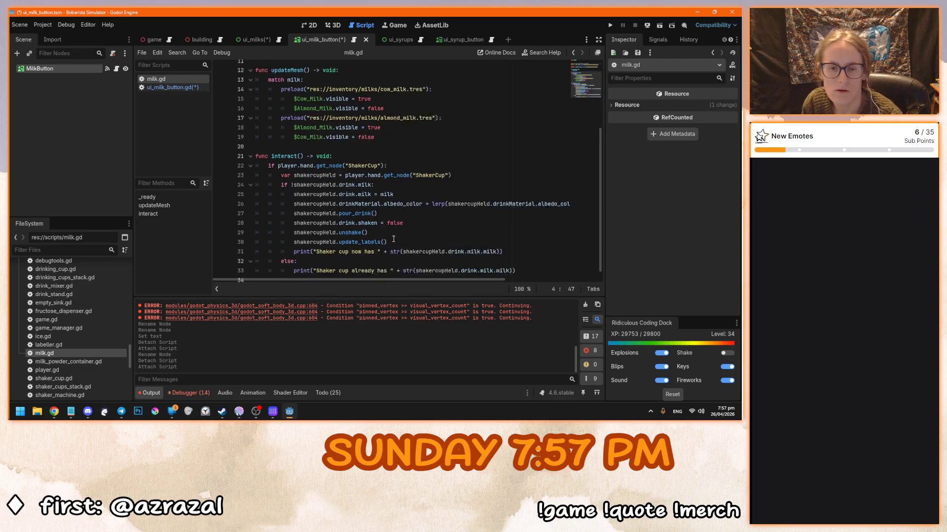
mouse_move(455, 279)
mouse_down()
mouse_move(547, 280)
mouse_move(375, 281)
mouse_up()
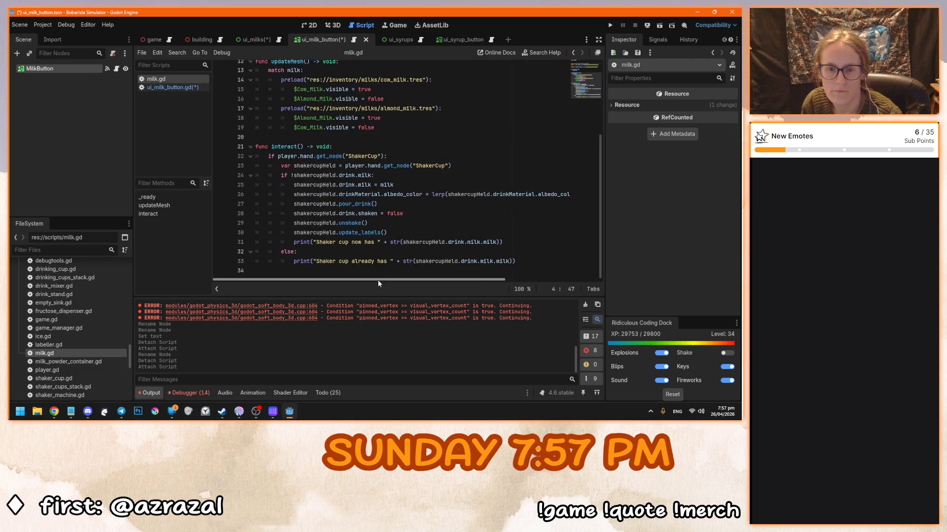
click(515, 241)
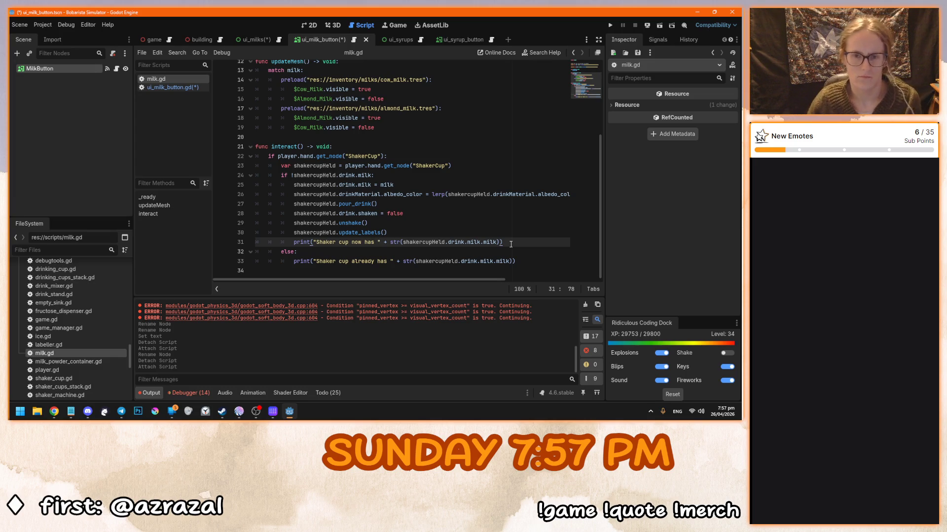
drag(511, 244, 294, 185)
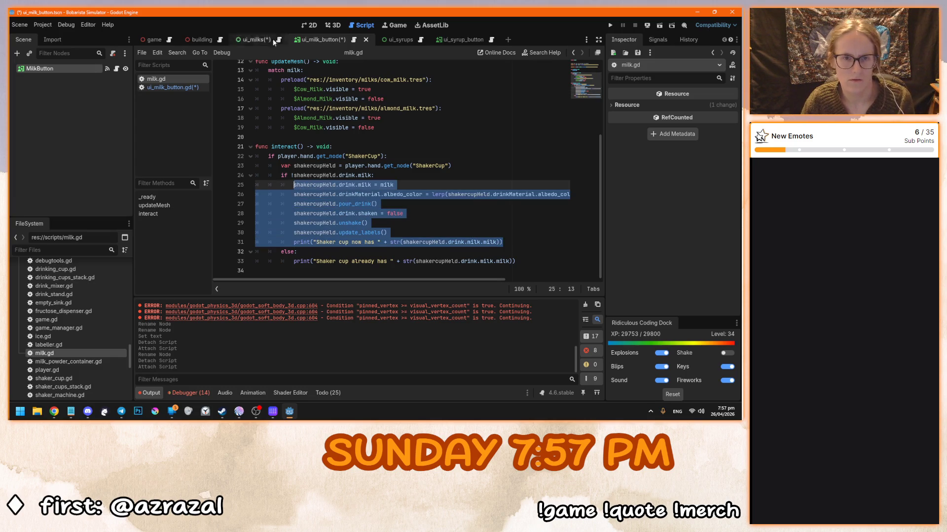
click(355, 42)
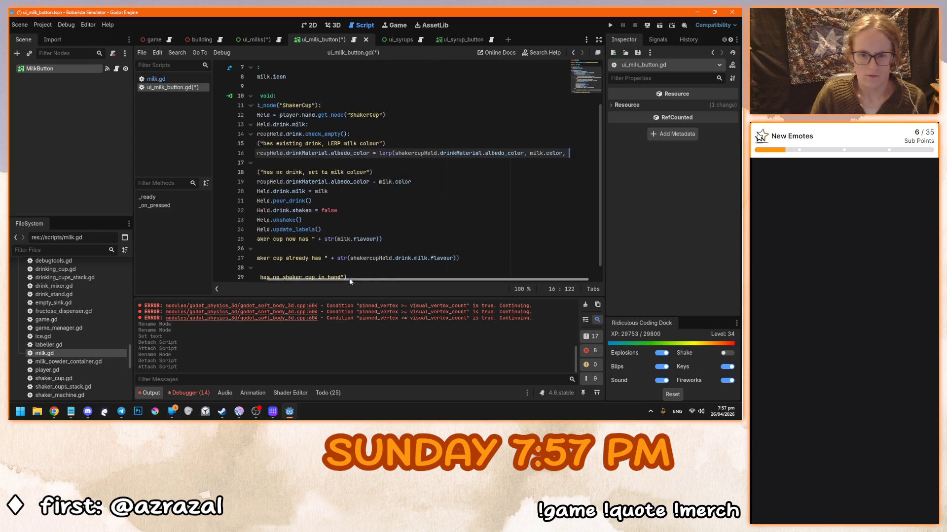
mouse_move(298, 276)
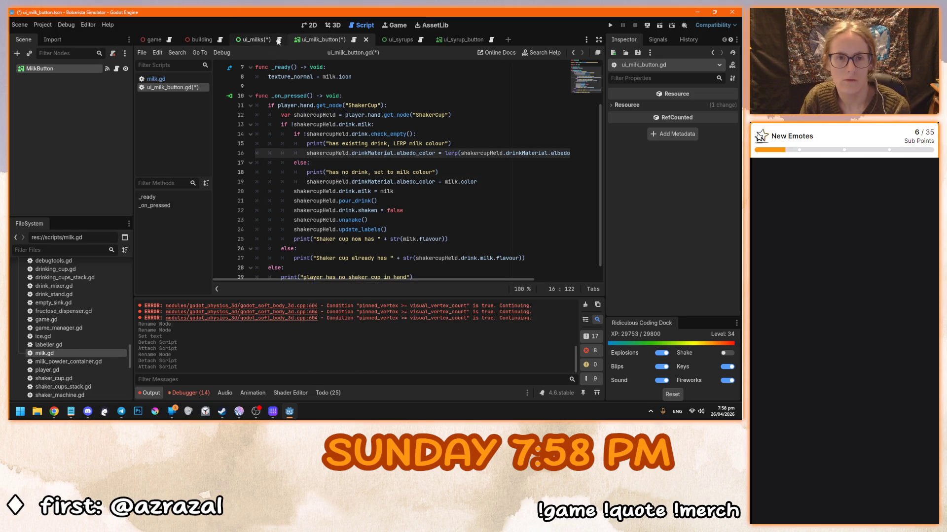
Return to milk.gd, then save and run the project with F5
click(156, 79)
scroll(364, 273, down, 1)
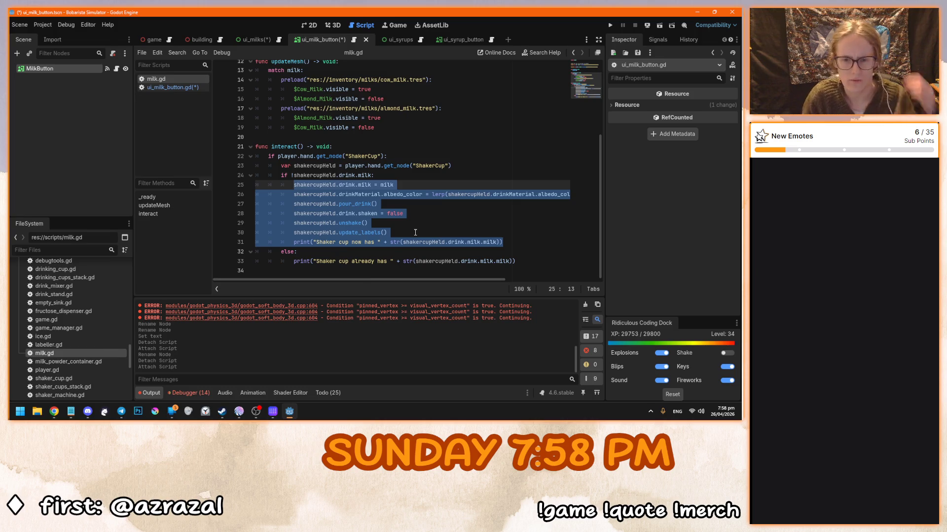
key(F5)
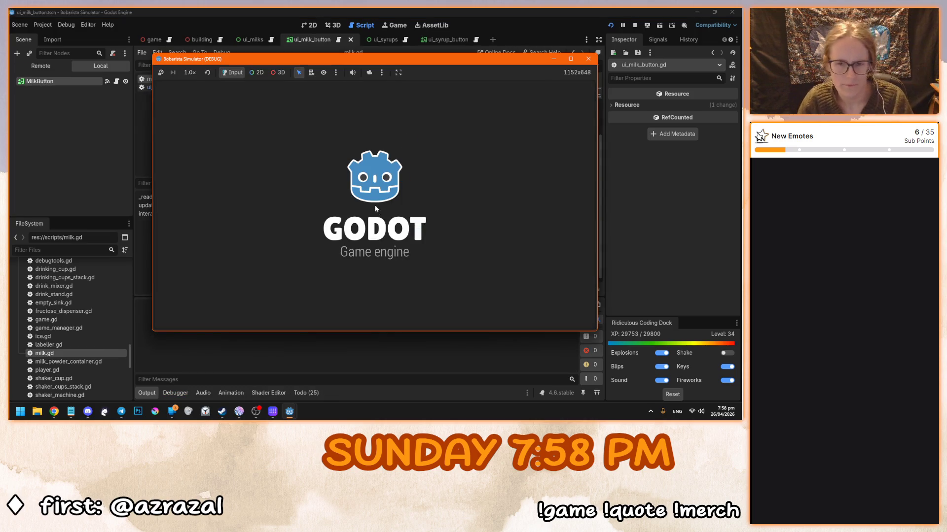
Start the game, fill the shaker cup with Almond Milk, then stop the game
click(379, 227)
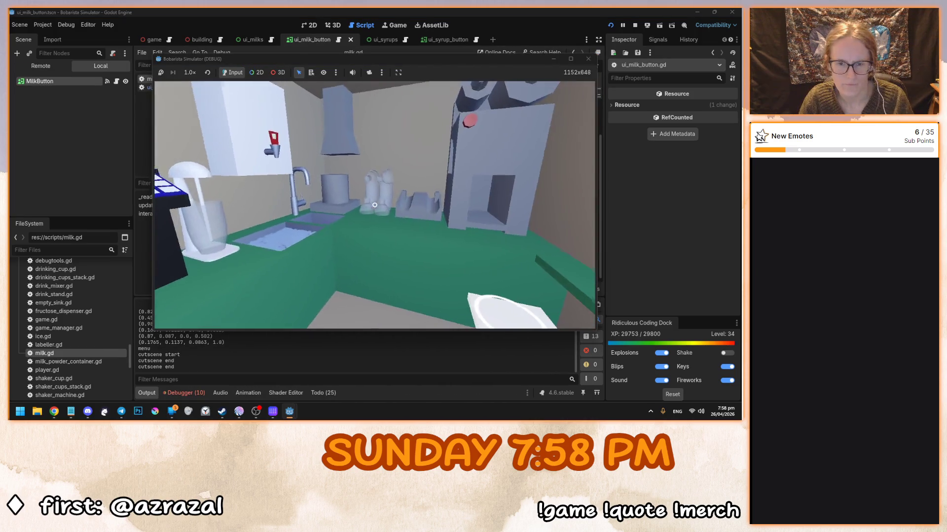
click(374, 205)
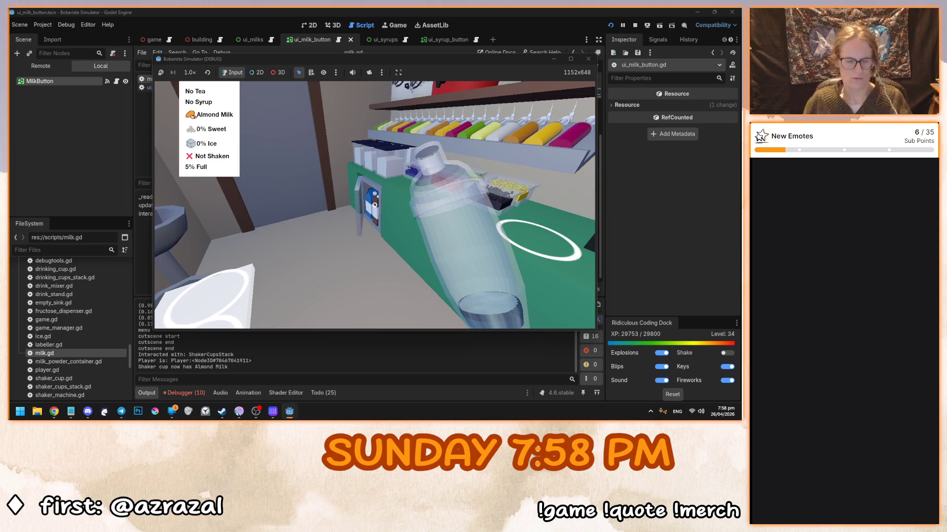
key(Escape)
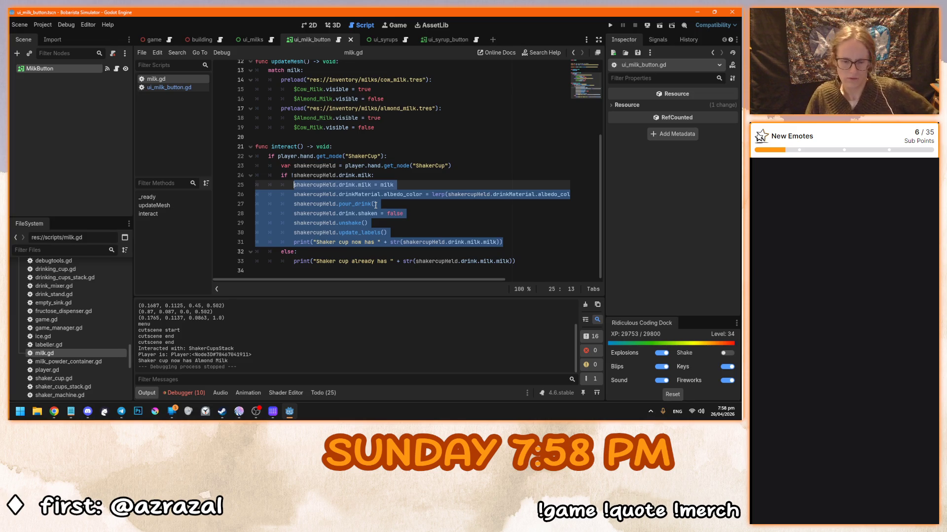
Copy the white colour and 0.25 blend arguments from milk.gd's colour lerp line
click(330, 40)
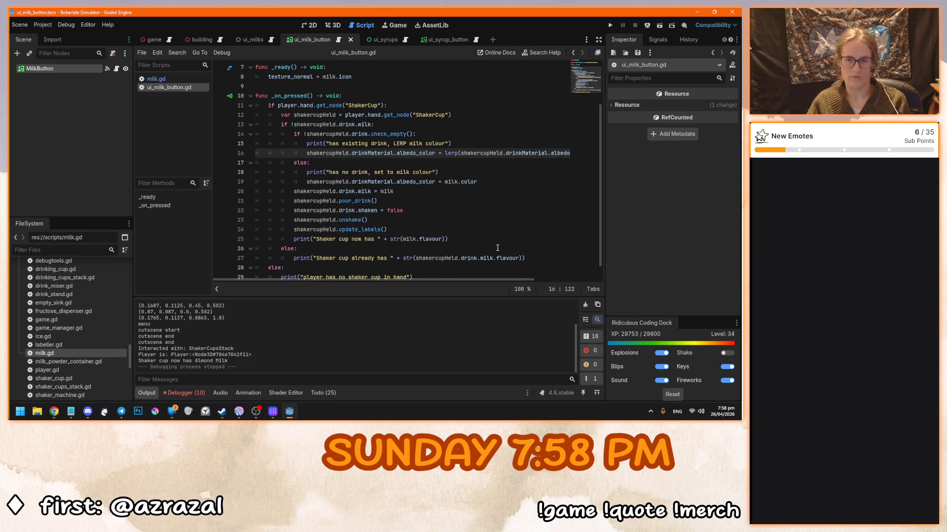
click(271, 41)
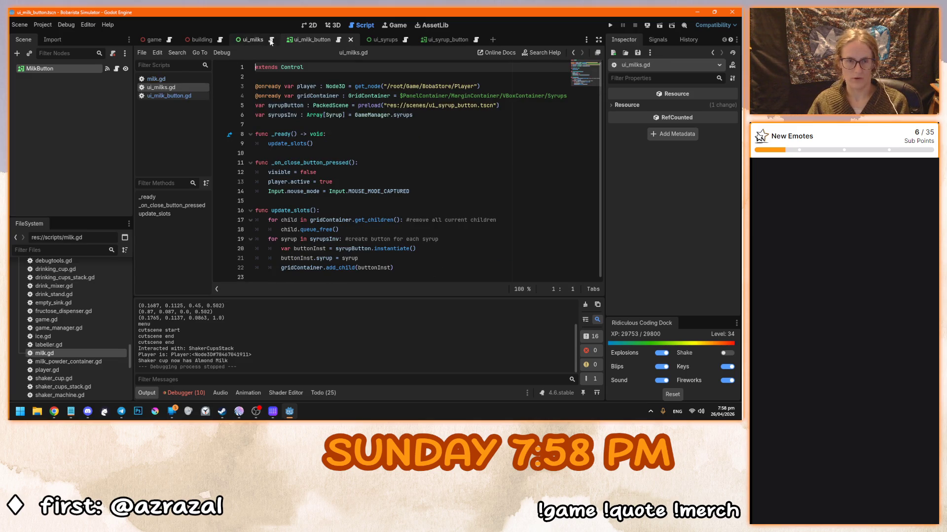
click(184, 80)
drag(409, 280, 534, 288)
click(561, 211)
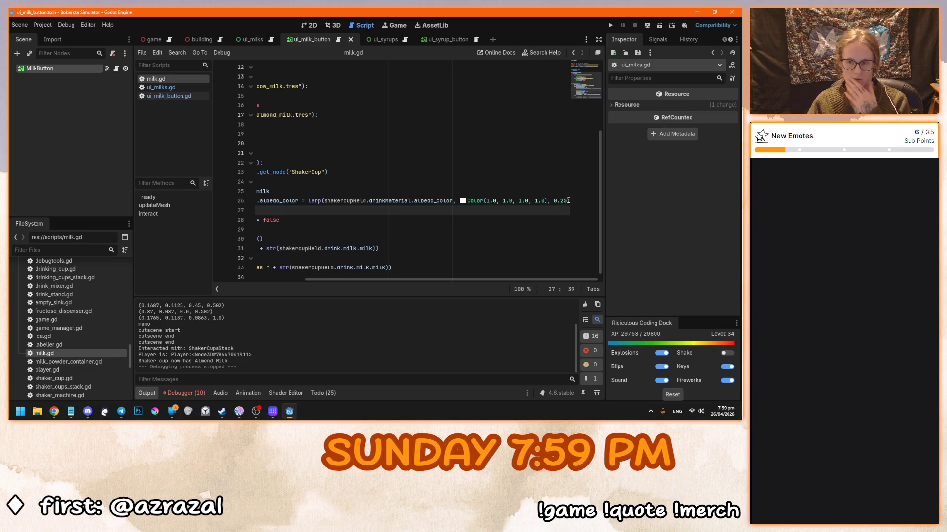
click(568, 201)
drag(568, 201, 465, 200)
key(ctrl+c)
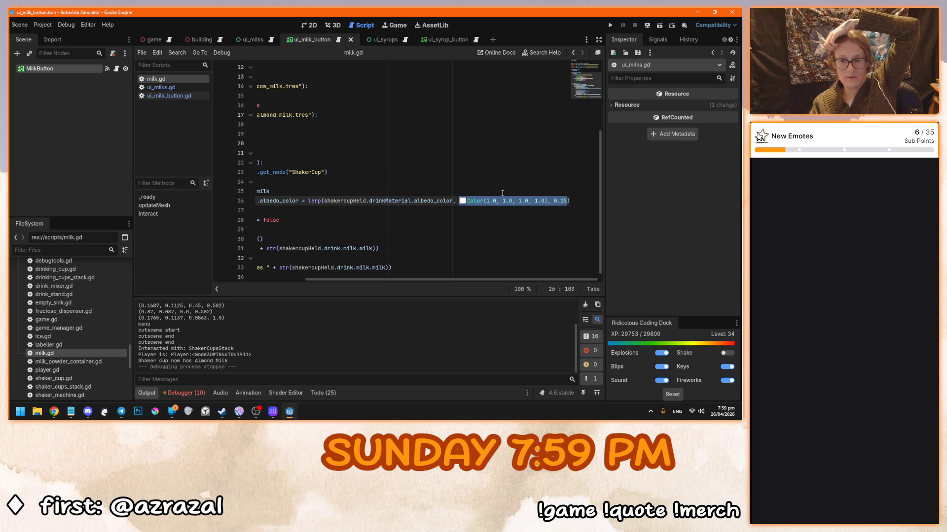
Paste white and the 0.25 blend over milk.color on line 16 of ui_milk_button.gd
click(339, 40)
drag(439, 279, 501, 280)
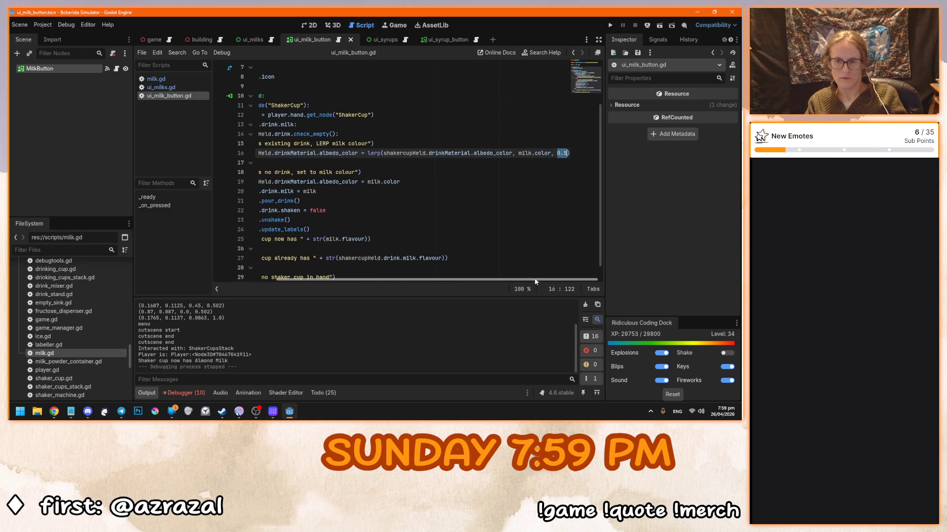
click(519, 153)
drag(518, 153, 570, 153)
key(ctrl+v)
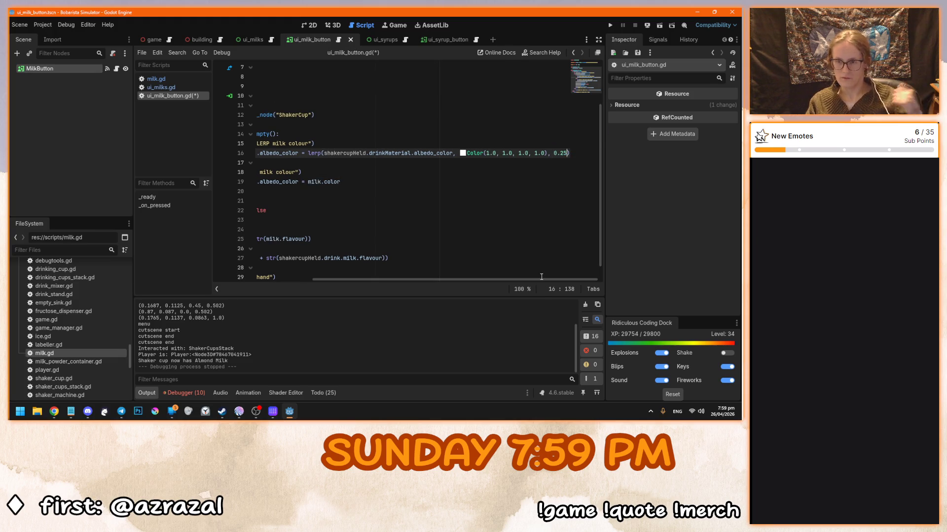
Replace milk.color on line 19 with the white colour value
scroll(540, 277, down, 1)
click(535, 242)
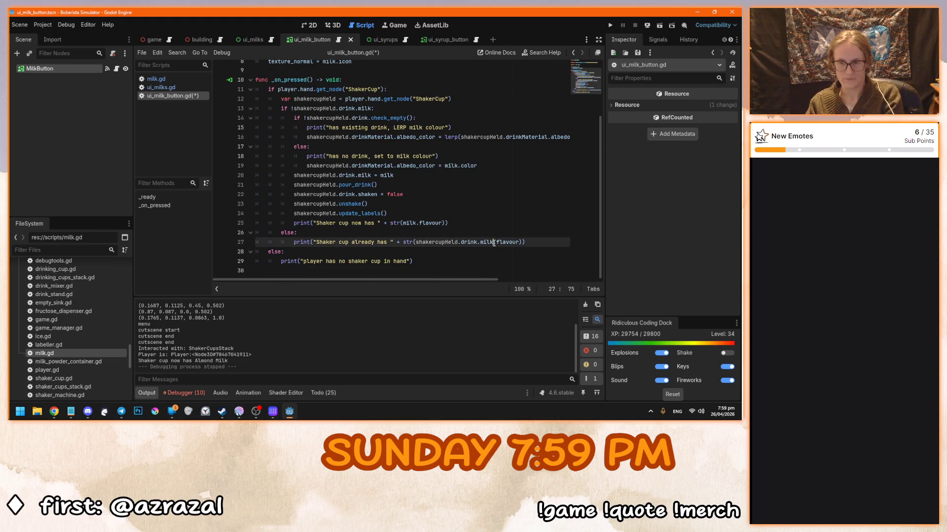
mouse_move(499, 281)
mouse_down()
mouse_move(555, 285)
mouse_move(499, 283)
mouse_up()
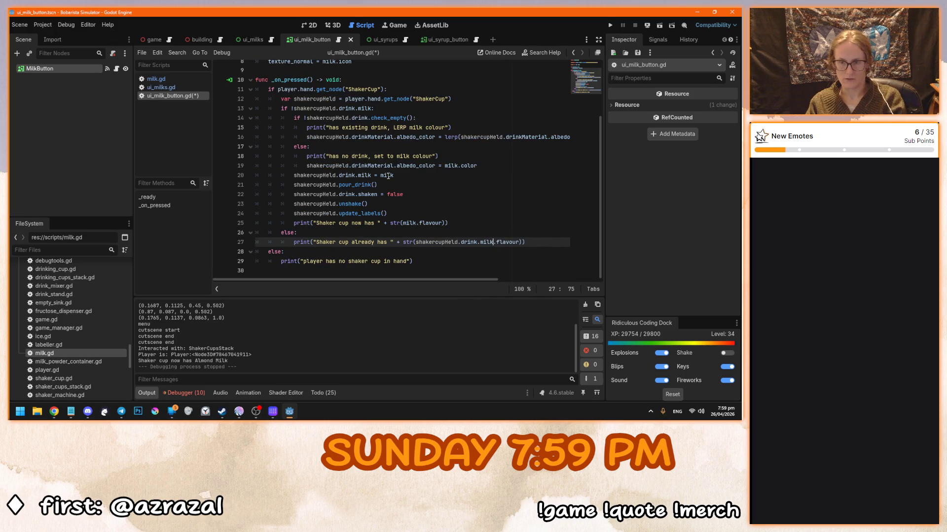
click(483, 167)
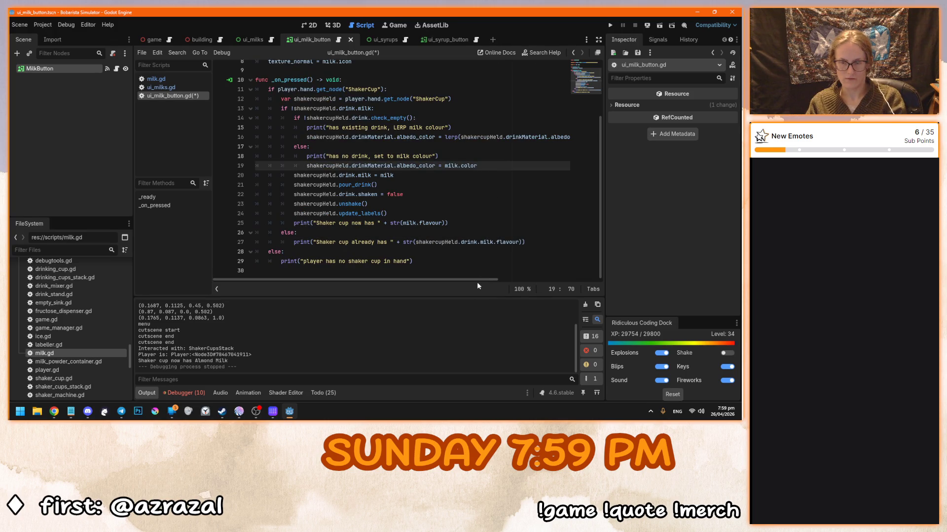
drag(479, 279, 575, 281)
drag(554, 137, 467, 137)
drag(351, 165, 314, 166)
text(Color(1.0, 1.0, 1.0, 1.0))
drag(385, 282, 290, 281)
click(422, 175)
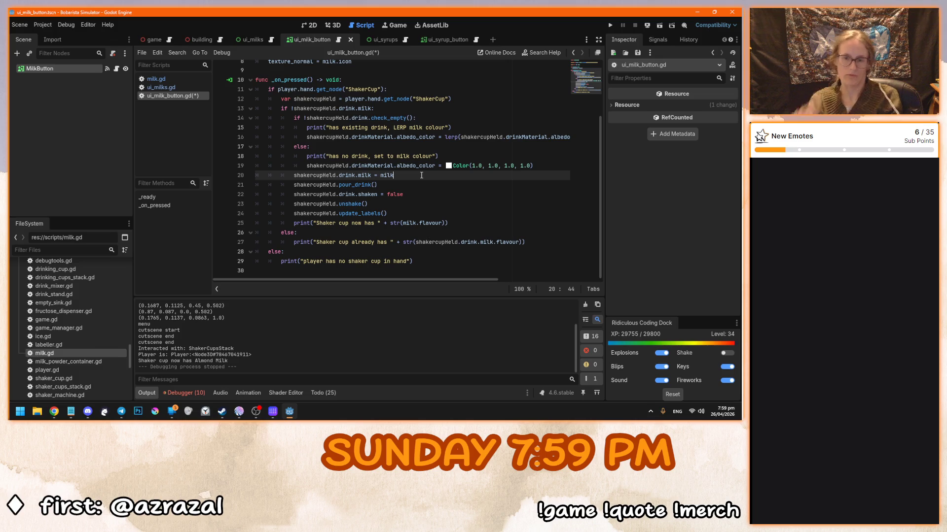
Change .flavour to .milk in the print statements on lines 25 and 27
double_click(427, 223)
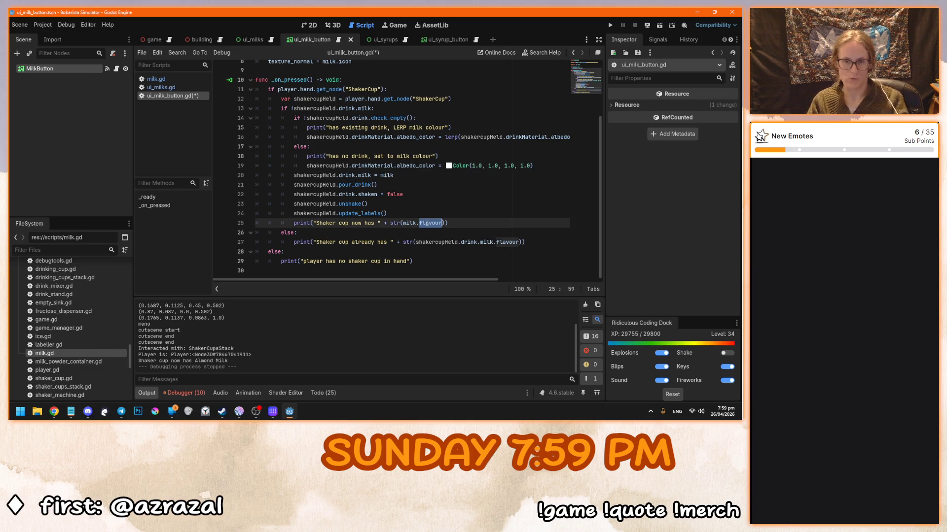
key(ctrl+d)
text(milk)
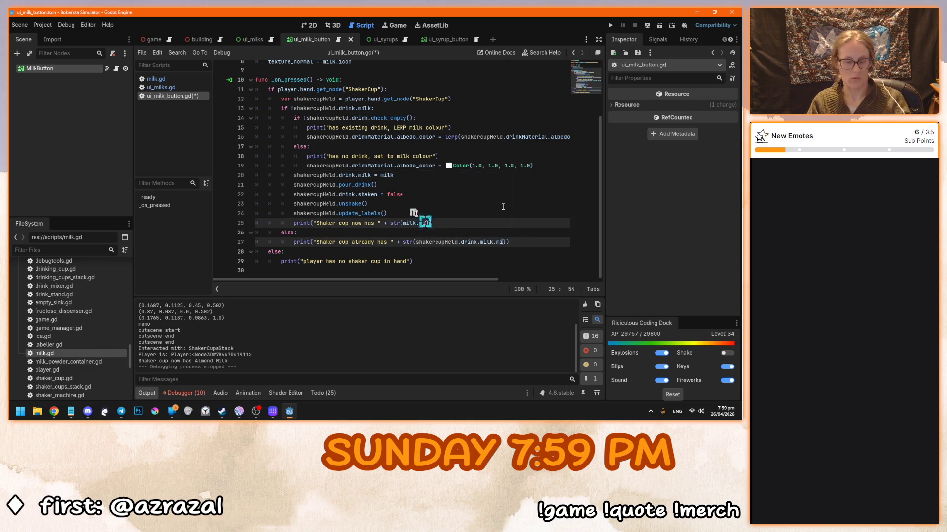
click(483, 264)
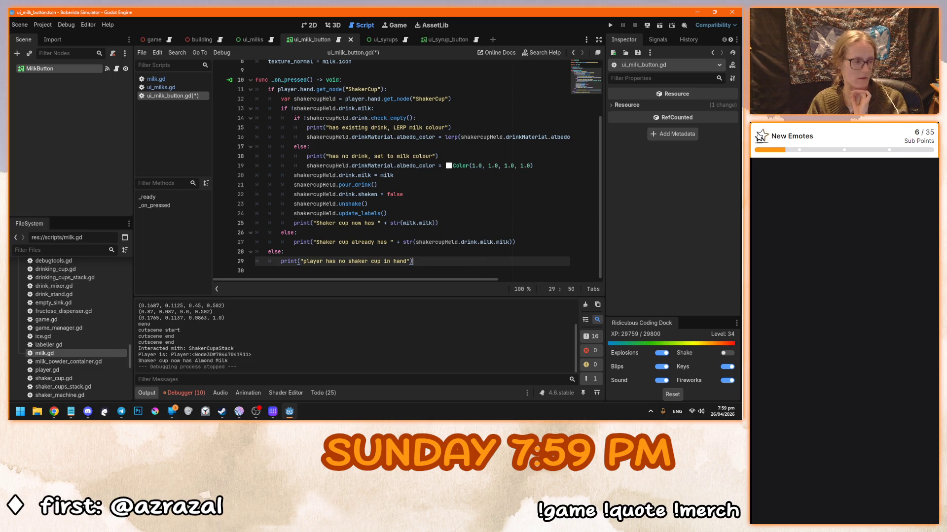
Check the icon line in _ready, then bring up ui_milks.gd
key(alt+Tab)
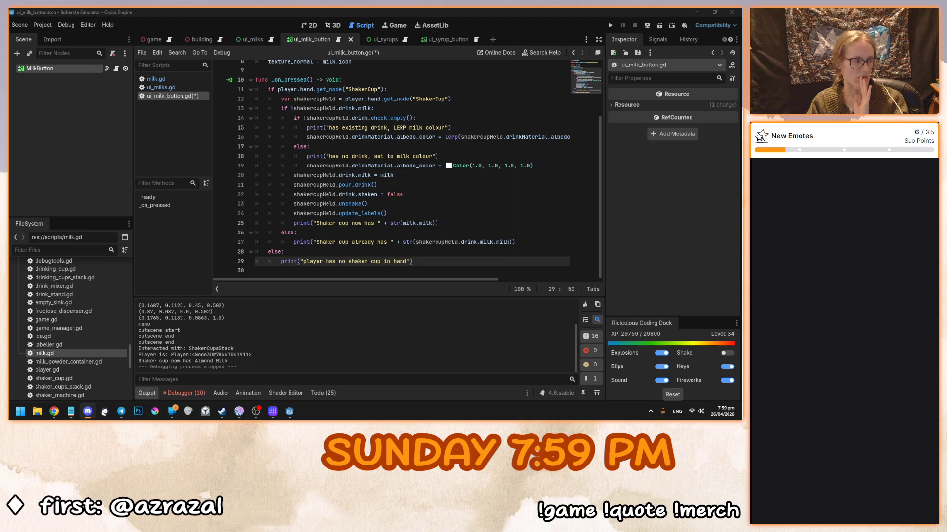
key(alt+Tab)
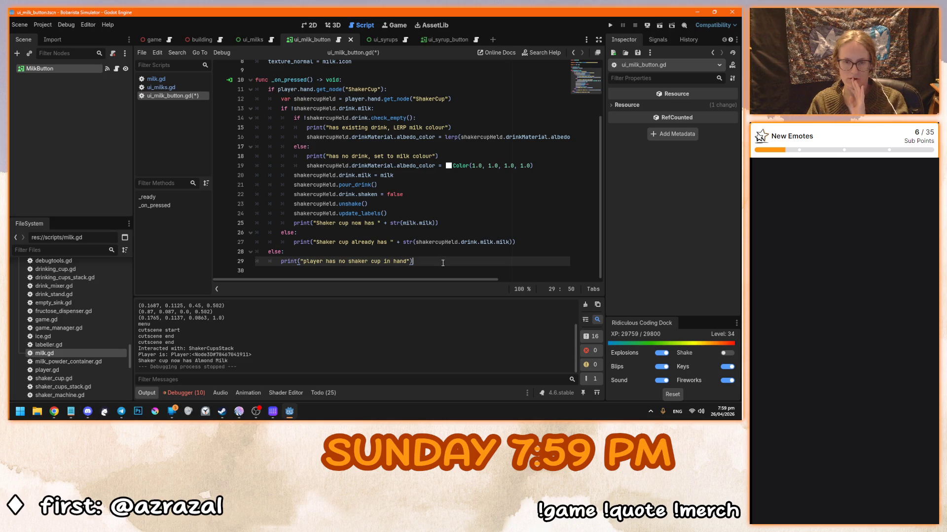
scroll(443, 263, up, 2)
scroll(443, 263, up, 1)
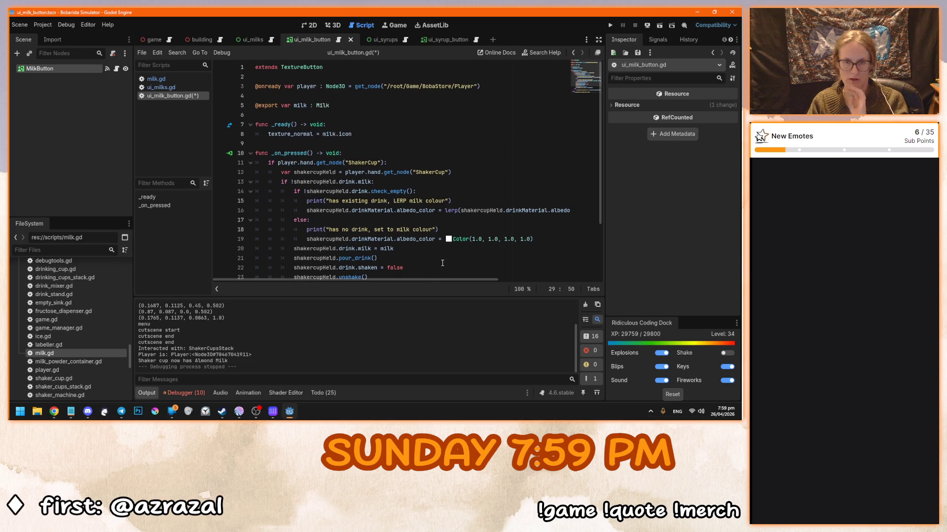
click(374, 135)
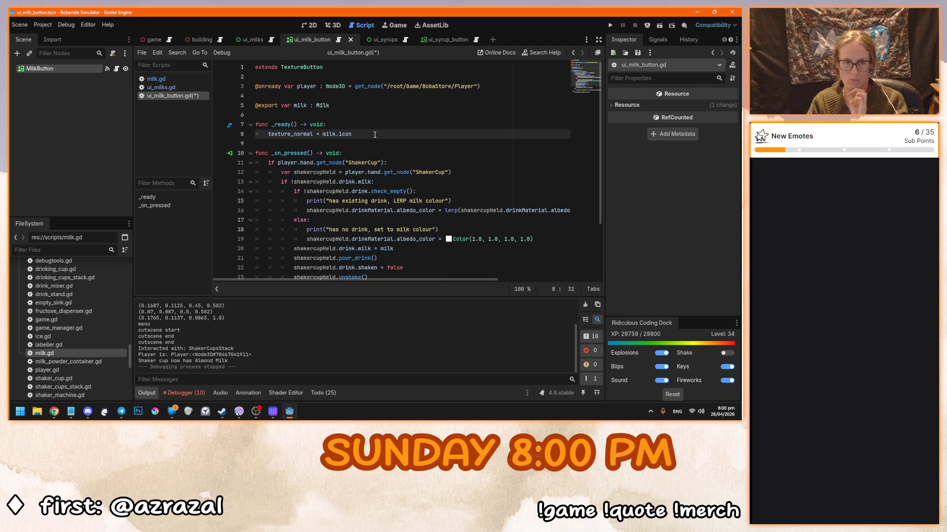
click(271, 40)
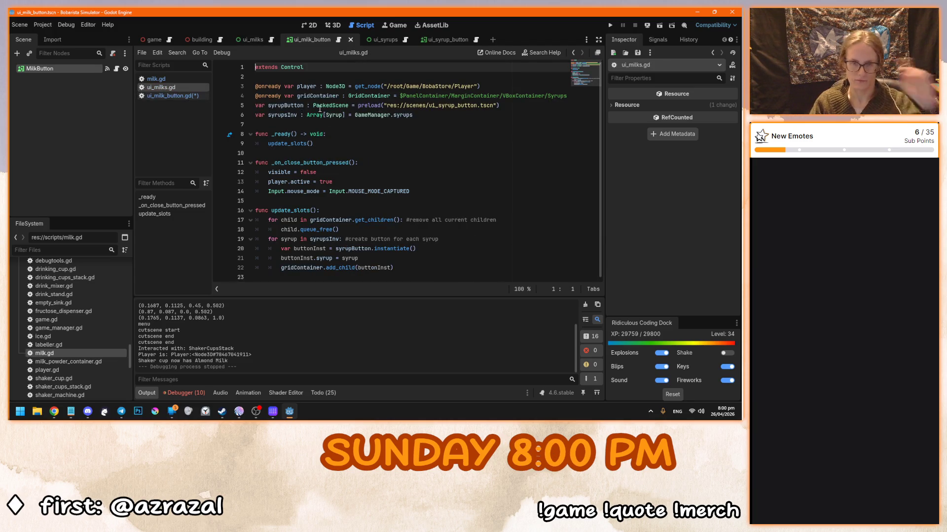
Change the grid container path in ui_milks.gd from Syrups to Milks
click(481, 279)
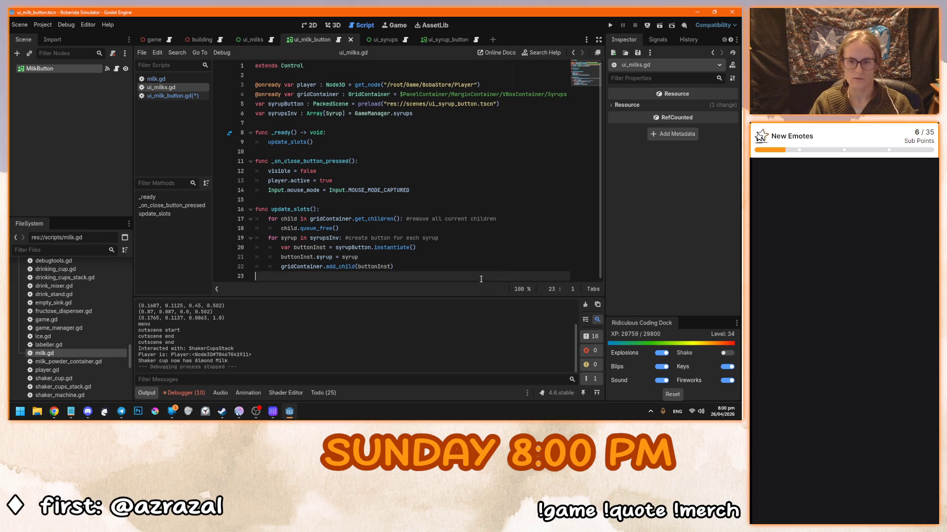
double_click(557, 95)
text(Milk)
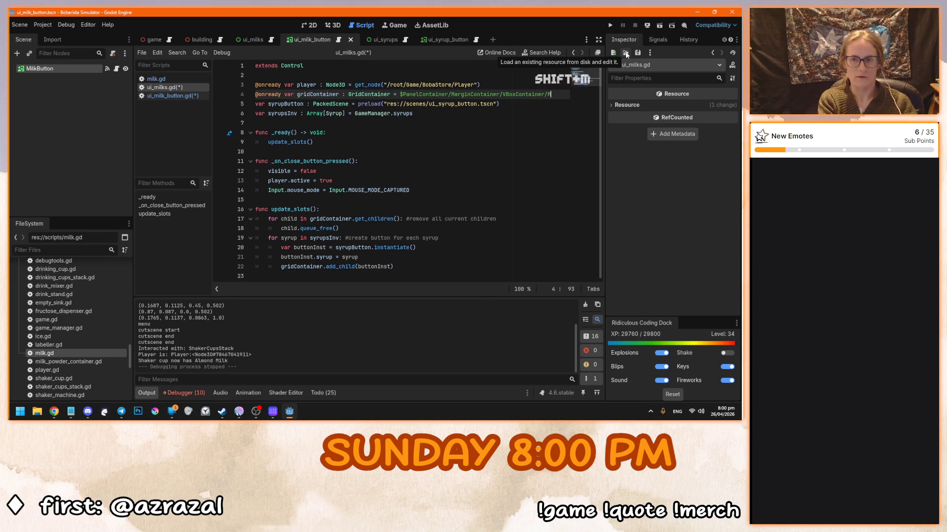
click(345, 153)
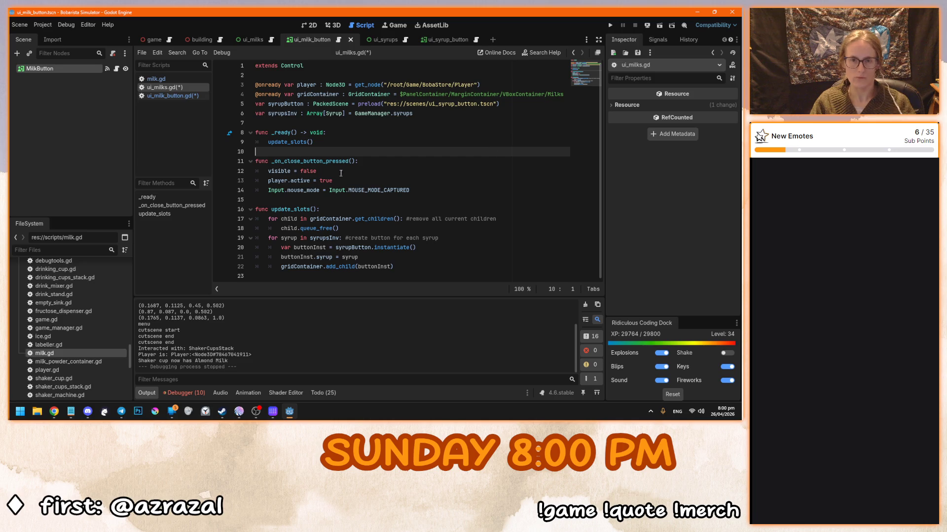
Rename every syrup variable occurrence in the ui_milks script to milk
click(252, 40)
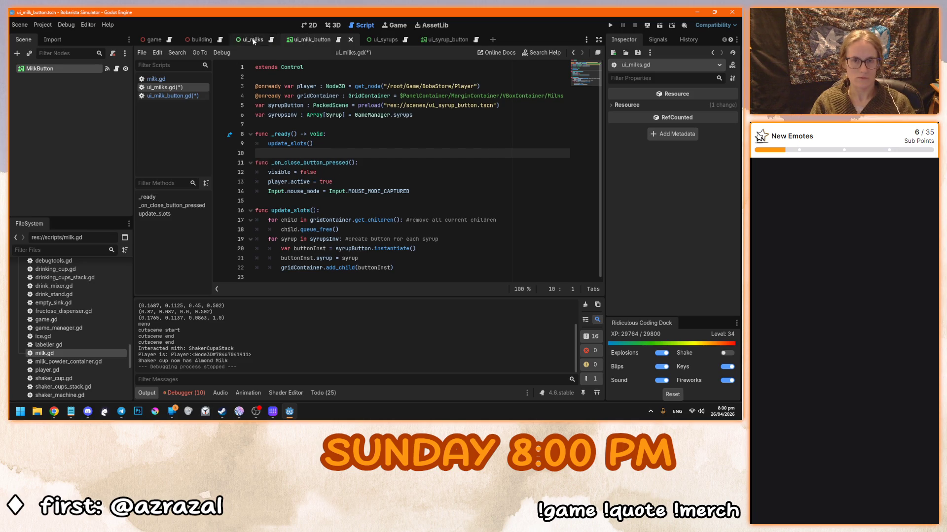
click(367, 124)
drag(285, 105, 268, 106)
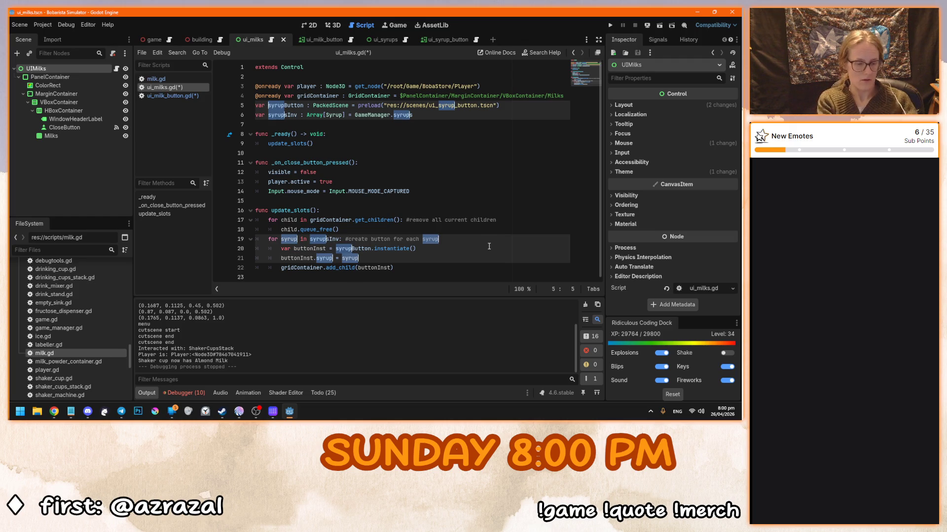
text(milk)
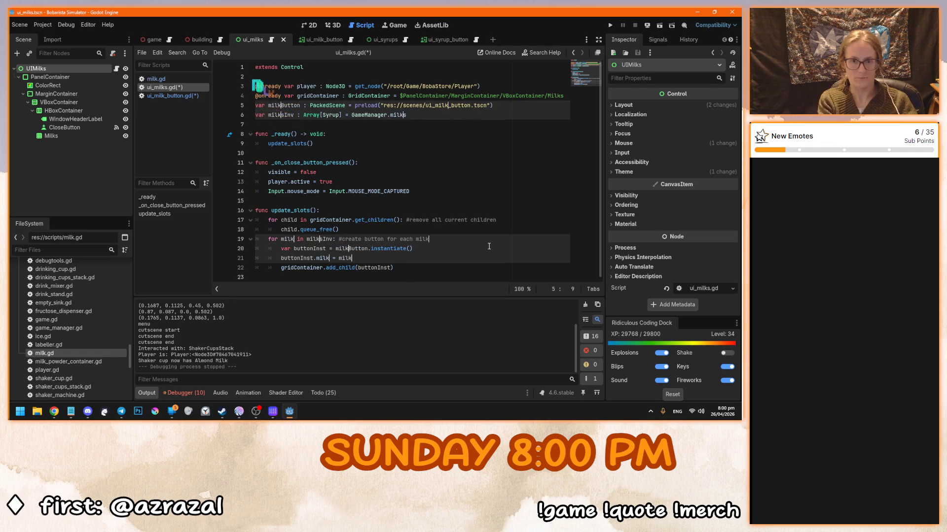
click(415, 232)
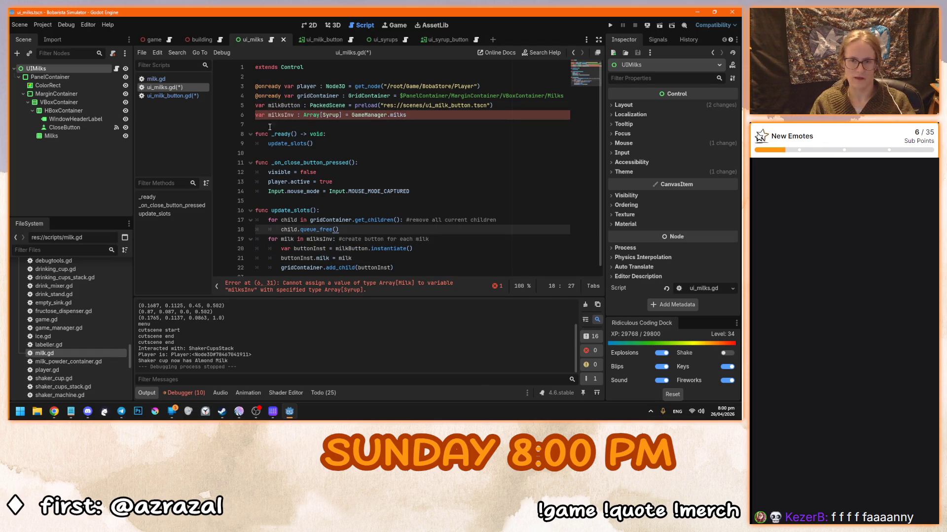
Change the milksInv declaration's type to Array[Milk]
click(367, 115)
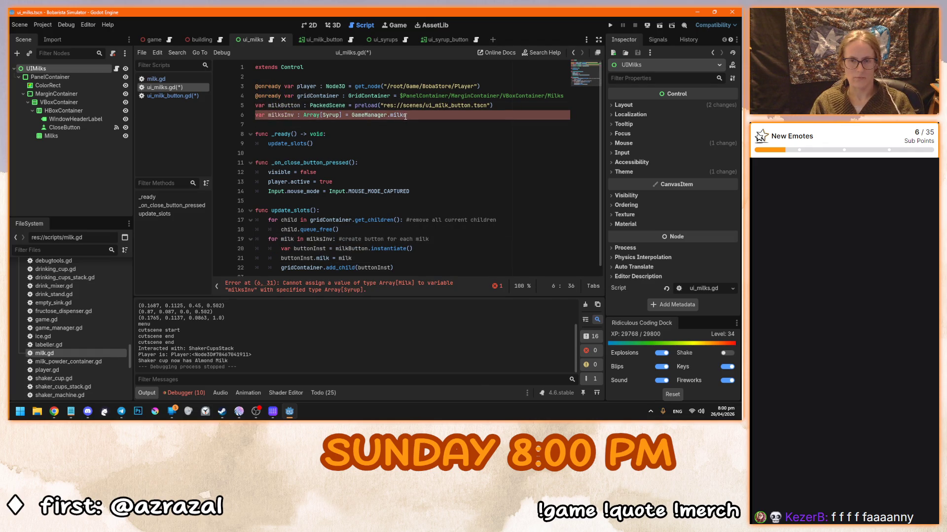
click(409, 116)
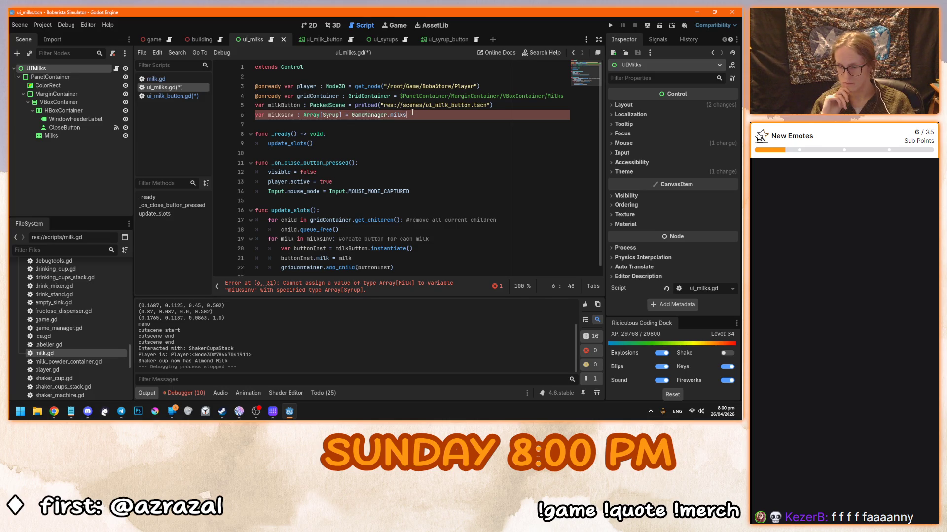
double_click(332, 115)
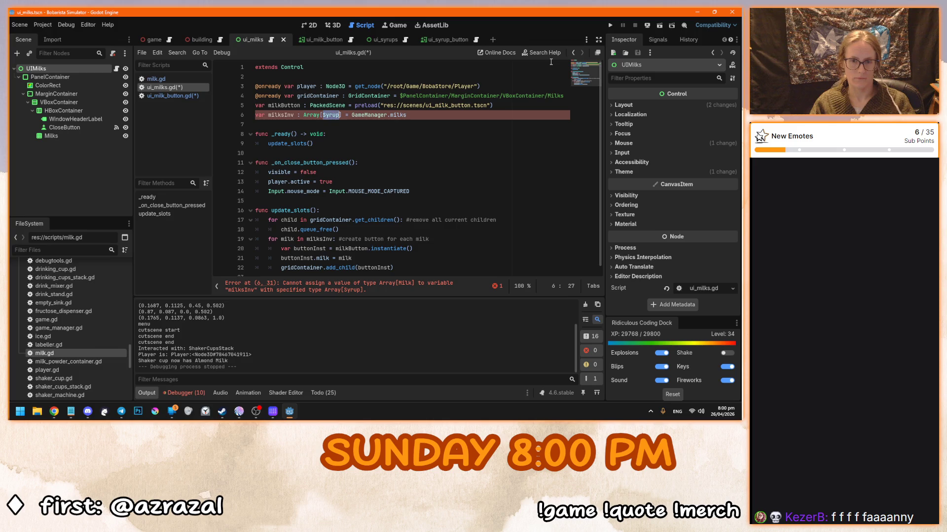
text(Milk)
click(410, 191)
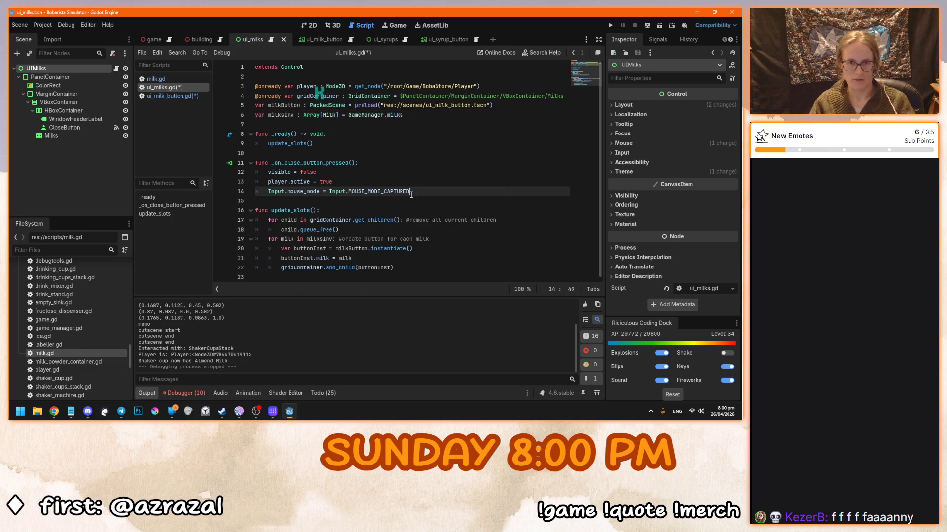
Open the game_manager scene
click(421, 118)
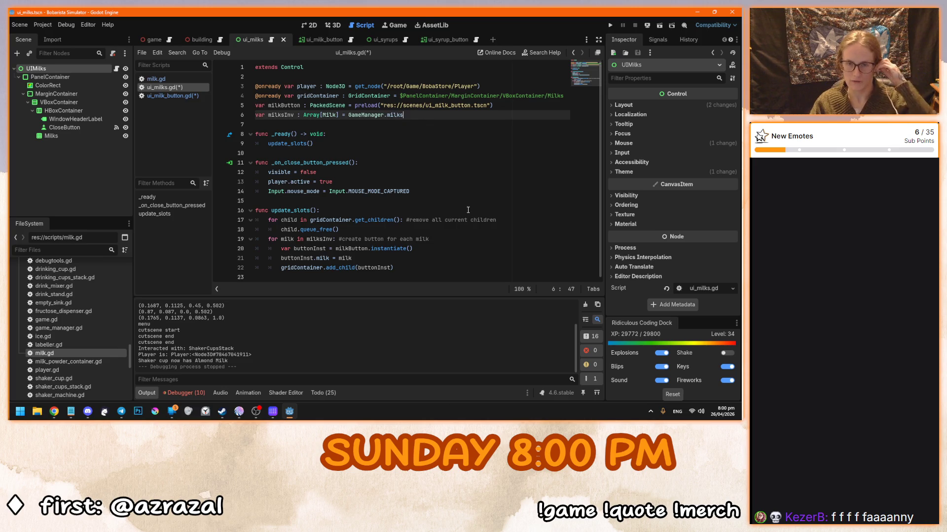
ctrl+click(379, 114)
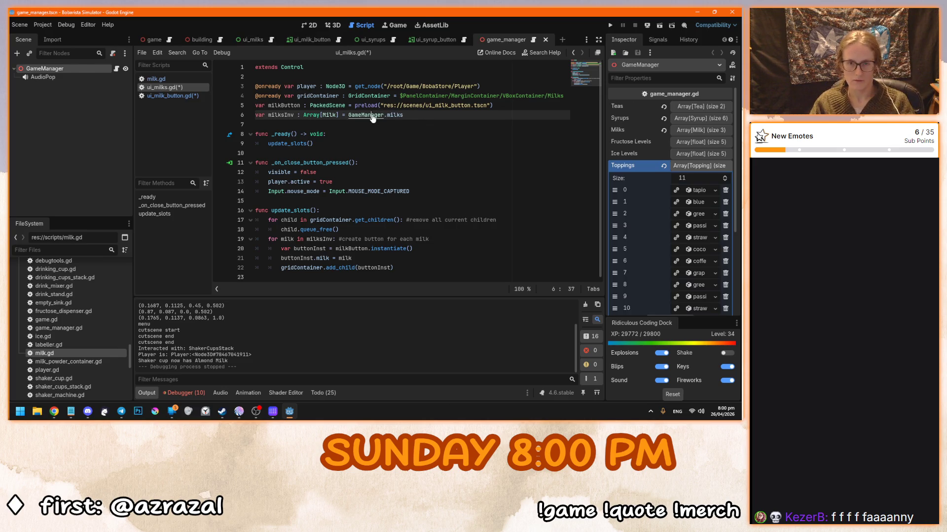
click(417, 220)
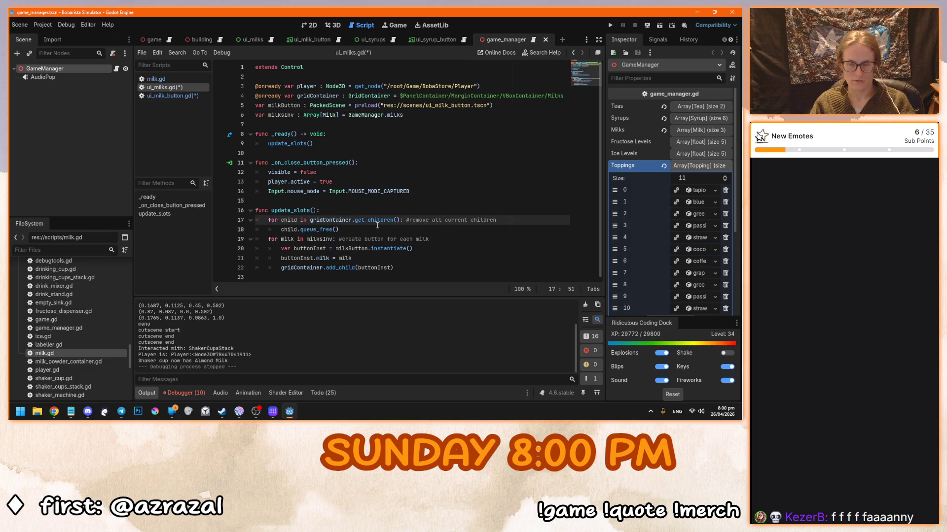
Check the milks declaration in game_manager.gd and expand GameManager's three-entry Milks array in the Inspector
click(451, 270)
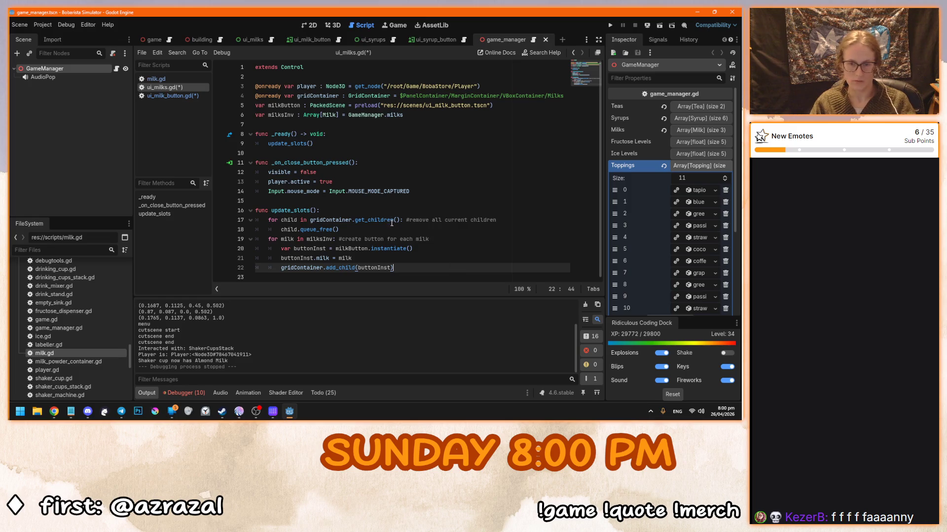
click(533, 41)
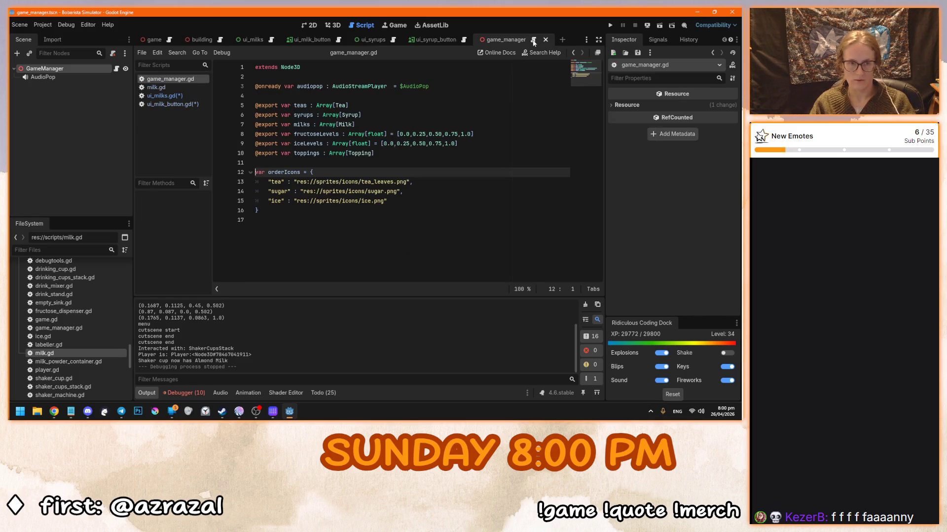
click(399, 192)
click(422, 152)
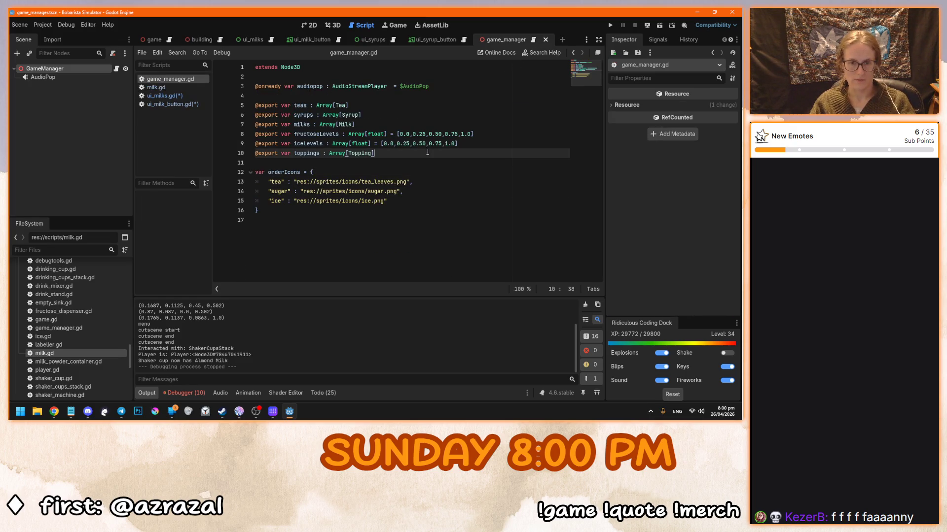
click(401, 124)
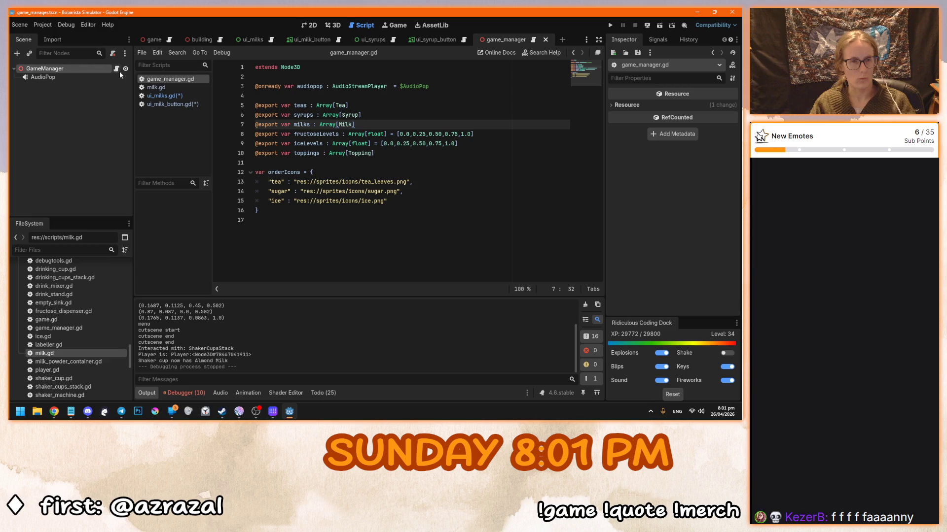
click(110, 73)
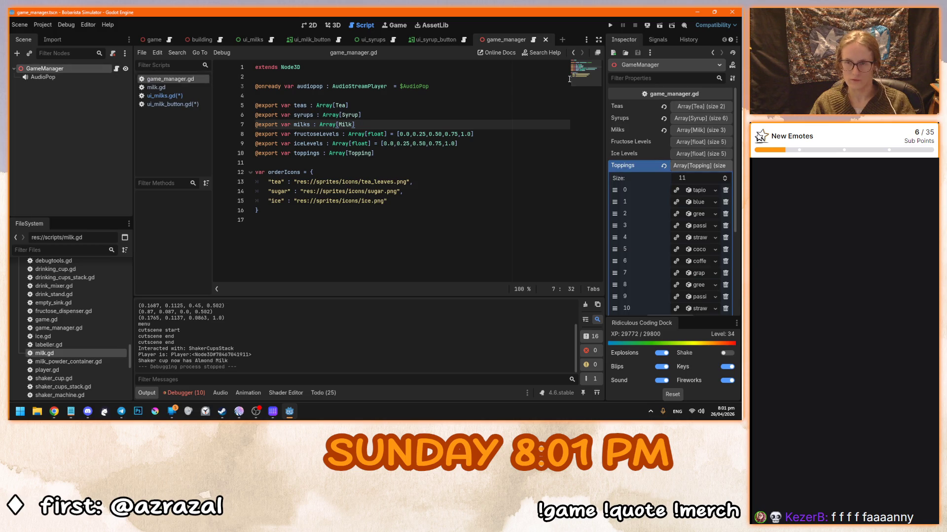
click(691, 130)
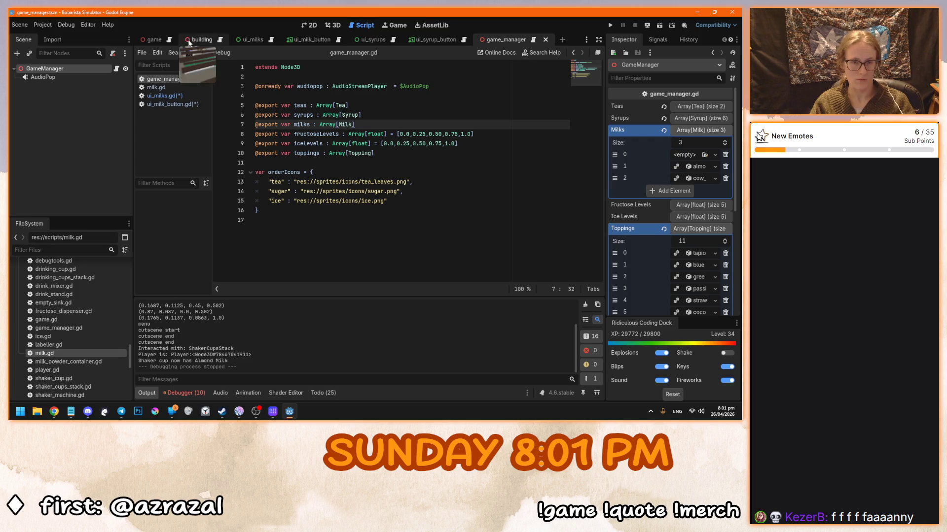
Save ui_milks.gd and switch to the building scene
click(251, 39)
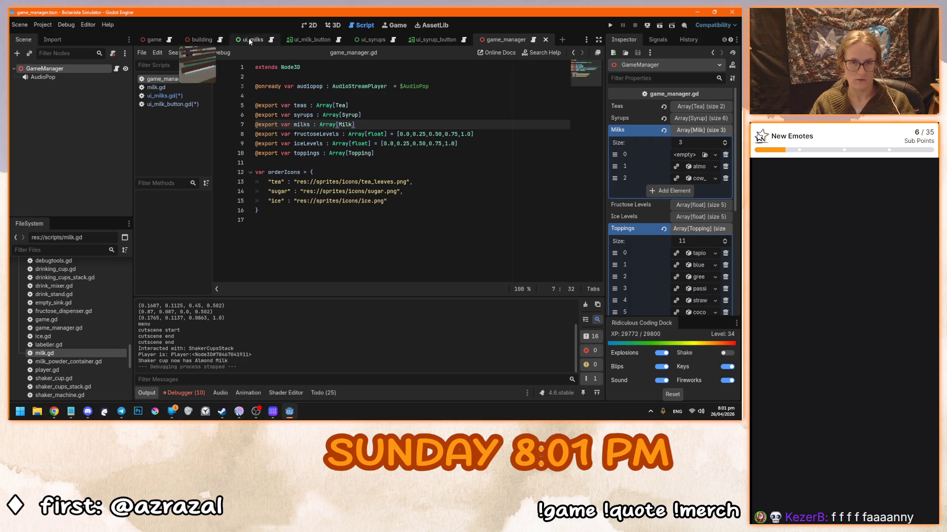
click(270, 39)
click(402, 210)
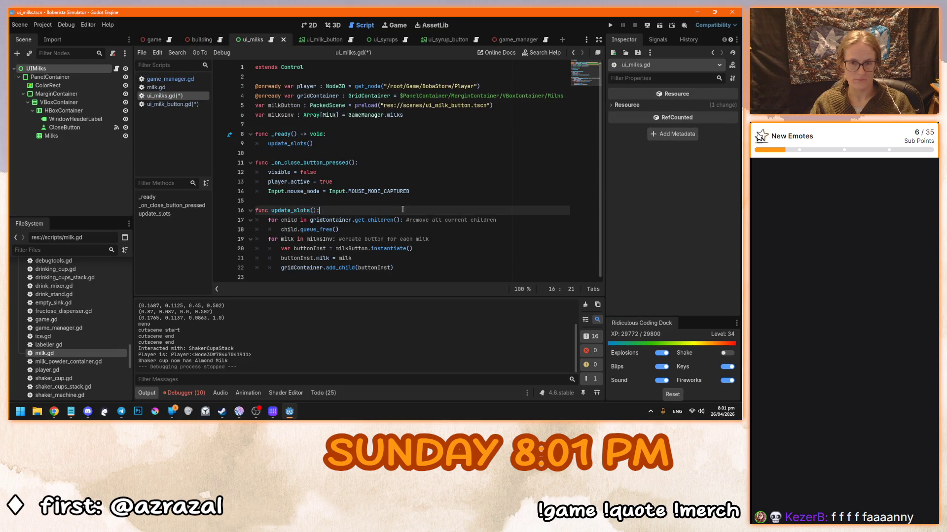
click(405, 231)
key(ctrl+s)
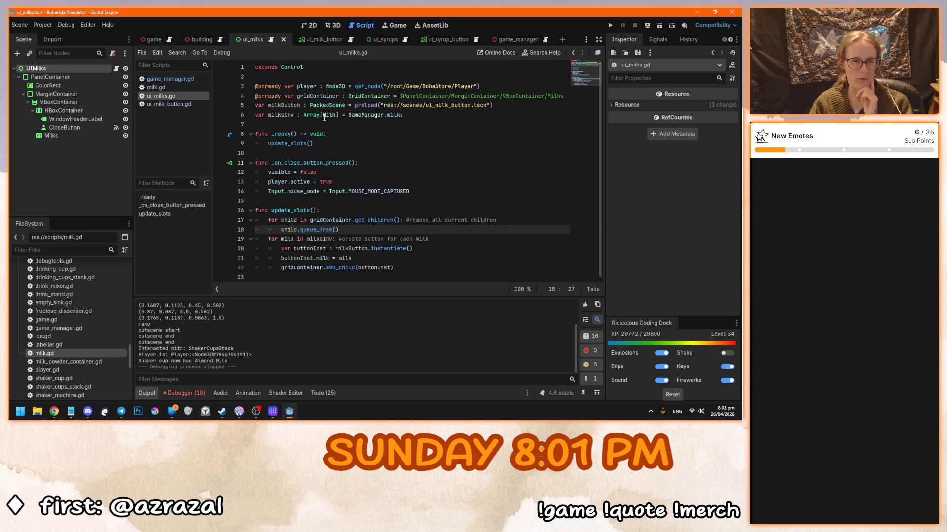
click(201, 39)
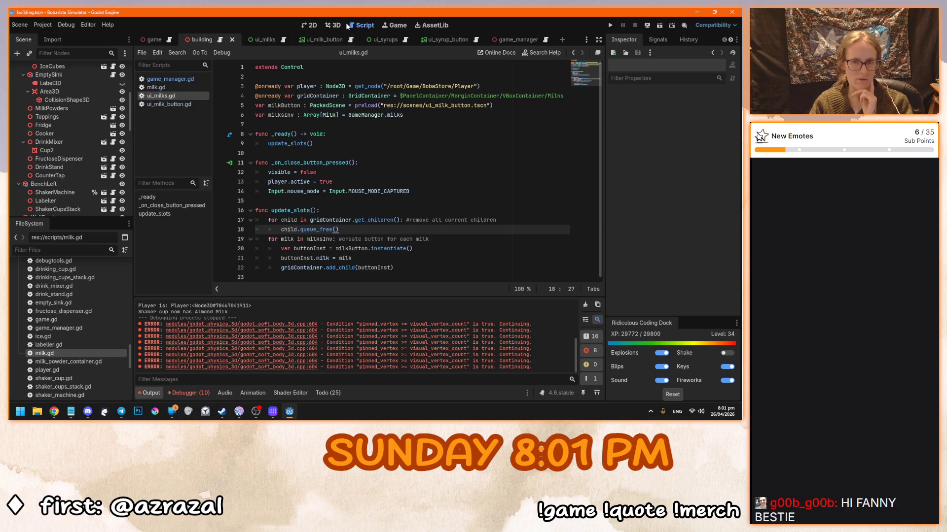
Show the building scene in 3D and open fridge.tscn from FileSystem
click(334, 25)
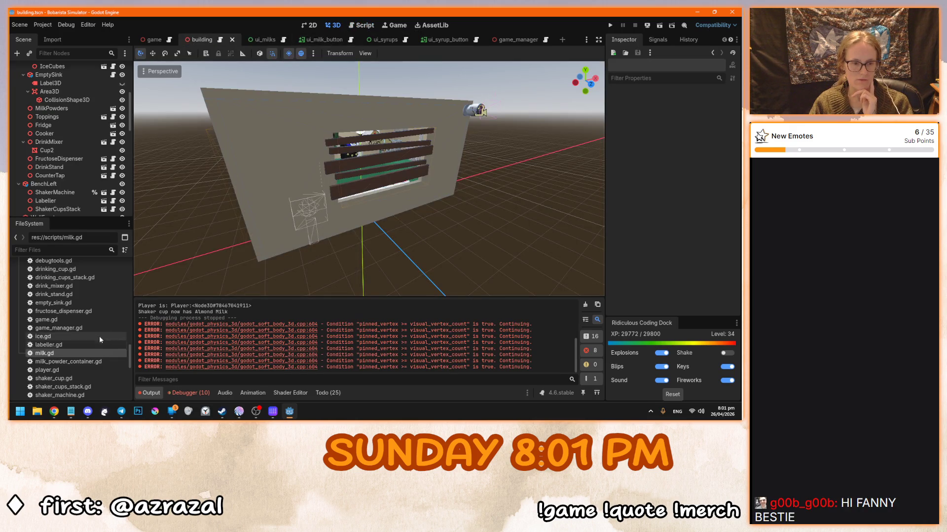
scroll(102, 328, up, 5)
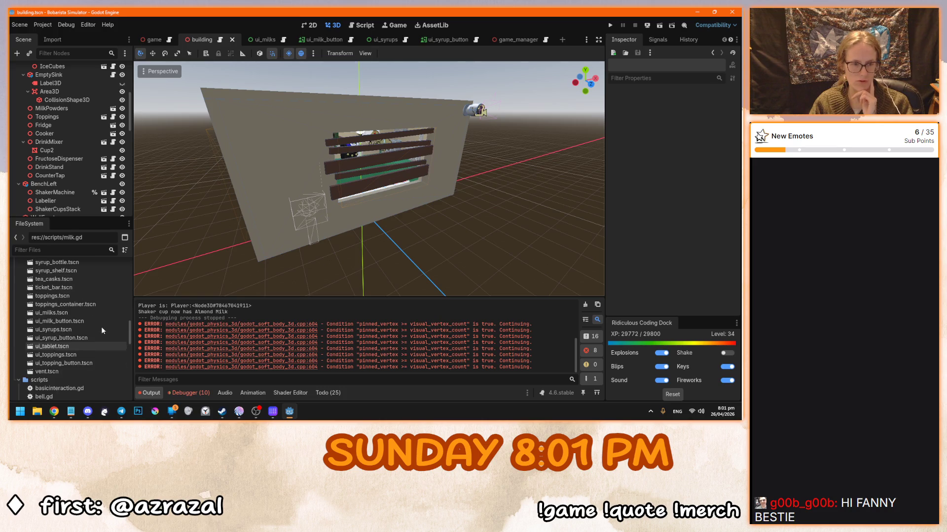
scroll(102, 327, down, 5)
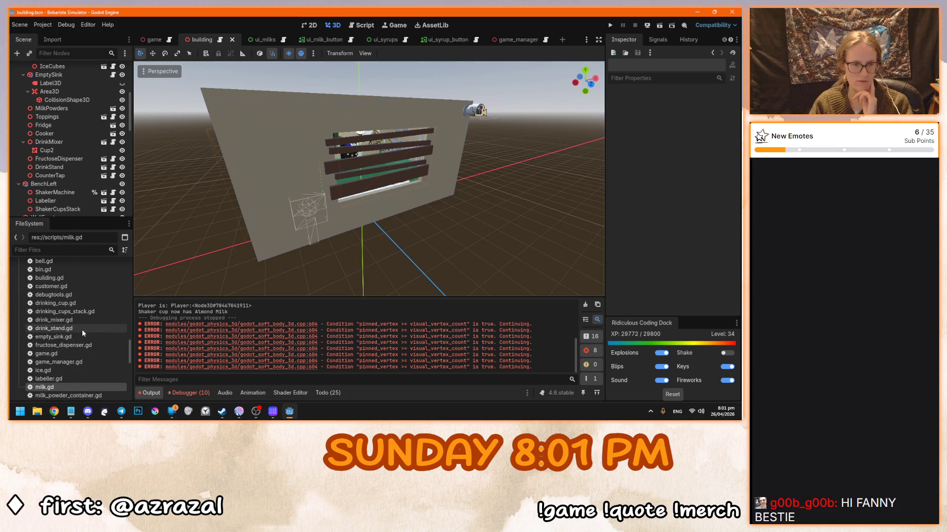
scroll(103, 342, down, 2)
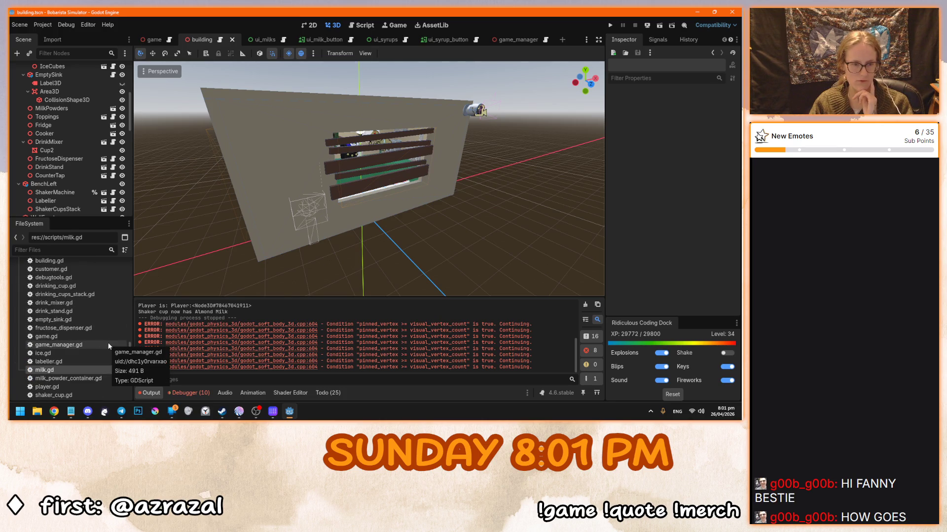
scroll(108, 347, up, 8)
scroll(108, 347, up, 2)
scroll(108, 347, up, 8)
scroll(107, 342, up, 2)
double_click(57, 316)
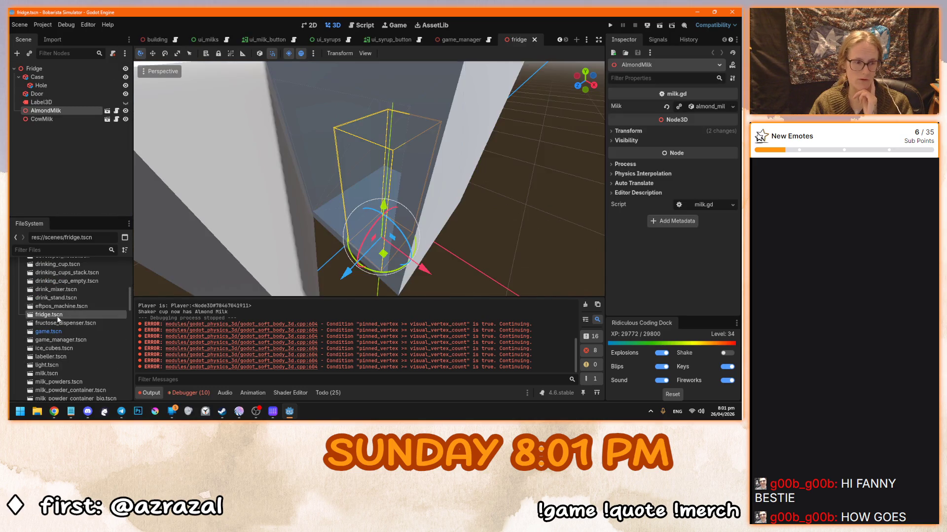
Inspect the fridge's AlmondMilk part and select the Fridge root node
scroll(321, 233, down, 6)
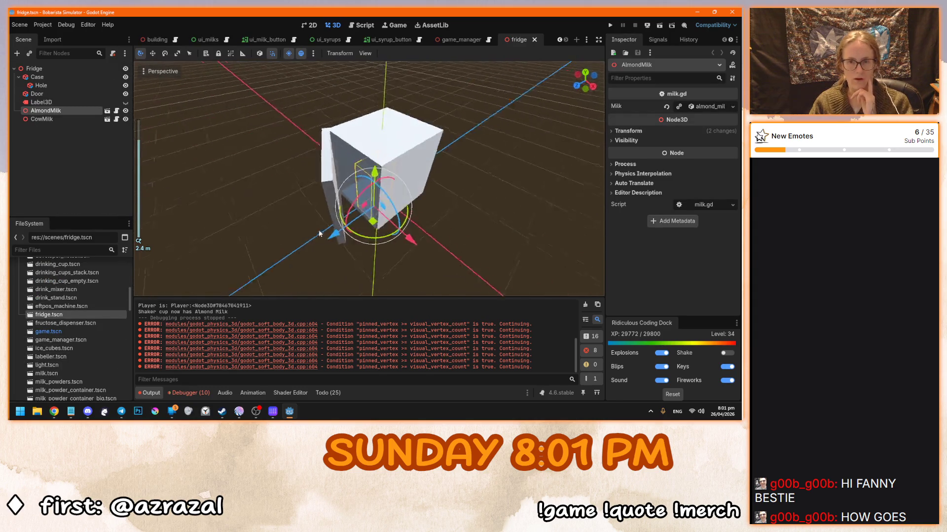
scroll(320, 233, up, 5)
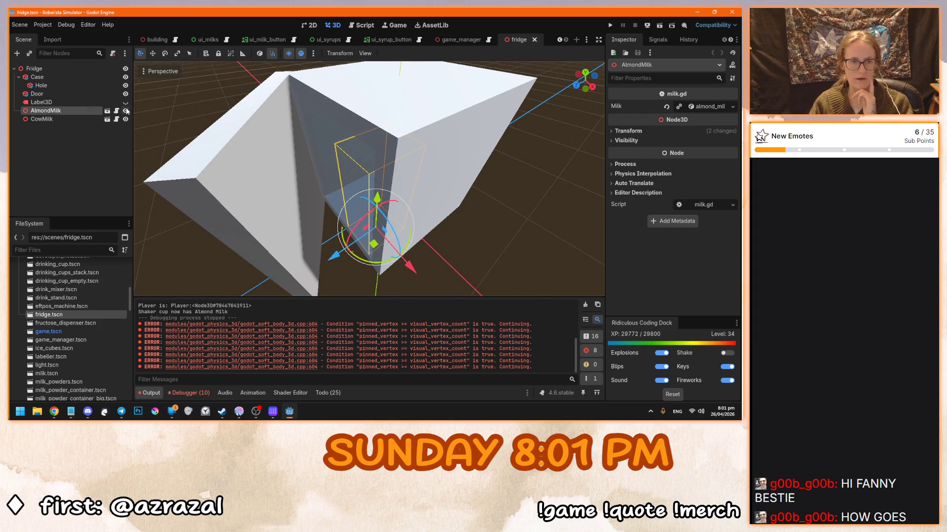
scroll(437, 167, up, 3)
click(389, 191)
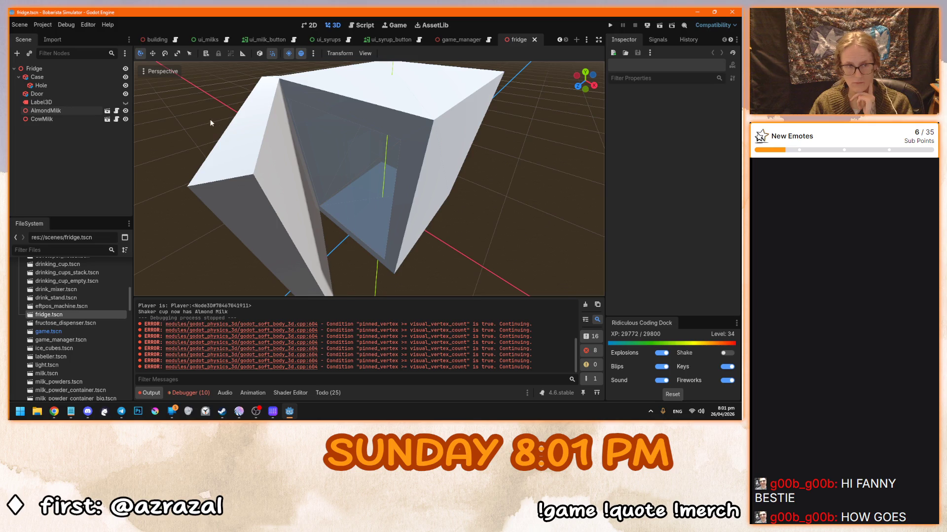
click(63, 69)
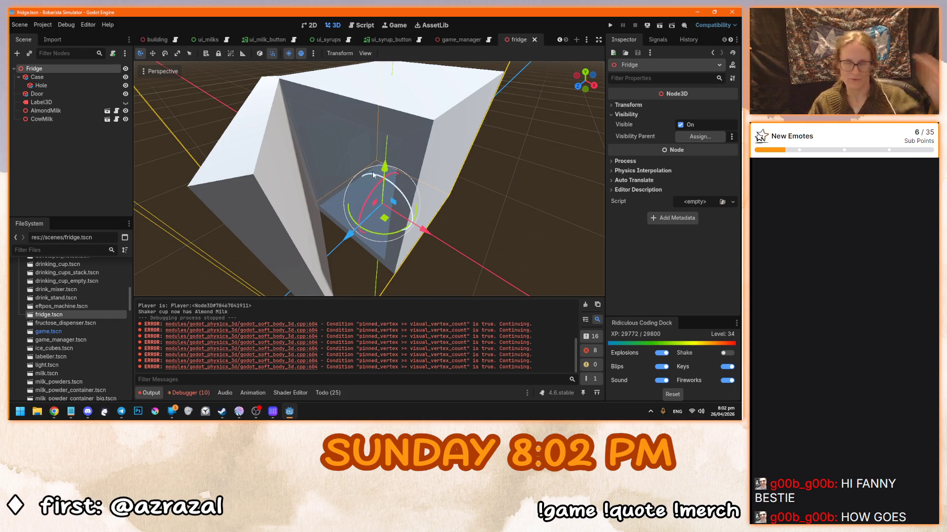
Open the syrup_shelf.tscn scene
scroll(113, 314, down, 5)
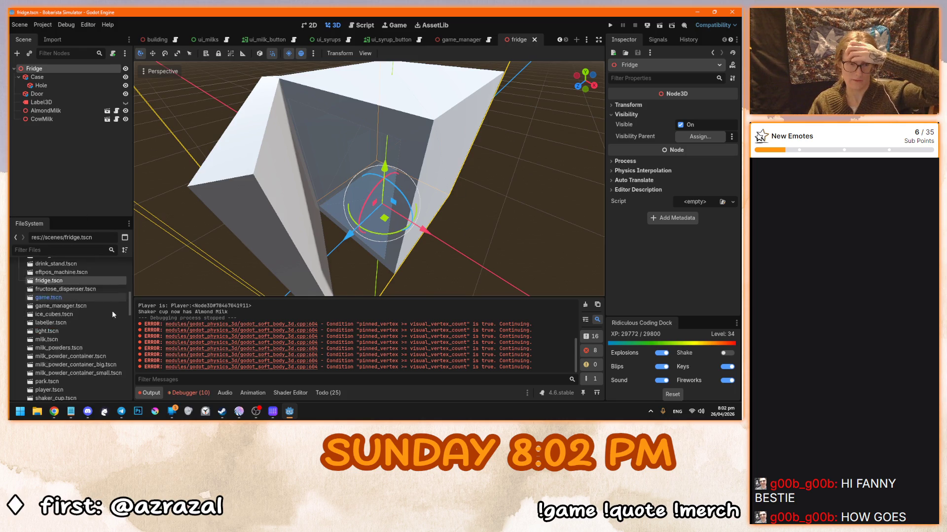
double_click(74, 356)
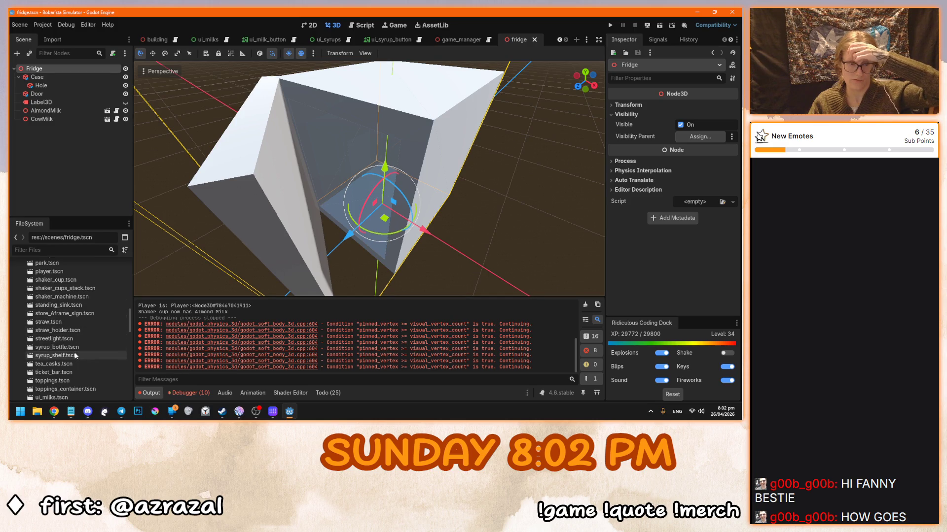
scroll(78, 177, down, 2)
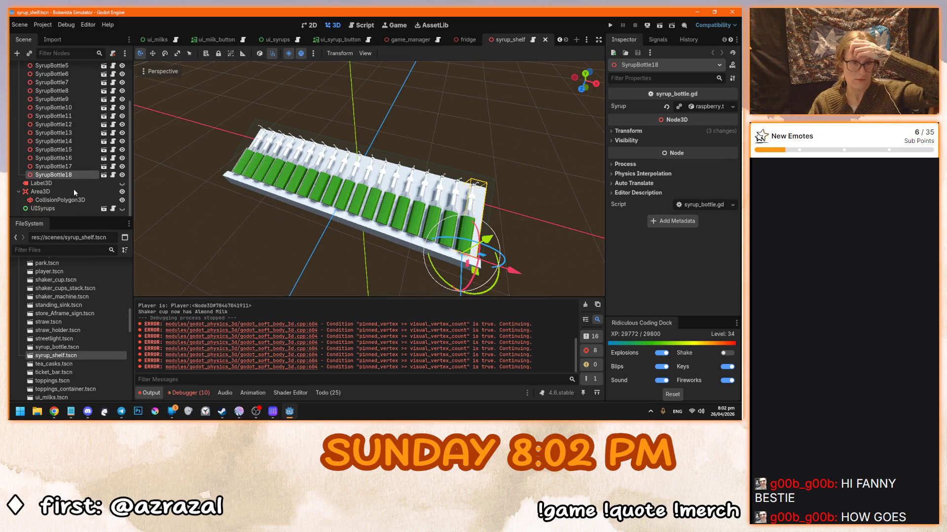
Inspect the syrup shelf's Area3D and CollisionPolygon3D, then open its syrup_shelf.gd script
click(64, 191)
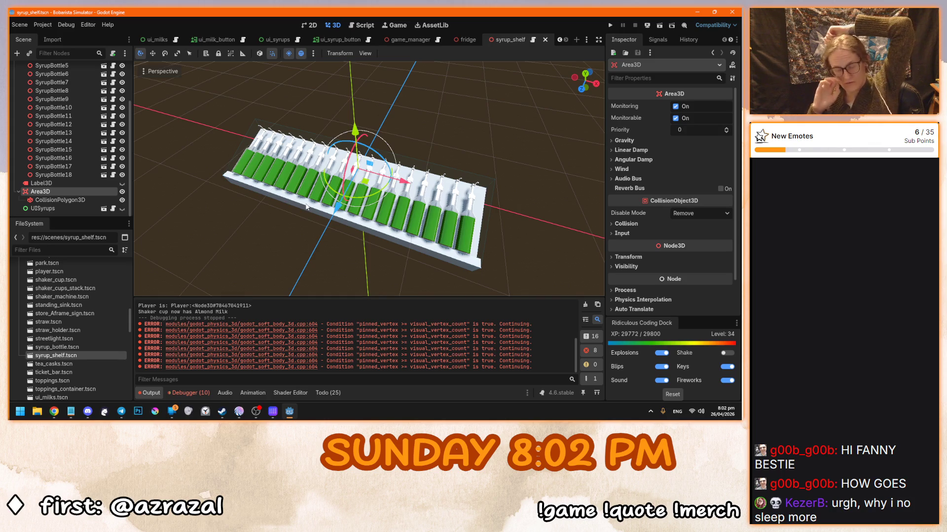
drag(305, 206, 318, 201)
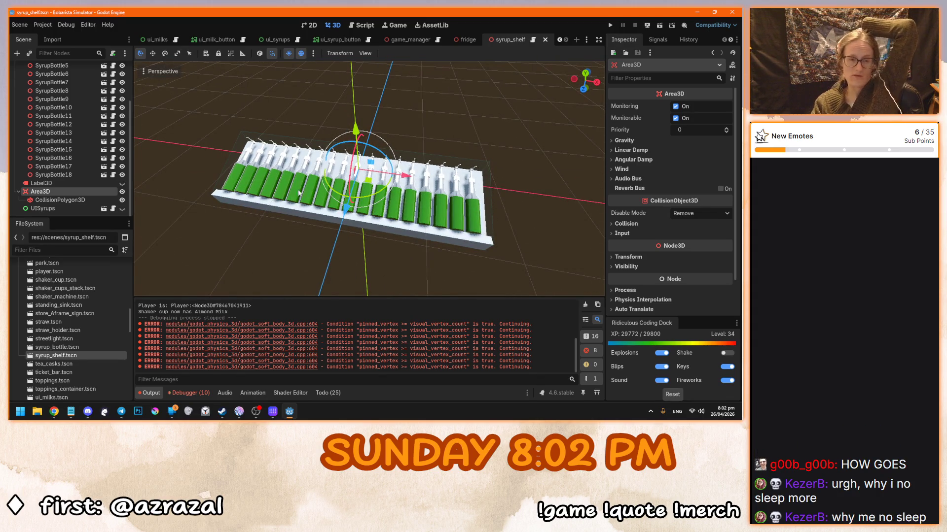
click(81, 200)
click(77, 192)
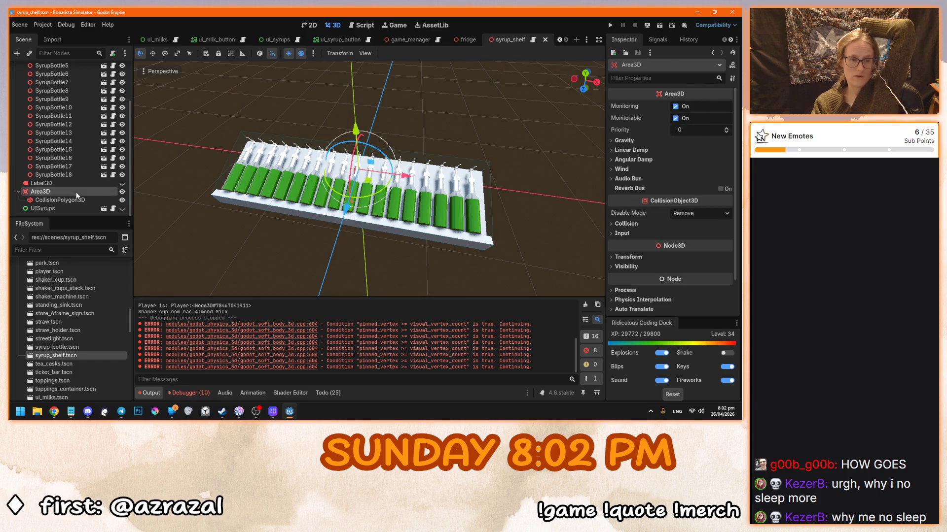
drag(227, 205, 249, 205)
scroll(64, 190, up, 3)
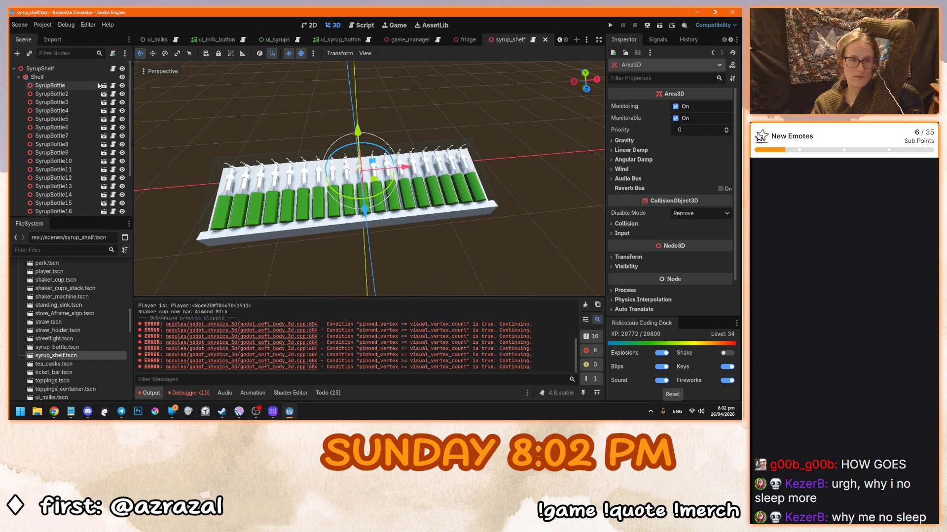
click(113, 68)
Review syrup_shelf.gd's interact code on lines 3–12, then return to the fridge scene
click(356, 181)
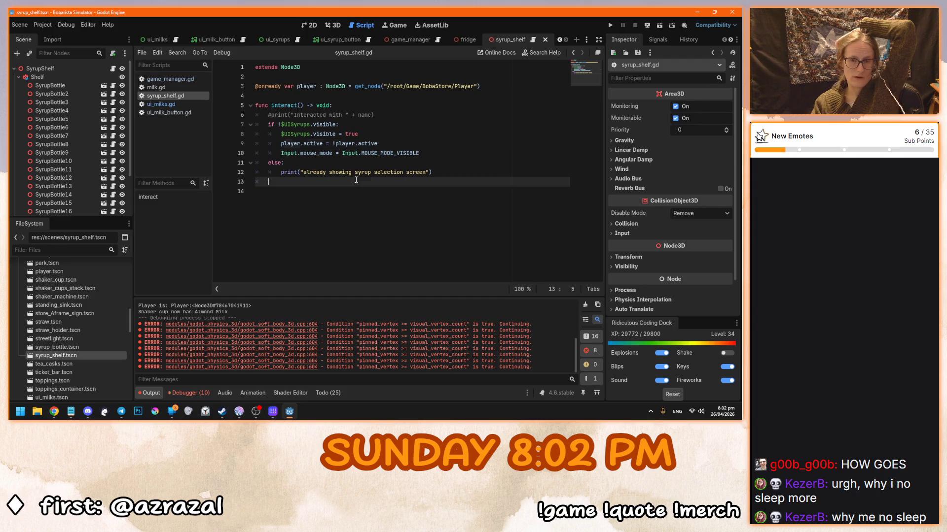
scroll(81, 180, down, 3)
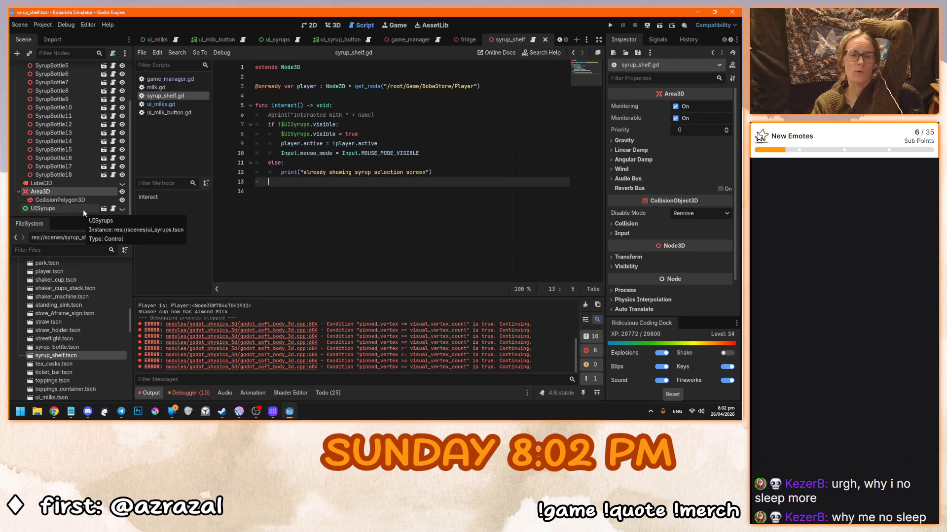
click(462, 163)
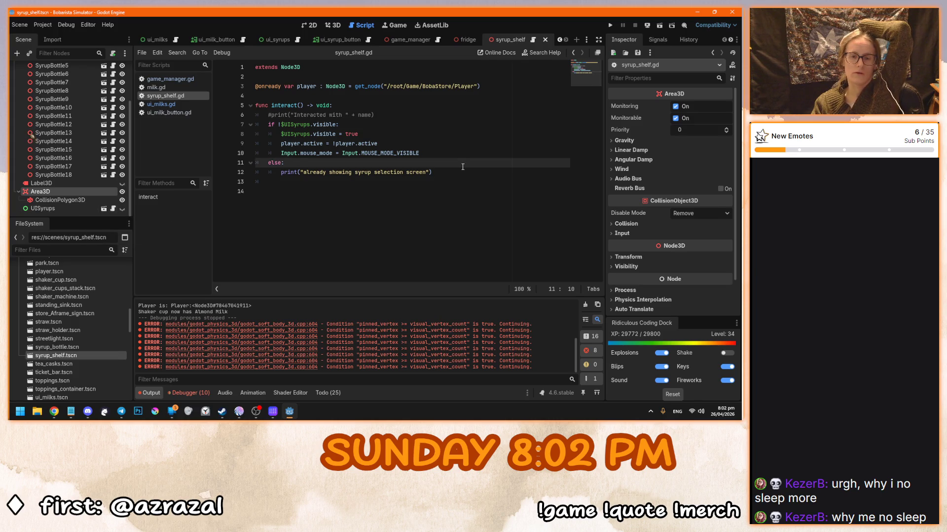
click(459, 174)
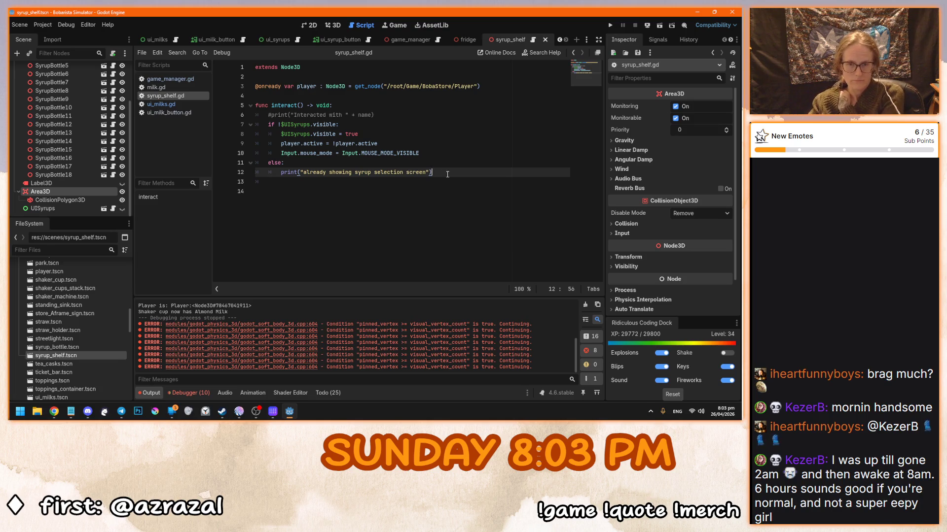
mouse_move(447, 173)
mouse_down()
mouse_move(269, 107)
mouse_move(262, 96)
mouse_up()
key(ctrl+c)
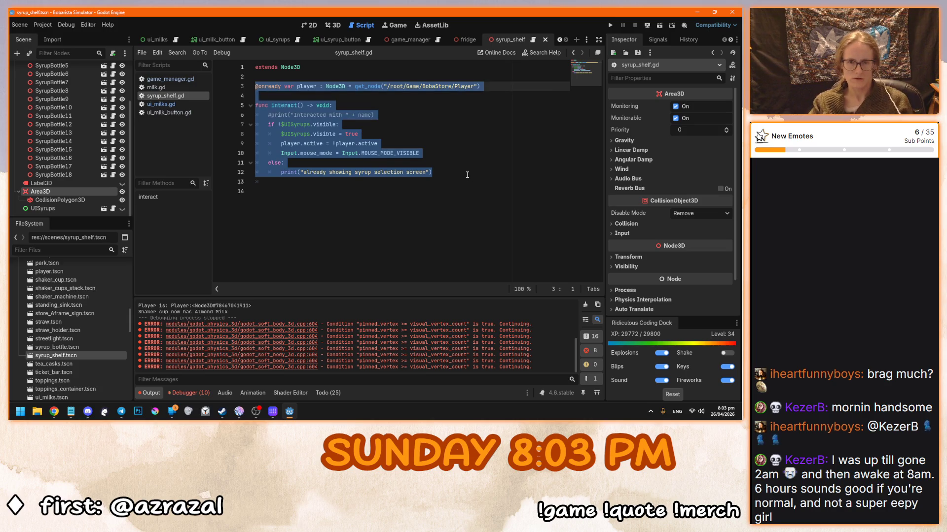
click(454, 173)
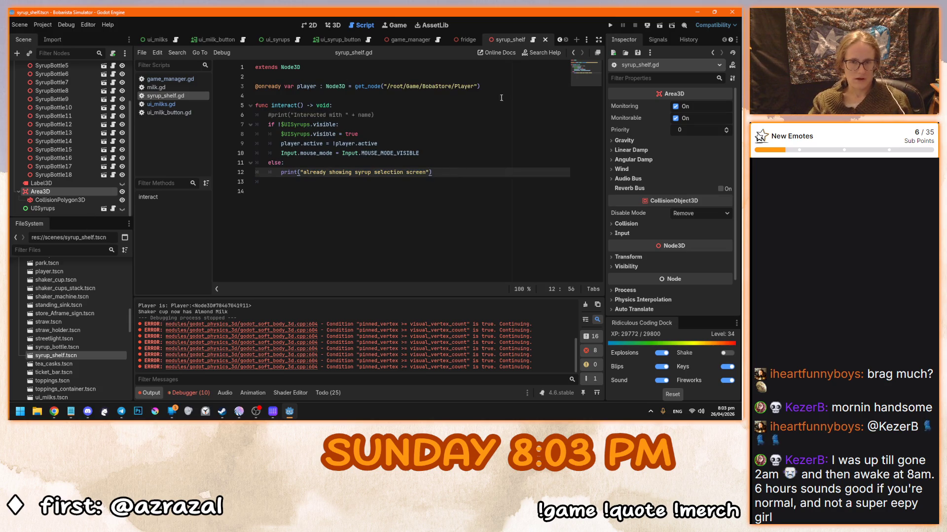
click(461, 40)
Attach a new script to the Fridge at res://scripts/fridge.gd
click(113, 53)
double_click(356, 204)
text(scripts)
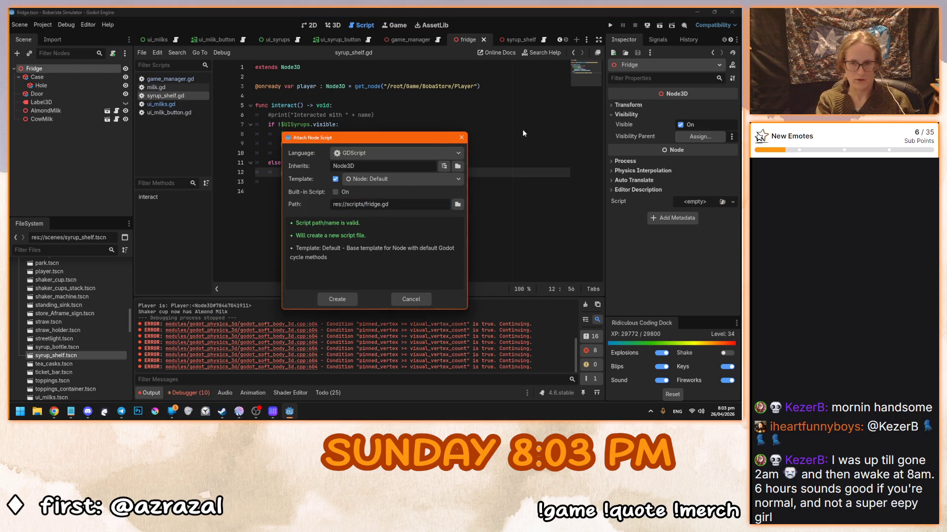
key(Return)
key(ctrl+a)
key(ctrl+v)
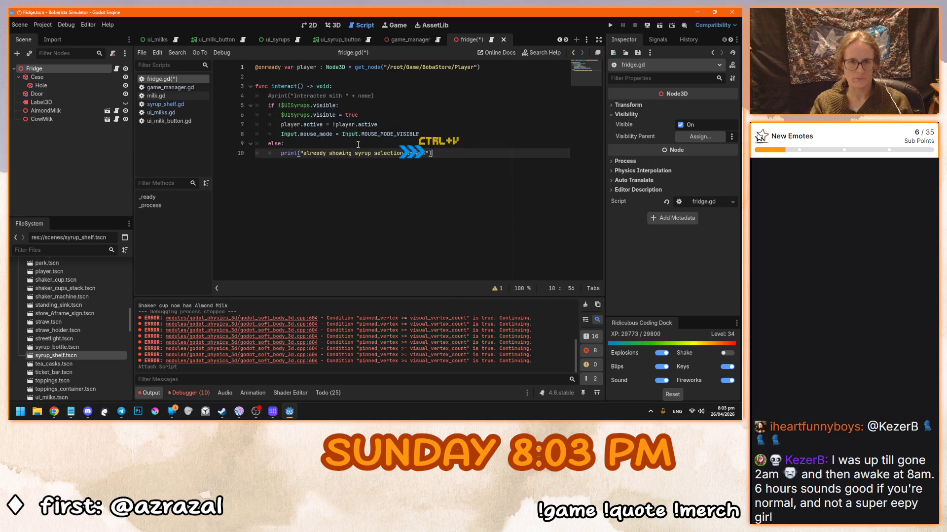
key(ctrl+z)
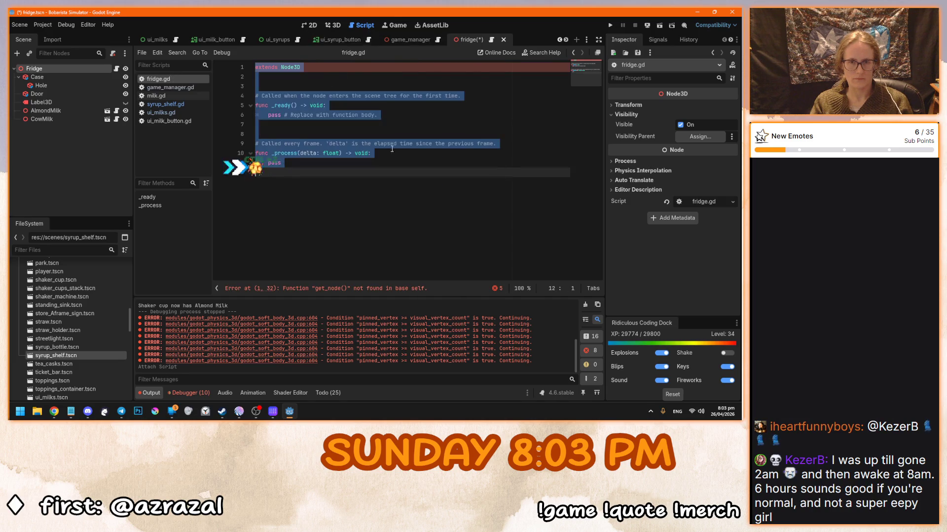
Copy all of syrup_shelf.gd's code into fridge.gd
click(165, 104)
click(319, 124)
key(ctrl+a)
key(ctrl+c)
click(163, 77)
key(ctrl+v)
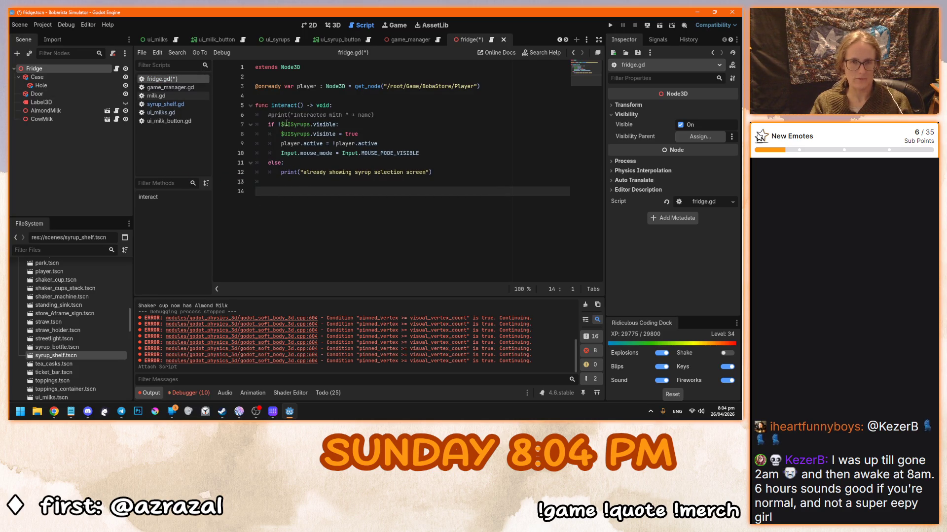
Change $UISyrups to $UIMilks and 'syrup' to 'milk' in the message, then save fridge.gd
click(310, 124)
drag(310, 125, 291, 125)
key(ctrl+d)
text(Milks)
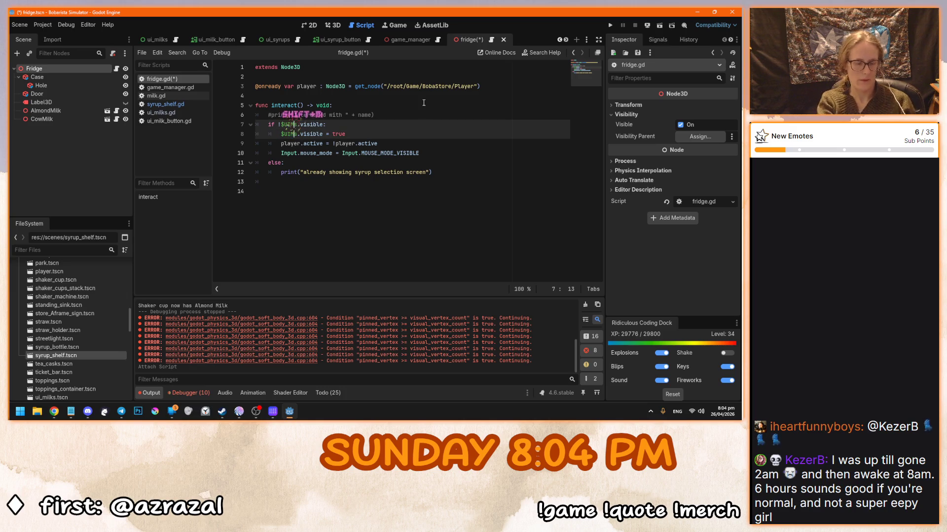
click(426, 154)
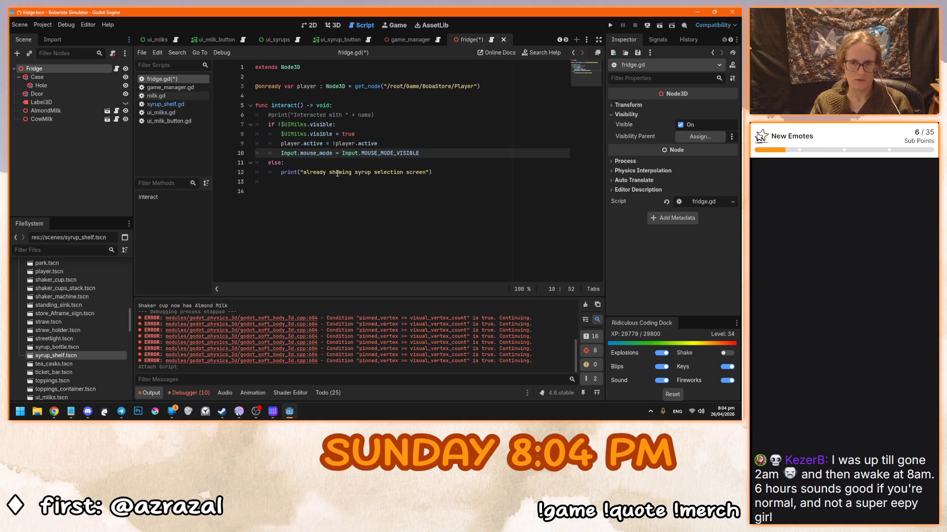
key(Down)
key(Down)
key(ctrl+Left)
key(ctrl+Left)
key(ctrl+Left)
key(ctrl+shift+Right)
text(milk)
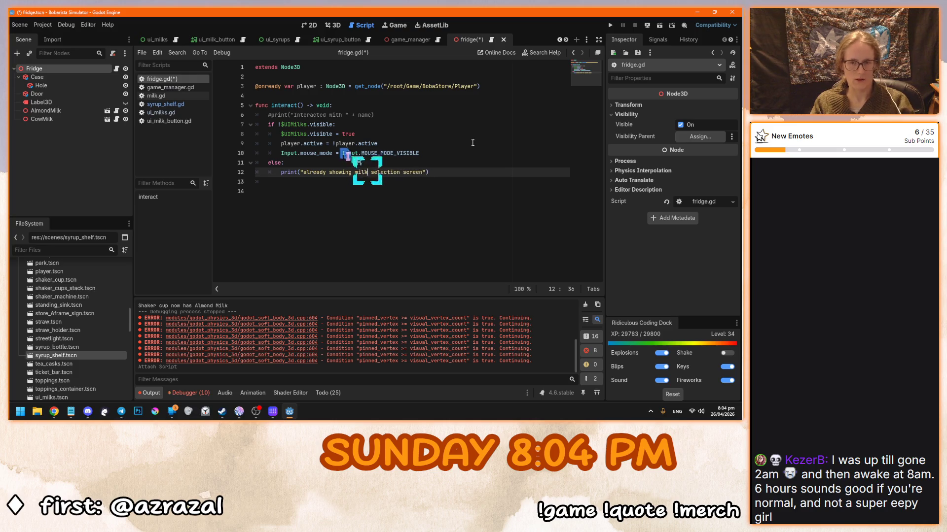
click(428, 144)
key(ctrl+s)
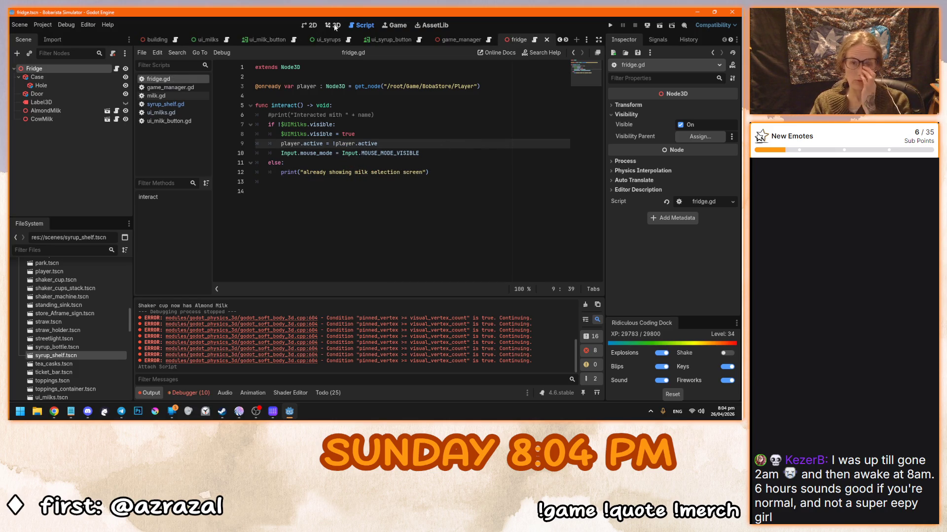
click(333, 25)
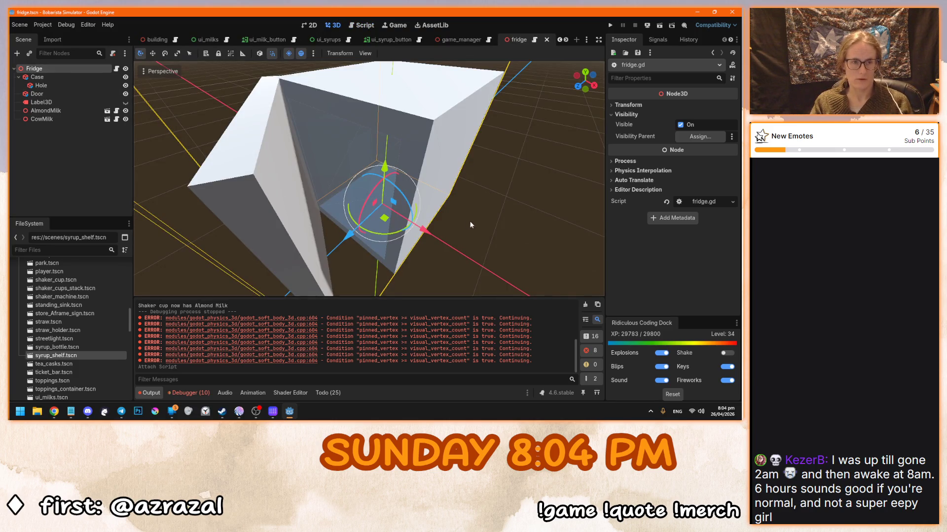
Add an Area3D under Fridge with a CollisionShape3D child using a BoxShape3D
key(ctrl+a)
text(area)
double_click(322, 208)
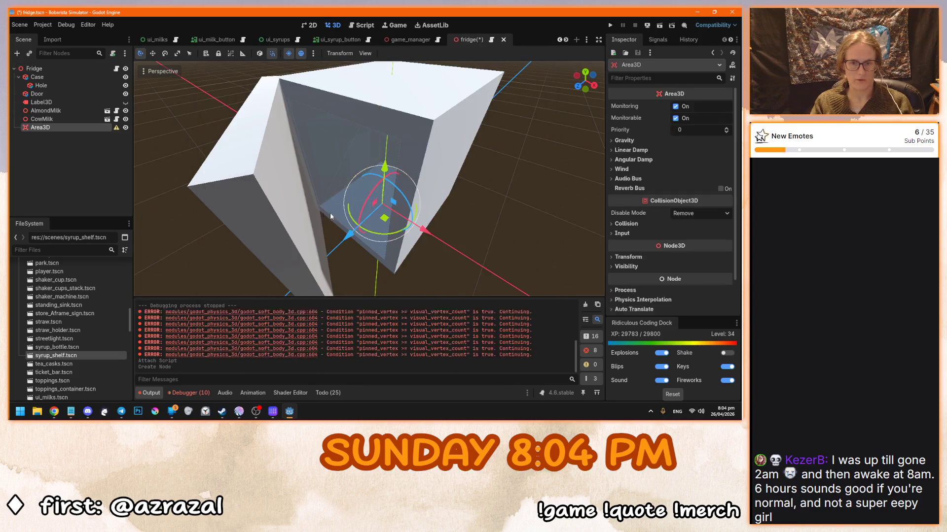
key(ctrl+a)
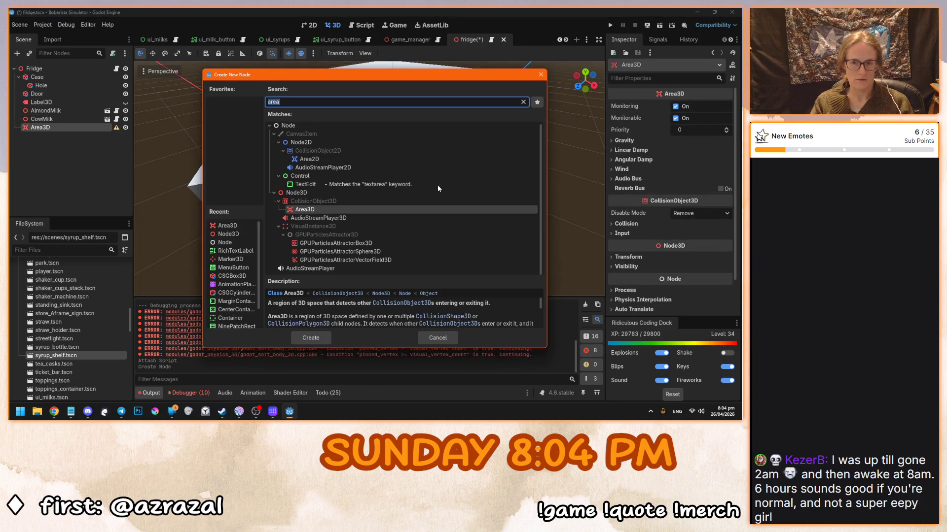
text(collisionshape)
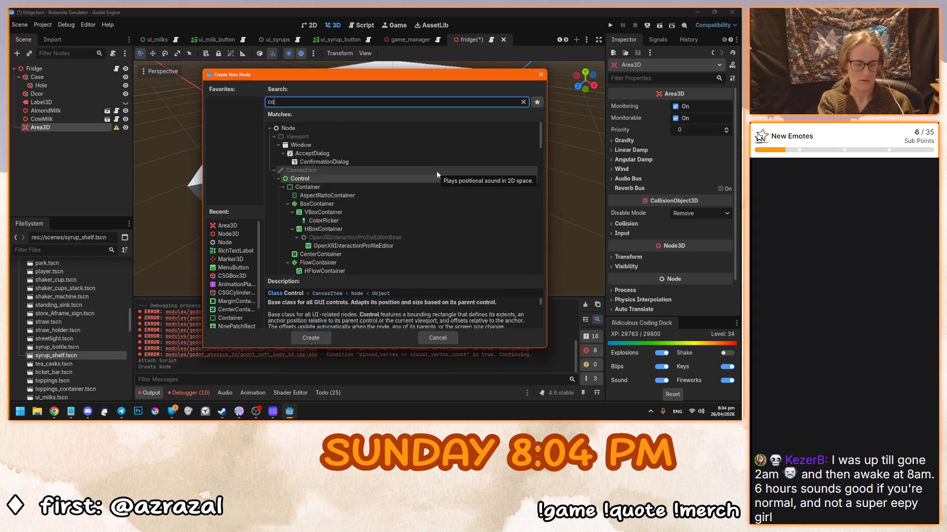
key(Return)
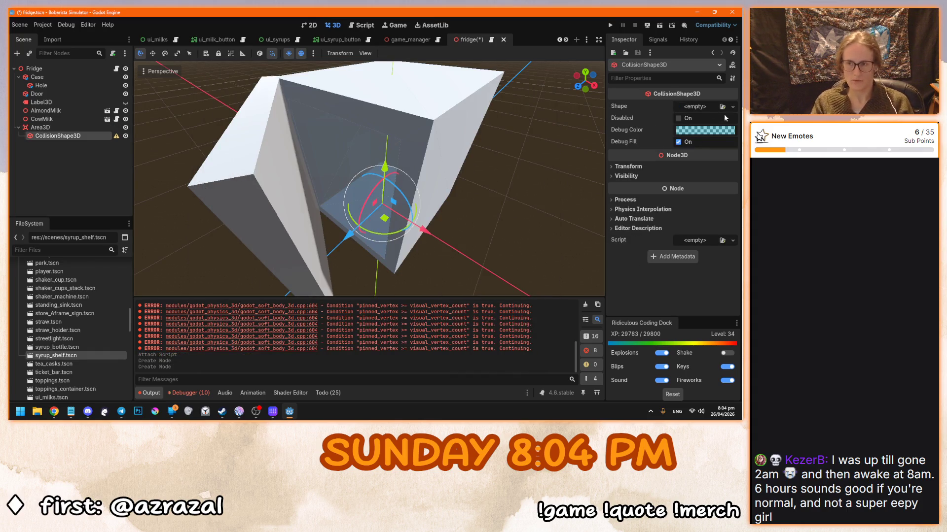
click(732, 106)
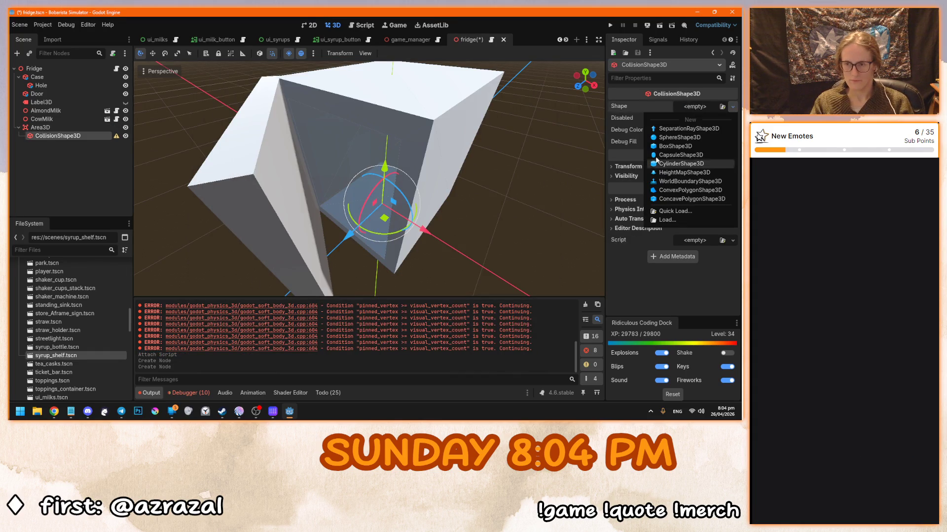
click(675, 146)
Resize the collision box to about 0.8 × 1.0 × 1.5 around the fridge, with the door temporarily hidden
key(KP_1)
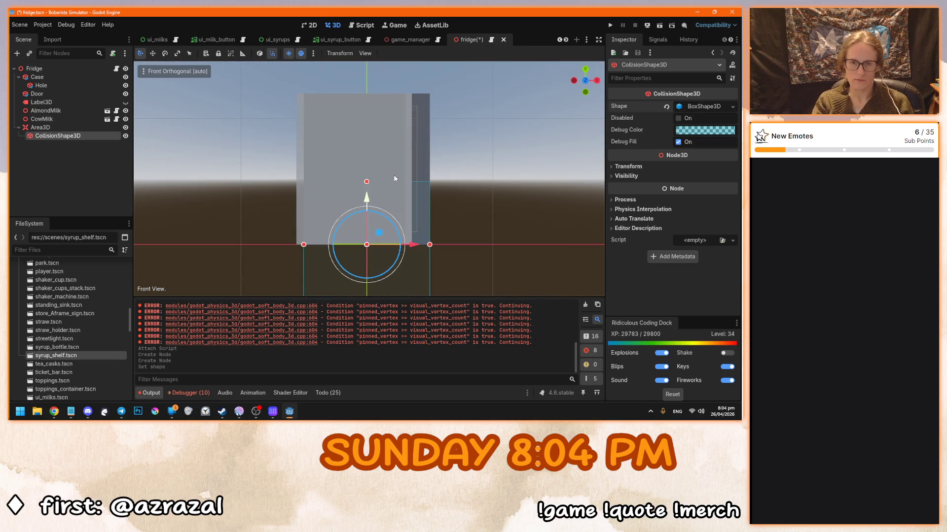
click(125, 94)
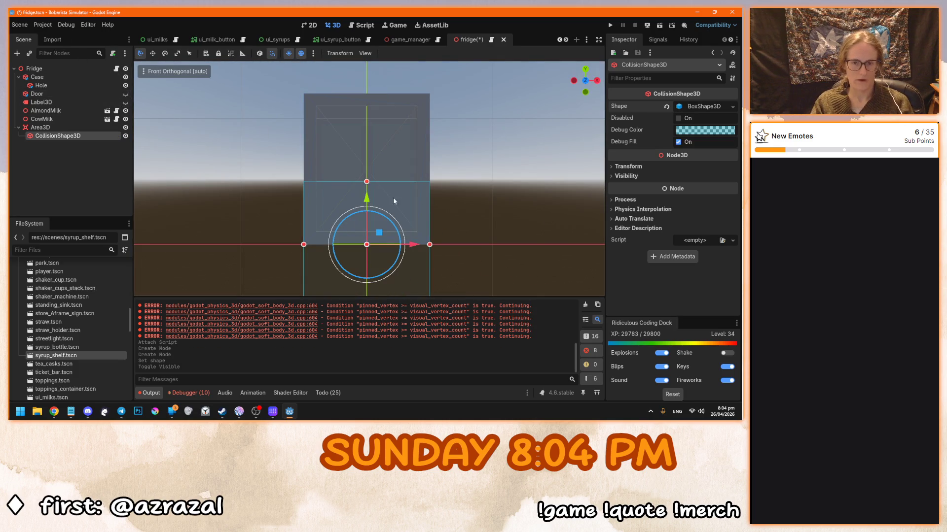
scroll(397, 202, up, 4)
scroll(368, 266, down, 2)
drag(366, 181, 378, 107)
drag(430, 207, 417, 207)
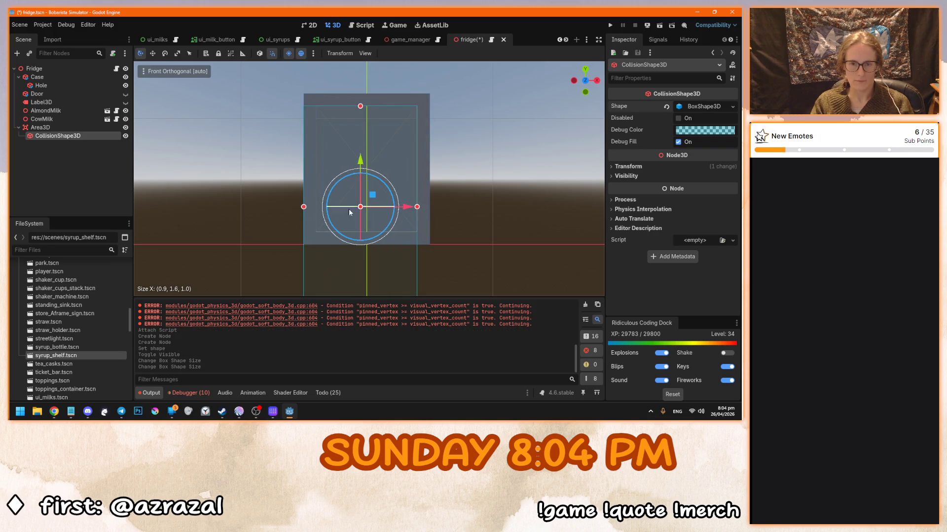
drag(303, 207, 316, 207)
scroll(371, 180, down, 3)
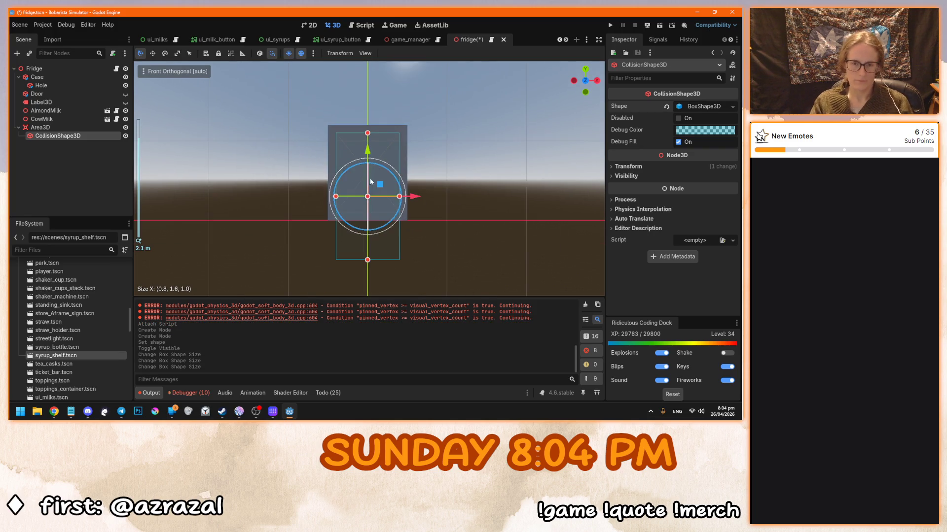
drag(368, 260, 377, 212)
key(KP_3)
scroll(400, 175, up, 4)
mouse_move(316, 168)
mouse_down()
mouse_move(299, 168)
mouse_move(382, 230)
mouse_move(313, 206)
mouse_move(307, 218)
mouse_move(432, 211)
mouse_move(322, 182)
mouse_move(412, 191)
mouse_up()
click(126, 94)
scroll(325, 211, down, 5)
Launch the game briefly and stop it
click(454, 214)
key(F5)
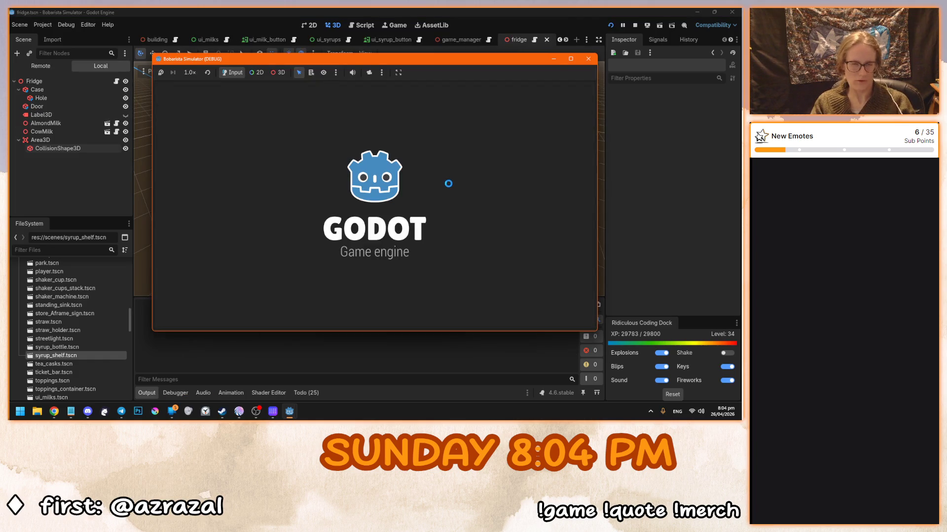
key(F8)
Add ui_milks.tscn under Fridge, hide it by default, and run the game again
click(67, 69)
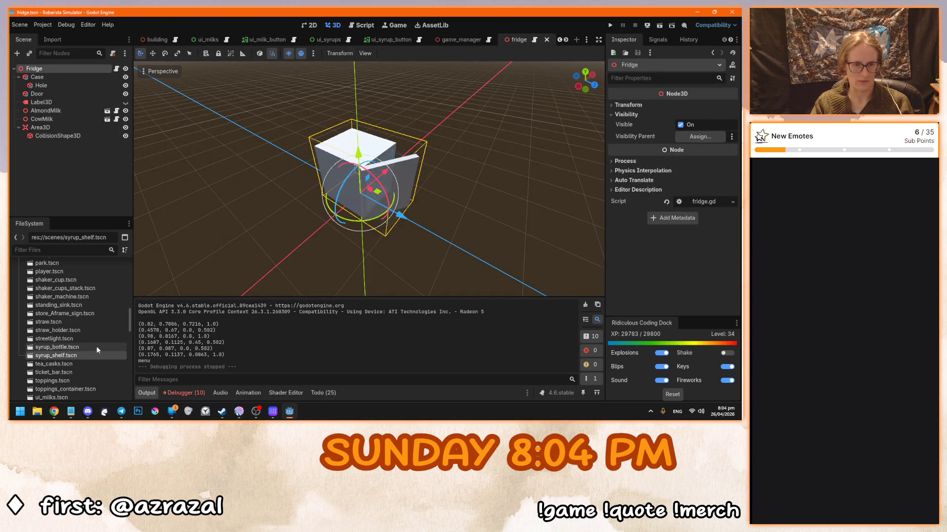
drag(131, 317, 131, 335)
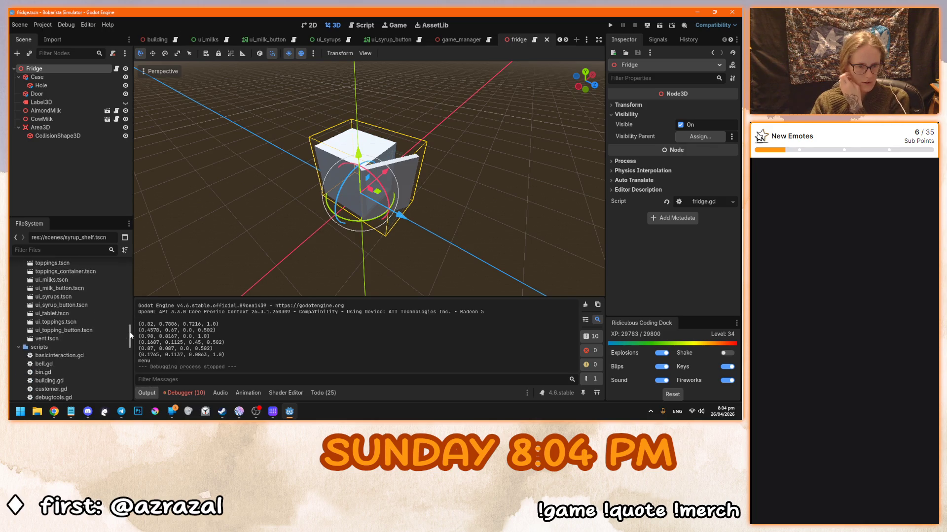
drag(70, 282, 66, 67)
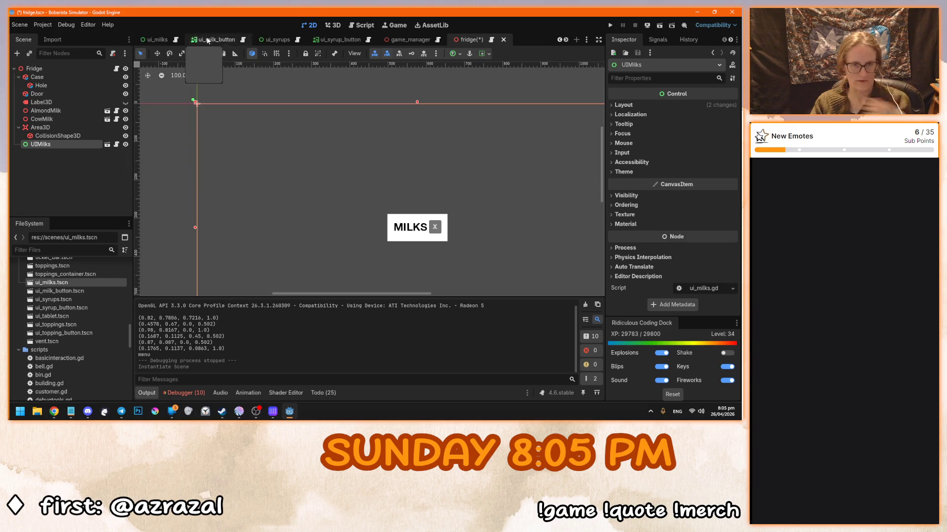
click(125, 145)
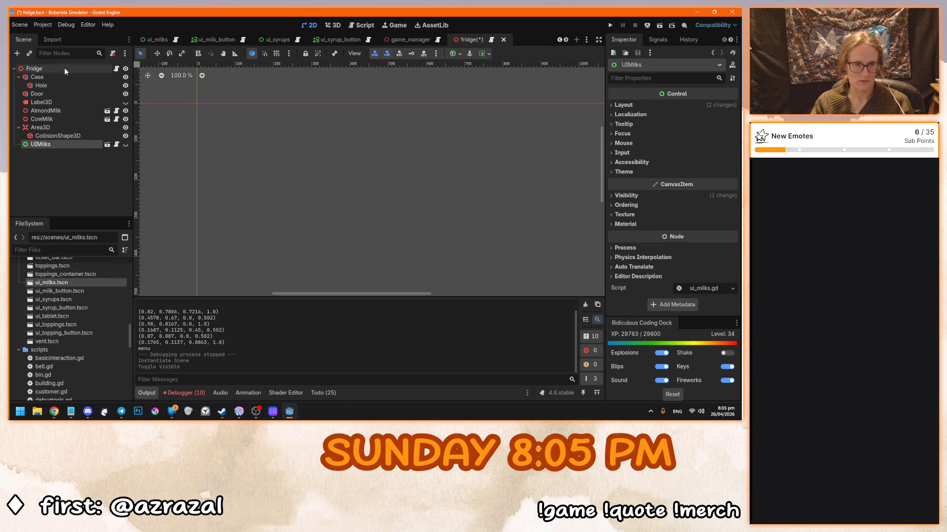
click(64, 68)
key(F5)
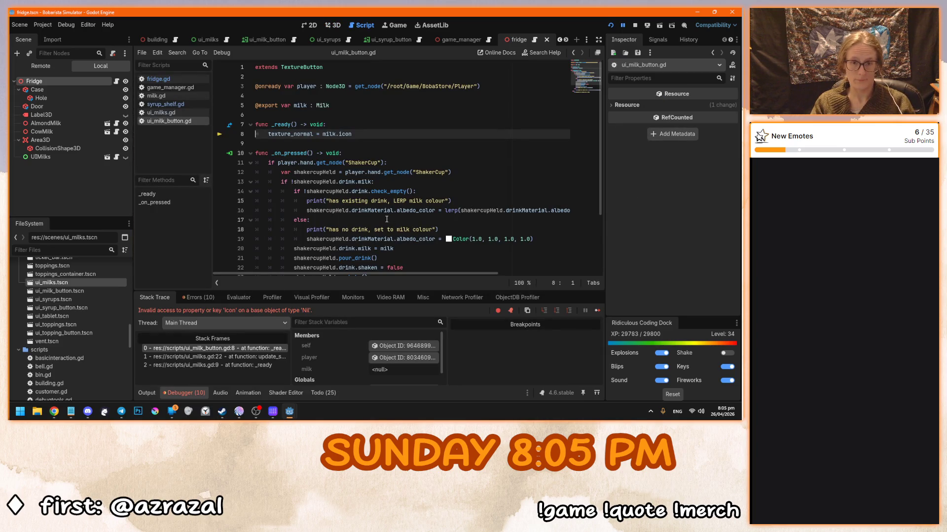
click(377, 134)
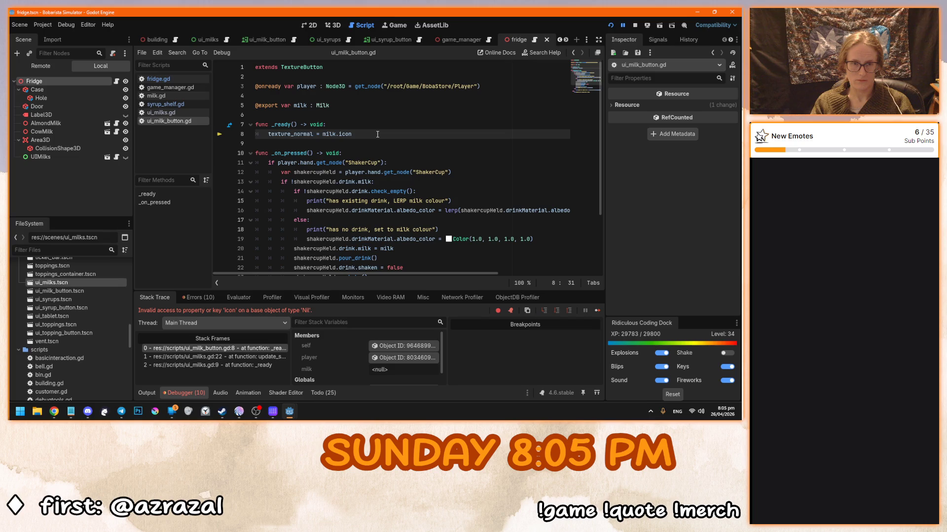
click(321, 106)
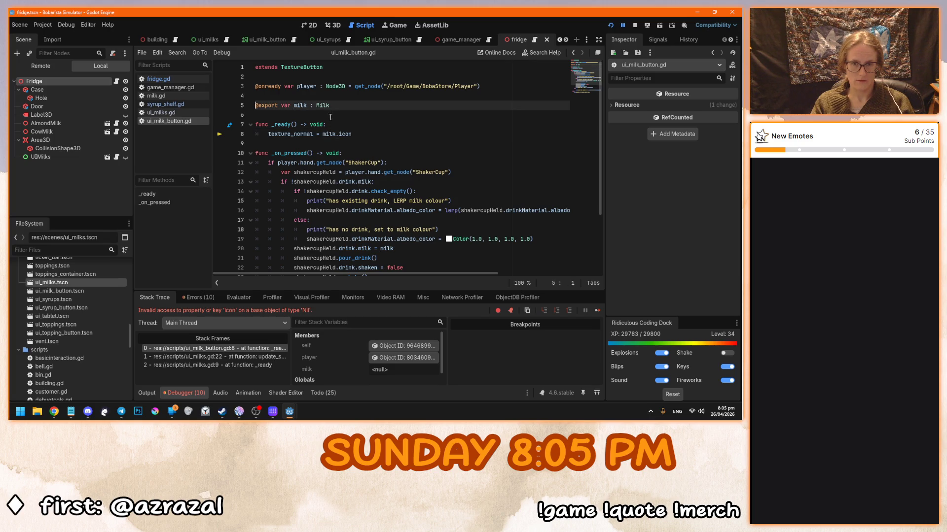
ctrl+click(323, 106)
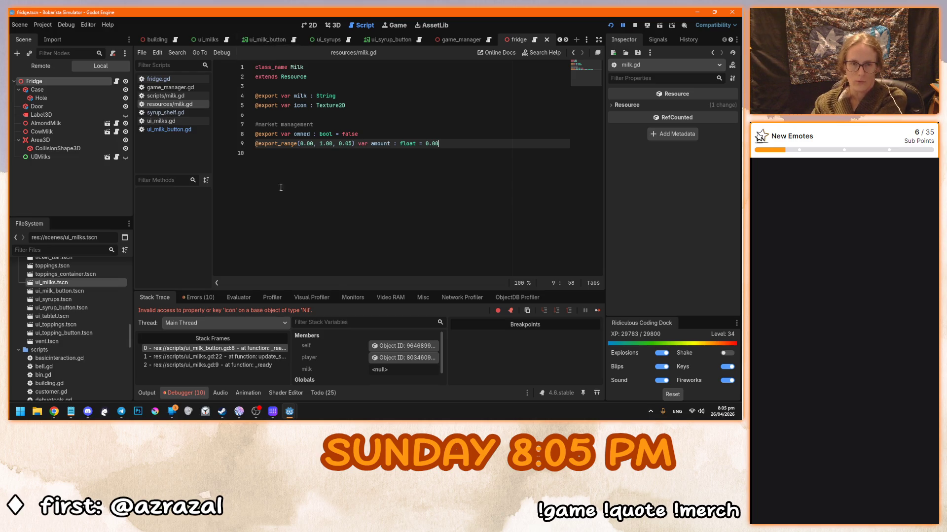
click(338, 149)
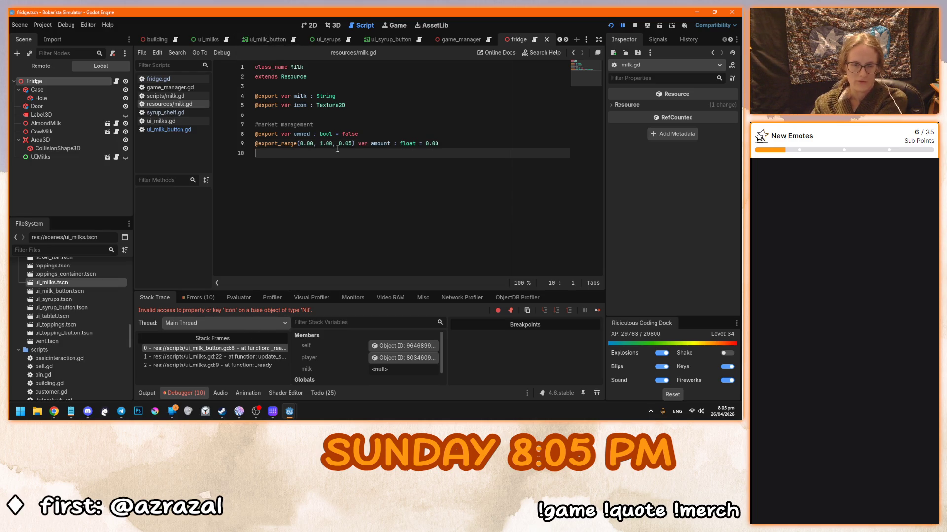
key(F5)
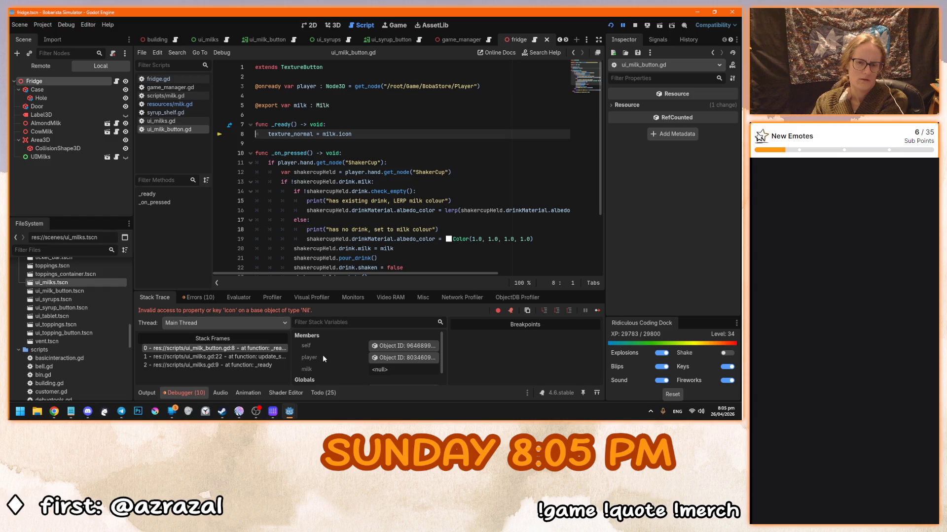
scroll(323, 354, down, 2)
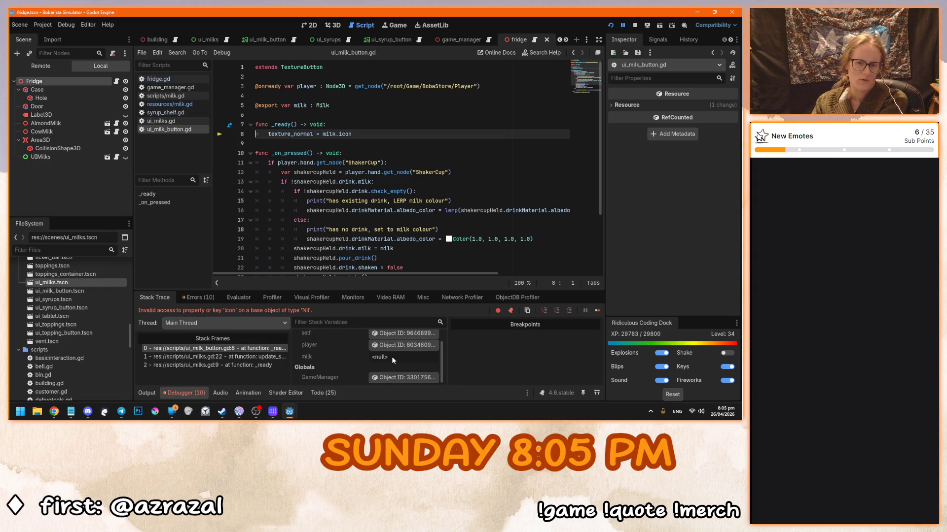
click(248, 357)
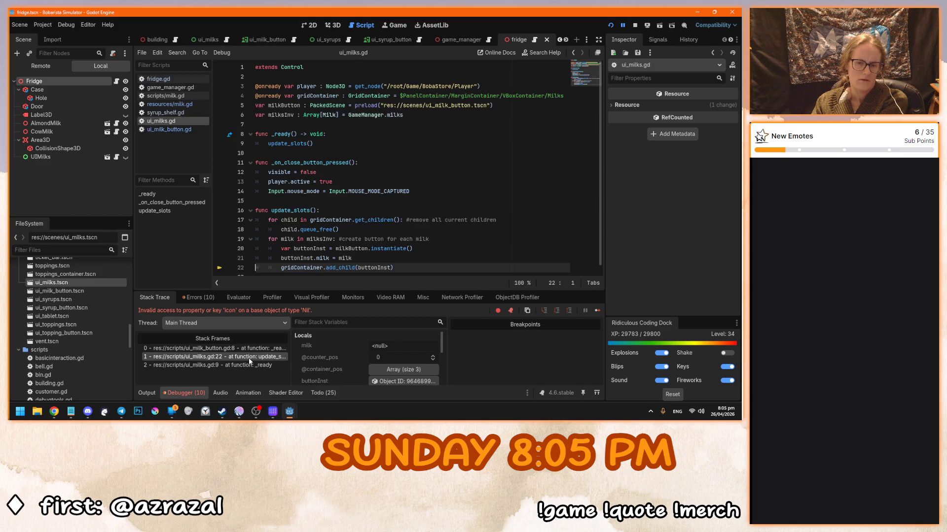
scroll(313, 249, down, 1)
mouse_move(313, 250)
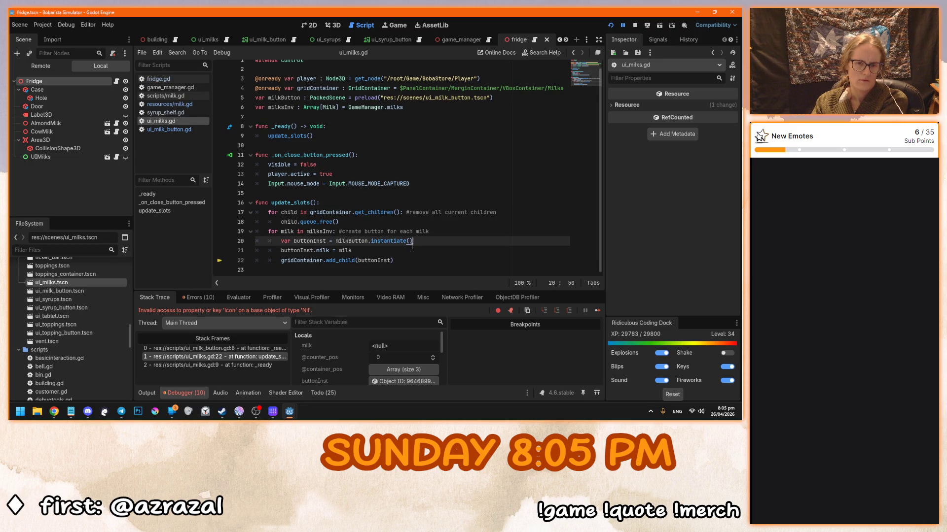
click(427, 263)
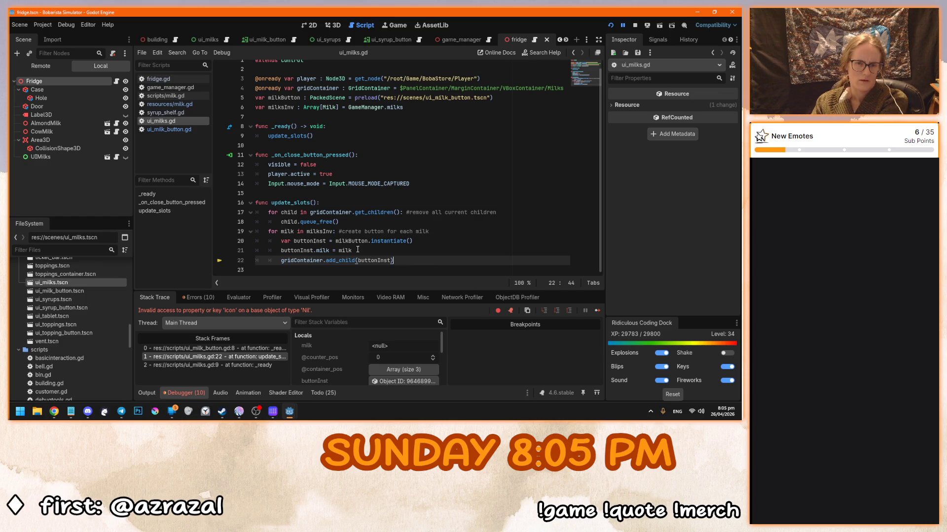
scroll(357, 249, up, 1)
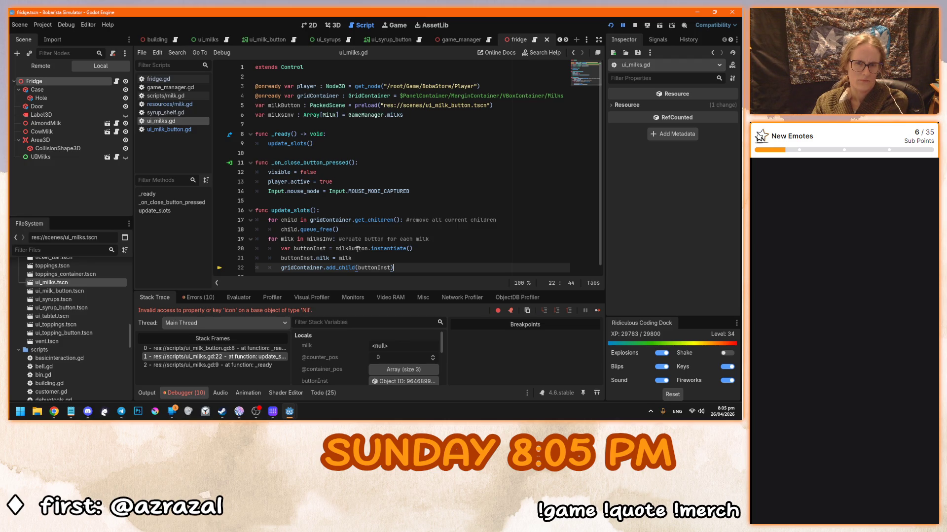
scroll(357, 250, down, 1)
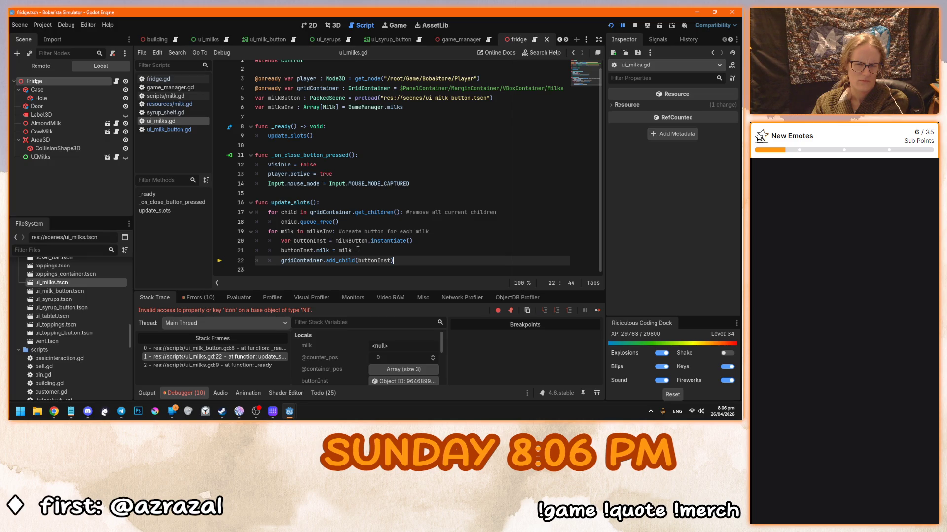
click(358, 250)
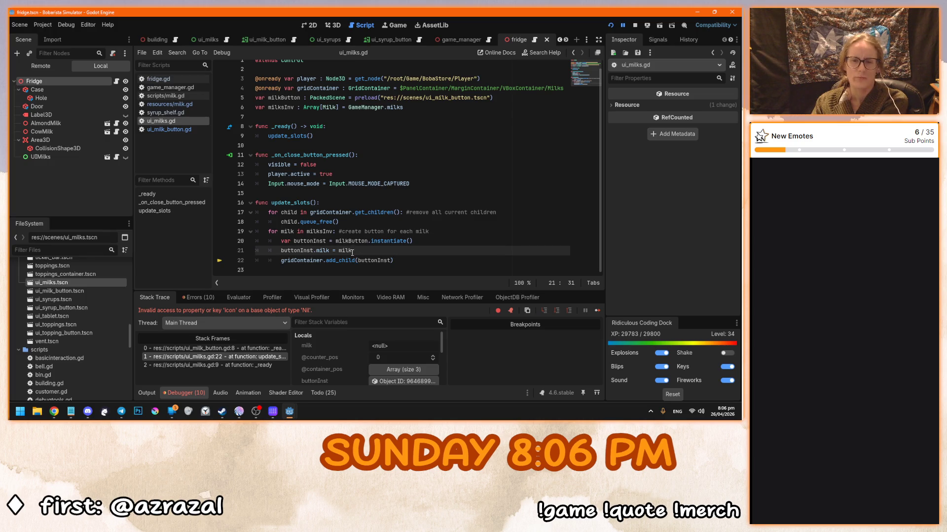
mouse_move(368, 239)
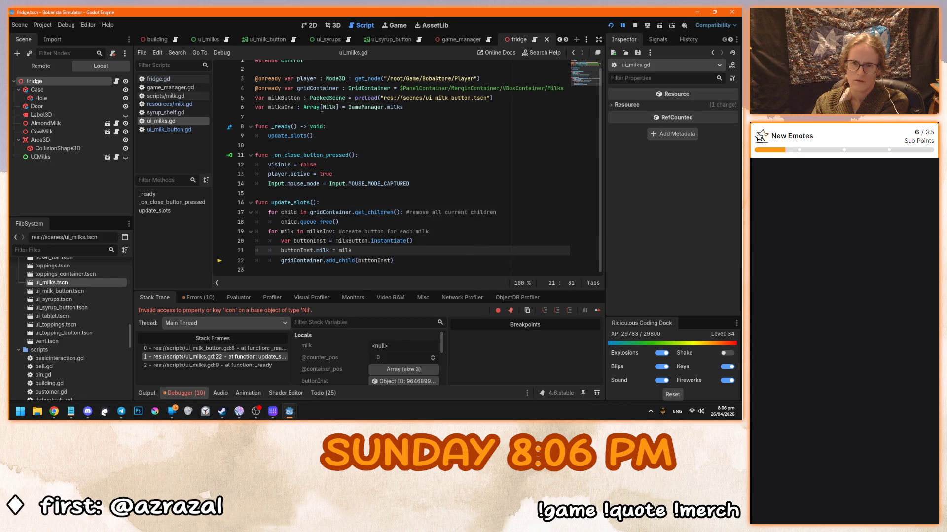
click(372, 107)
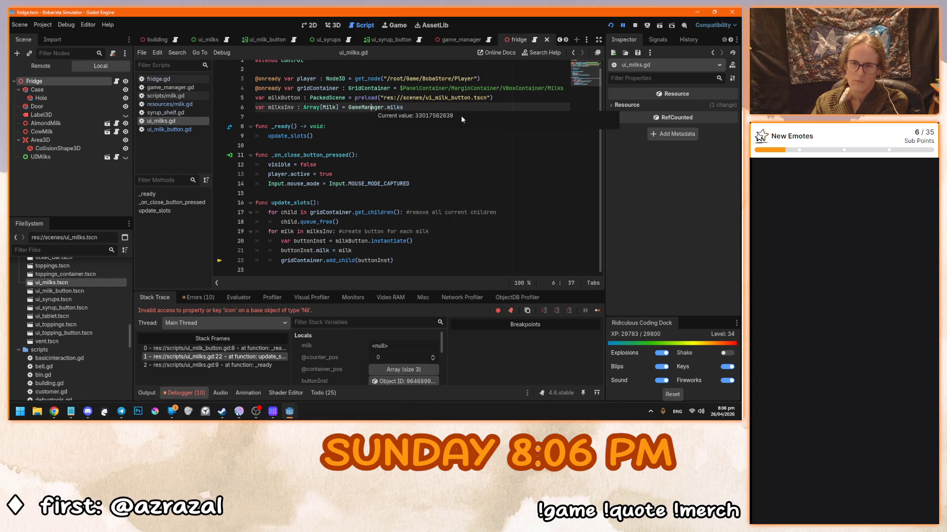
Inspect the three milksInv elements in the debugger's Stack Variables
scroll(351, 362, down, 1)
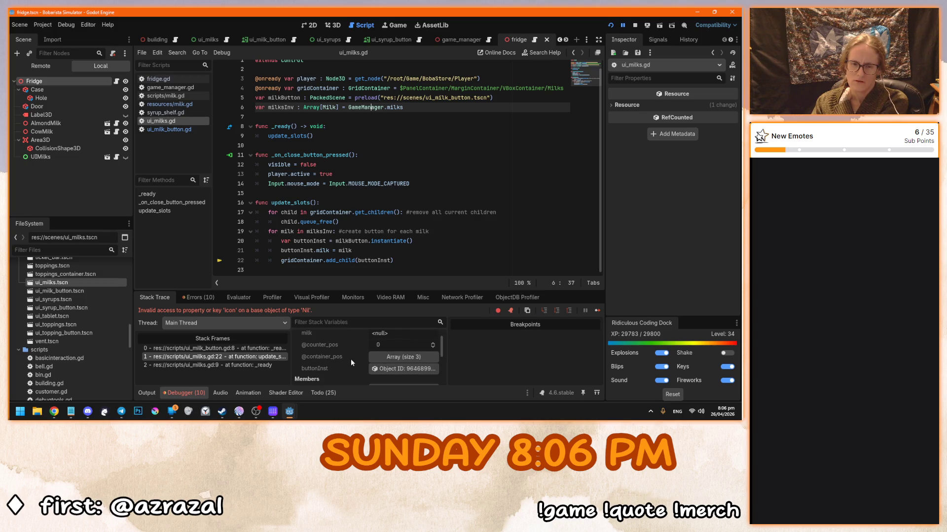
scroll(351, 363, down, 4)
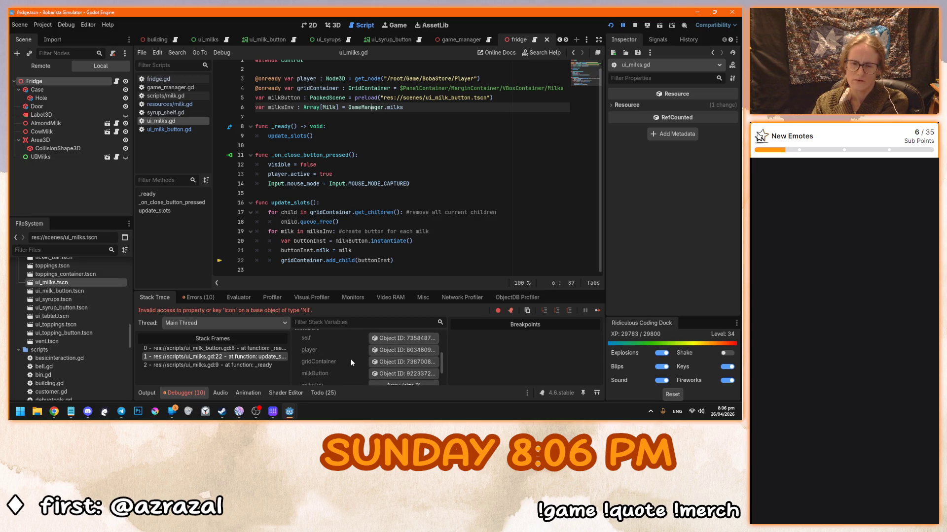
scroll(351, 363, down, 2)
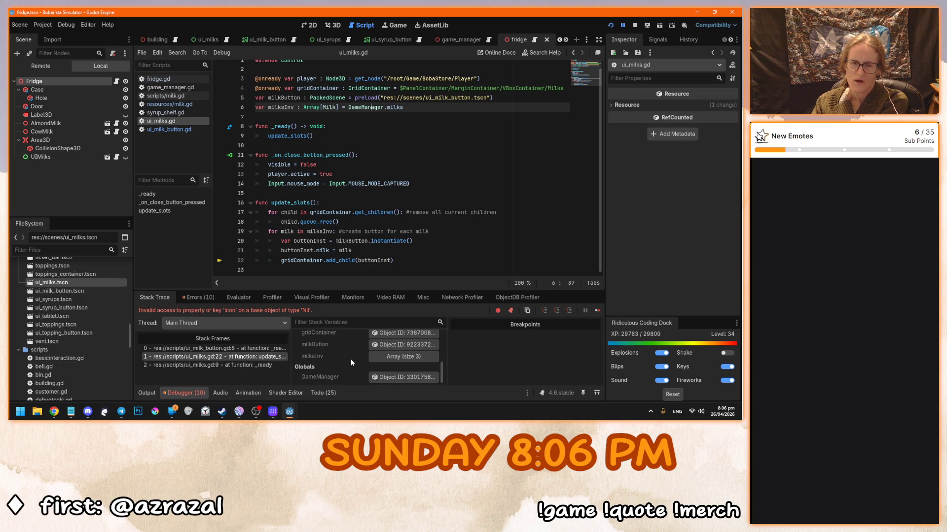
click(385, 357)
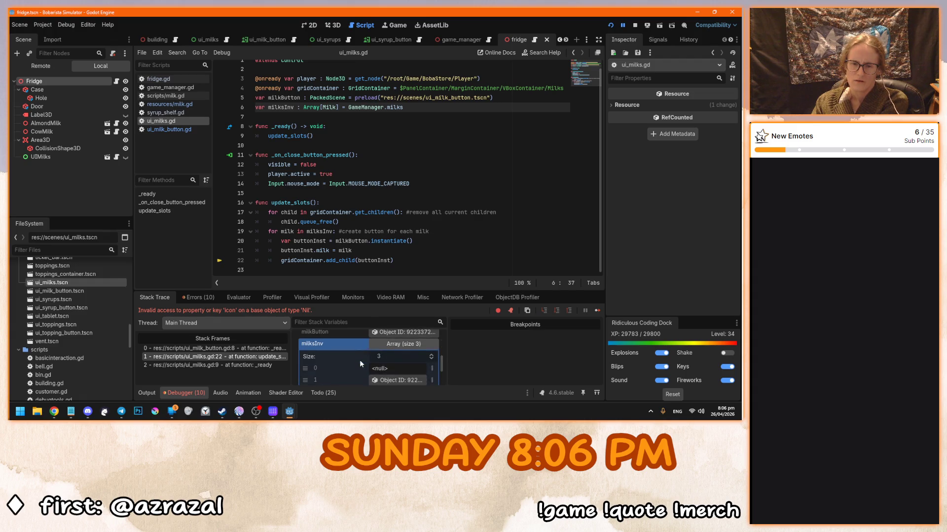
scroll(359, 364, down, 1)
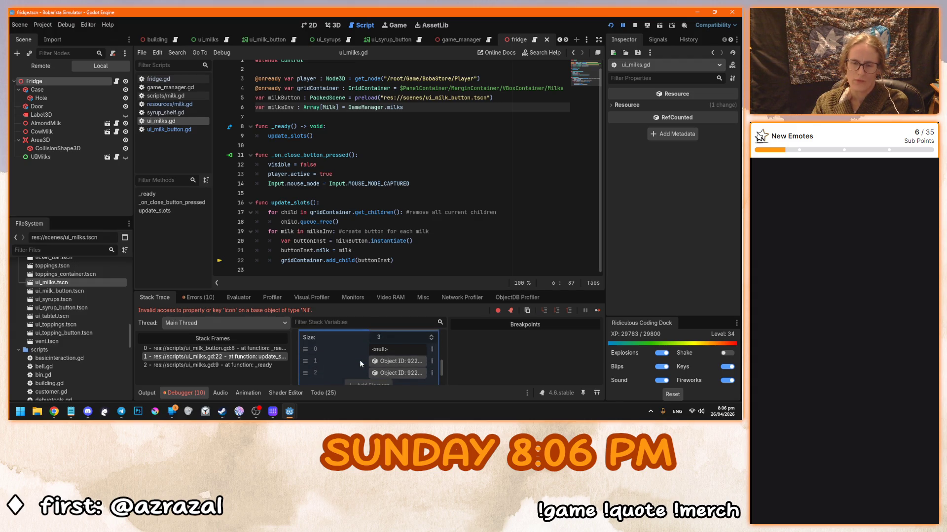
scroll(359, 364, up, 2)
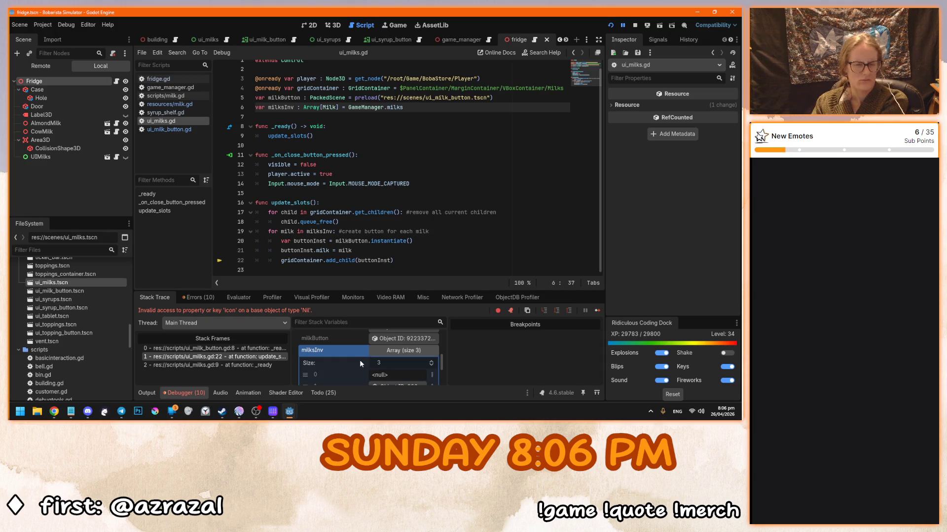
scroll(361, 364, down, 1)
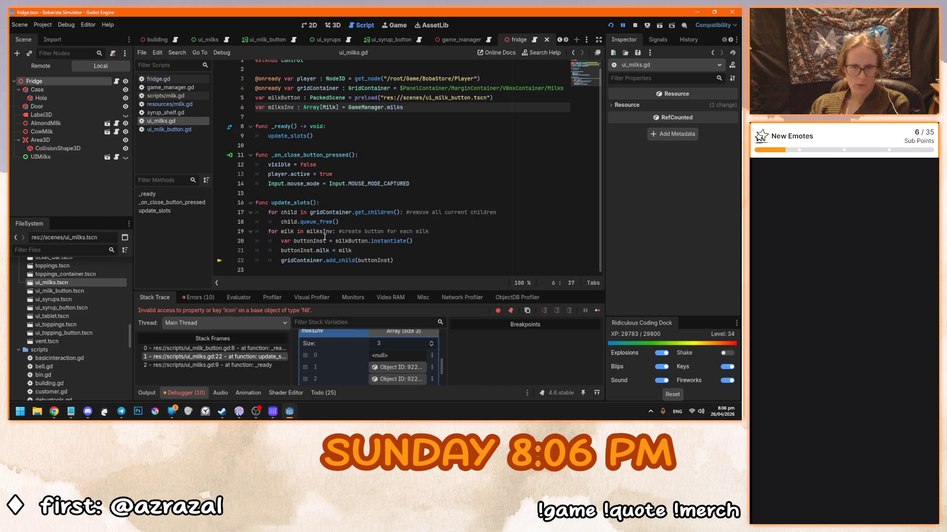
Delete GameManager's empty first Milks entry and run the game
ctrl+click(356, 107)
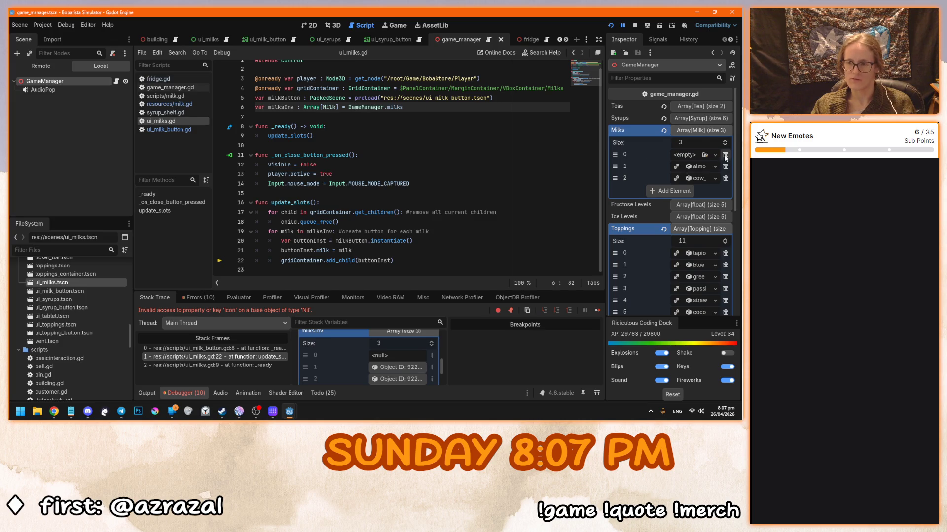
click(725, 154)
key(F5)
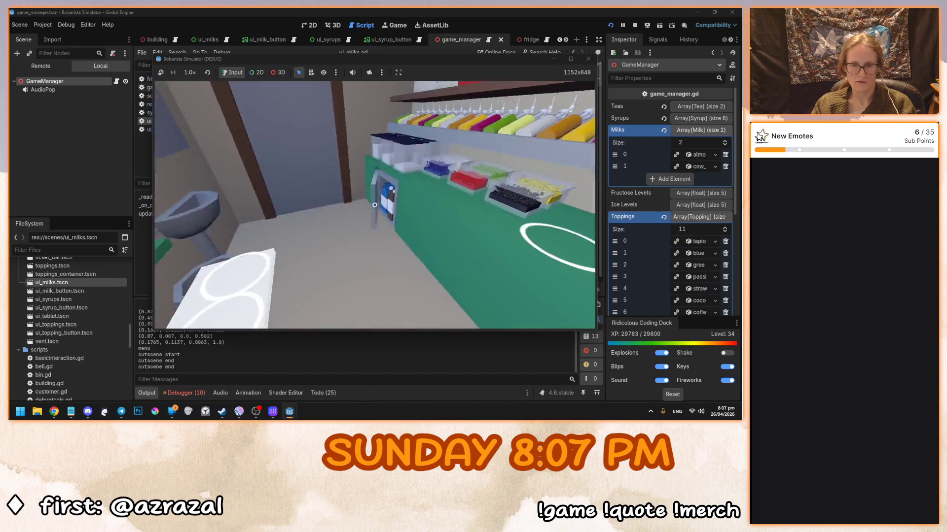
Try the fridge's MILKS menu, then pick up a shaker cup from the back counter
click(374, 202)
click(389, 216)
click(389, 215)
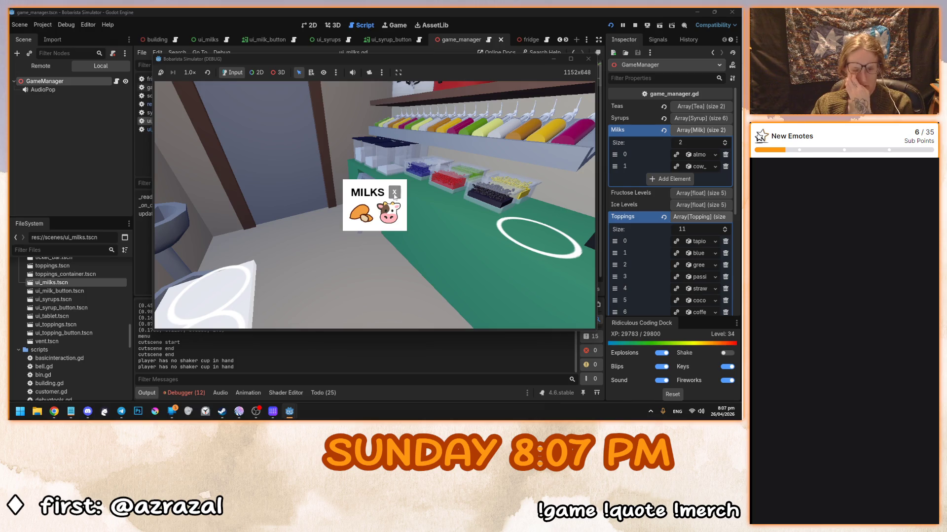
click(394, 192)
click(374, 205)
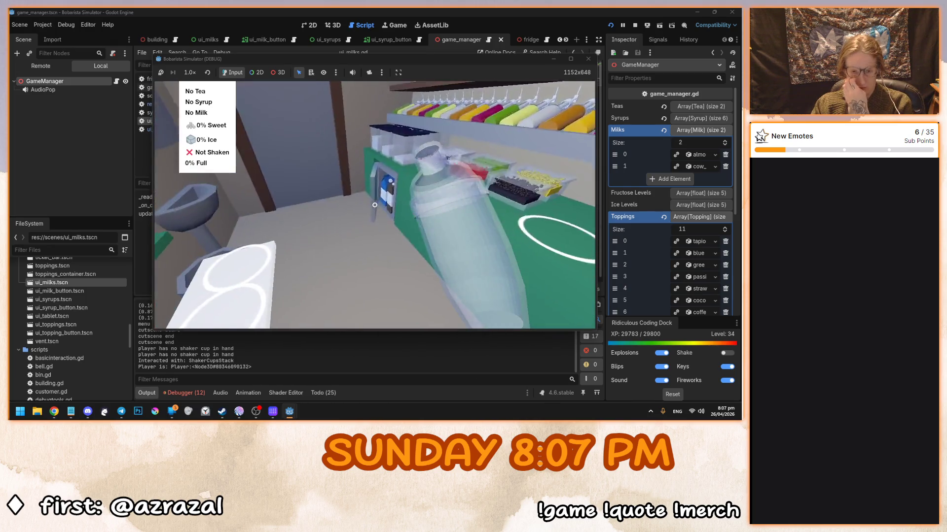
Fill the shaker cup with Almond milk, then with Cow milk, from the MILKS popup
click(375, 205)
click(364, 214)
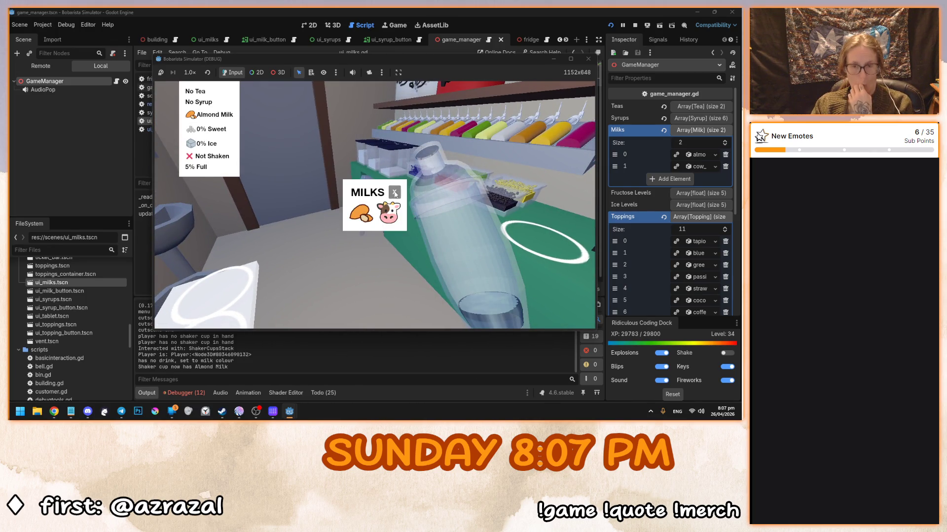
click(395, 195)
click(394, 192)
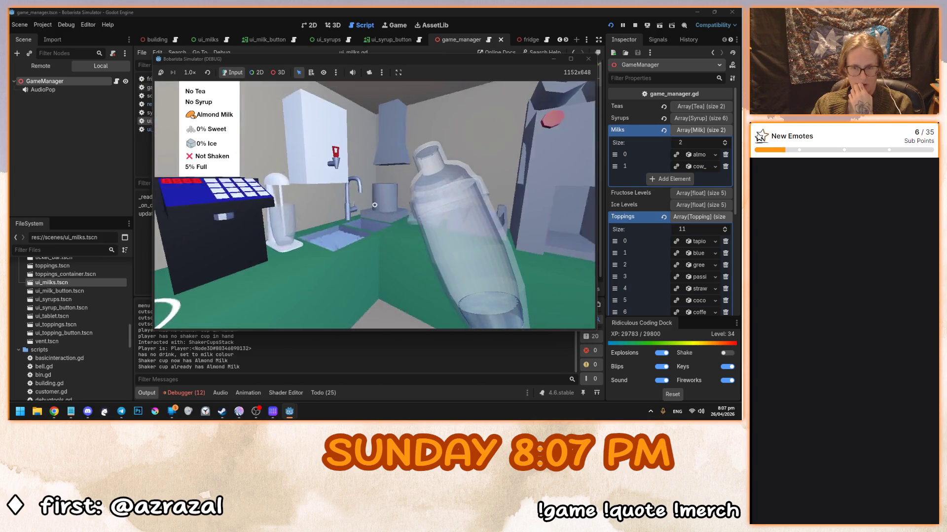
click(375, 205)
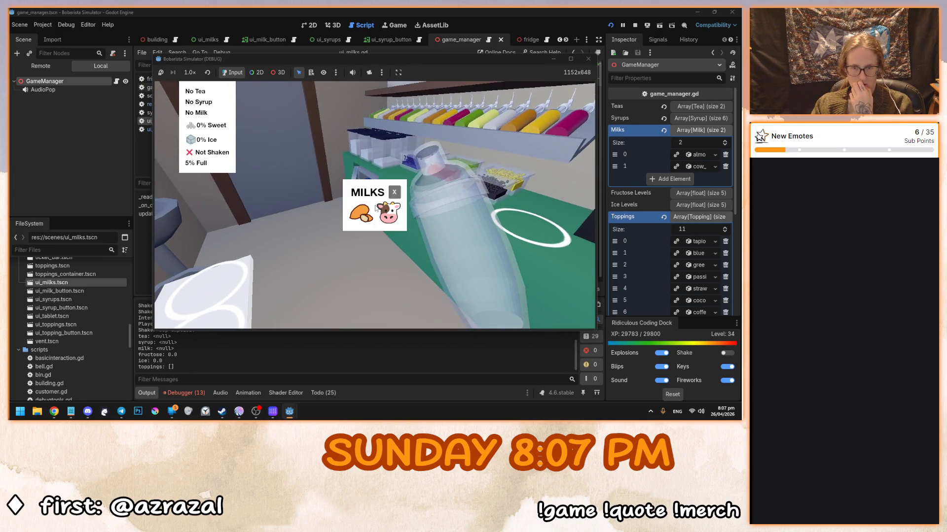
click(388, 212)
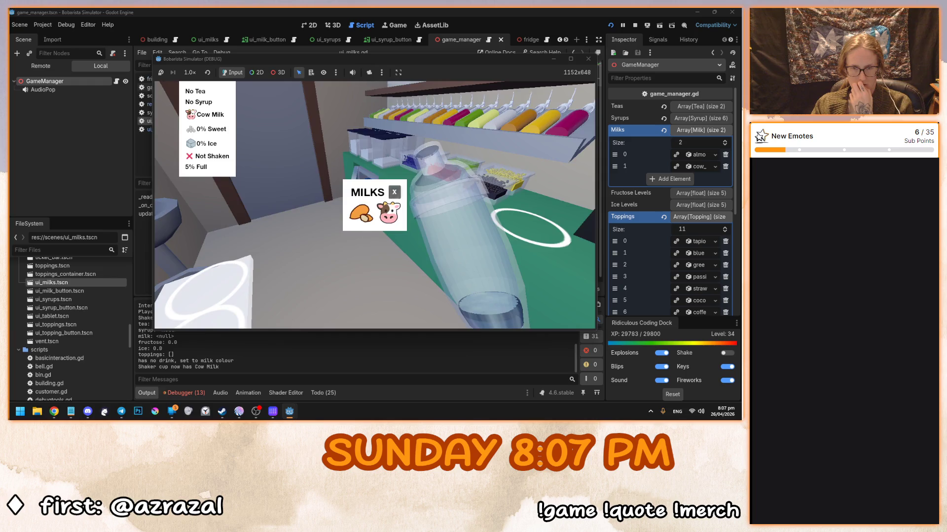
click(395, 193)
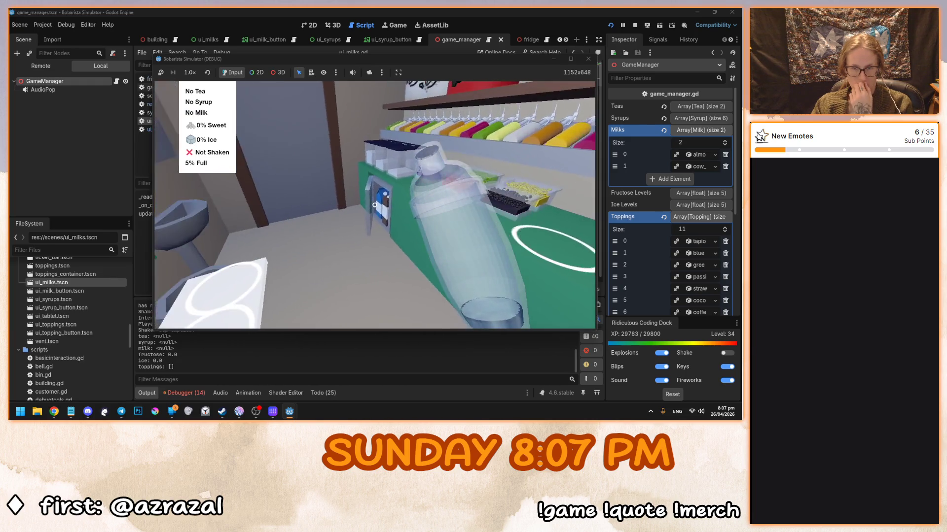
Add Almond milk again and confirm the MILKS popup reopens and closes repeatedly
click(374, 205)
click(364, 213)
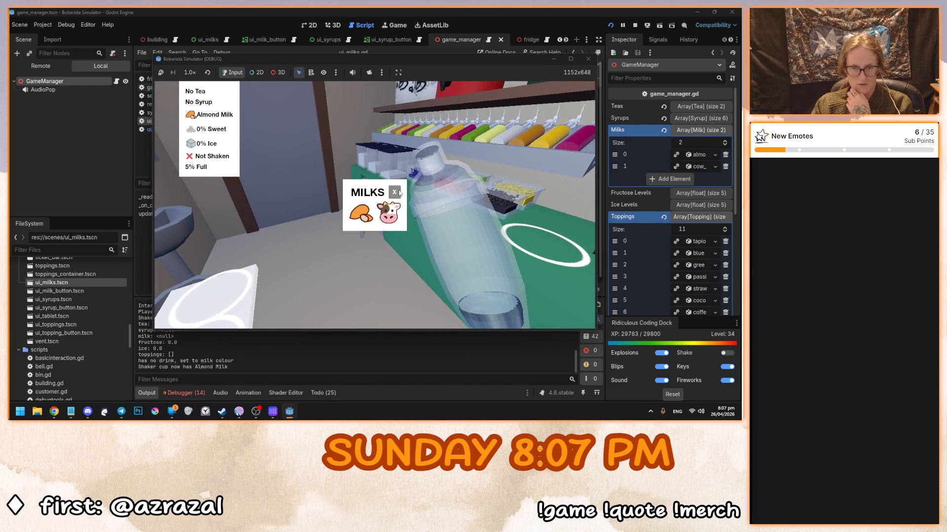
click(395, 192)
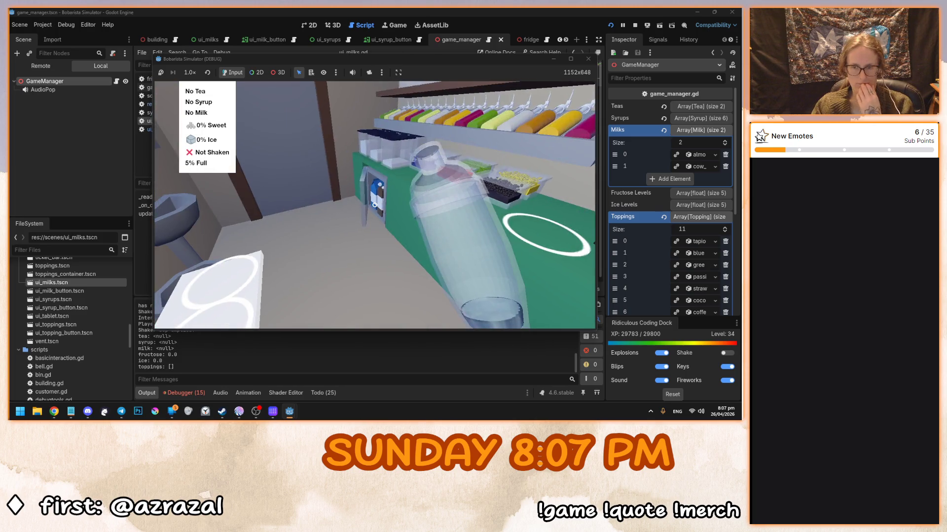
click(374, 205)
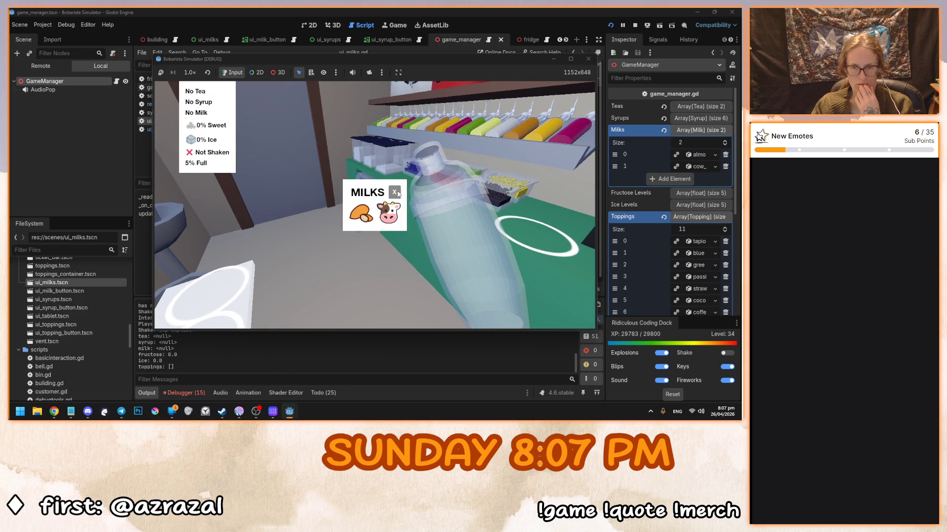
click(395, 192)
click(376, 209)
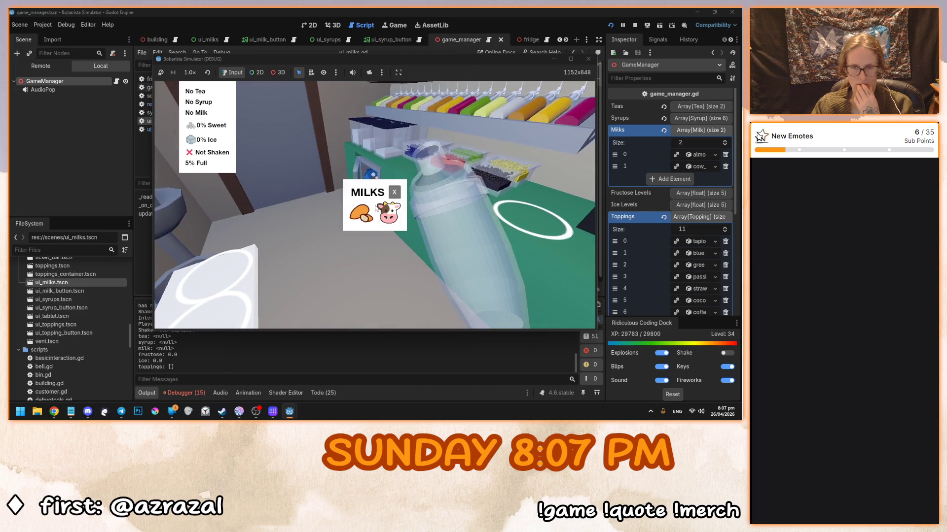
click(395, 192)
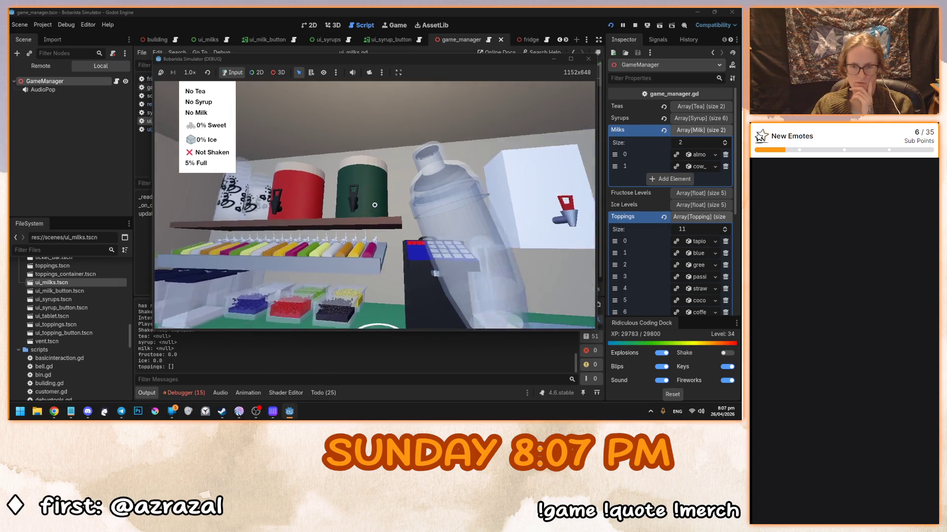
Make a green tea with lemon syrup and Almond milk, then stop the game with F8
click(375, 205)
click(374, 206)
click(416, 196)
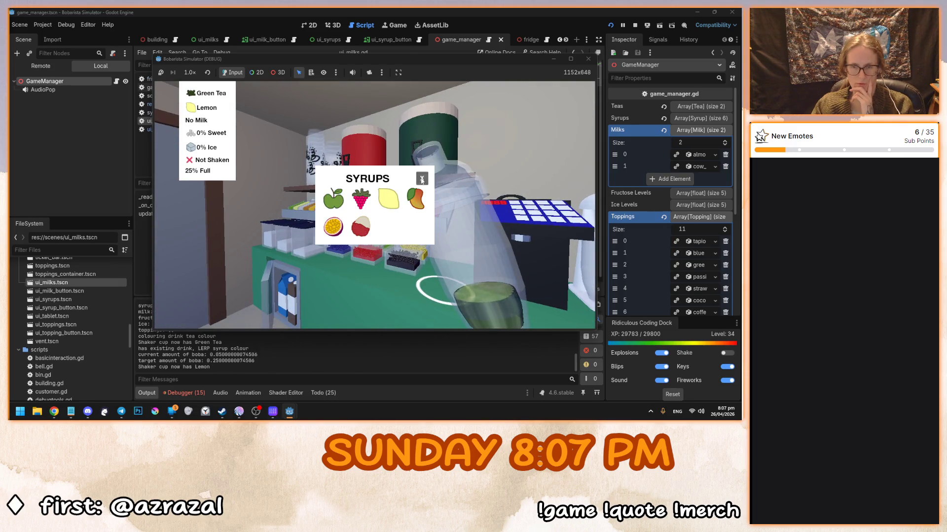
click(374, 205)
click(364, 215)
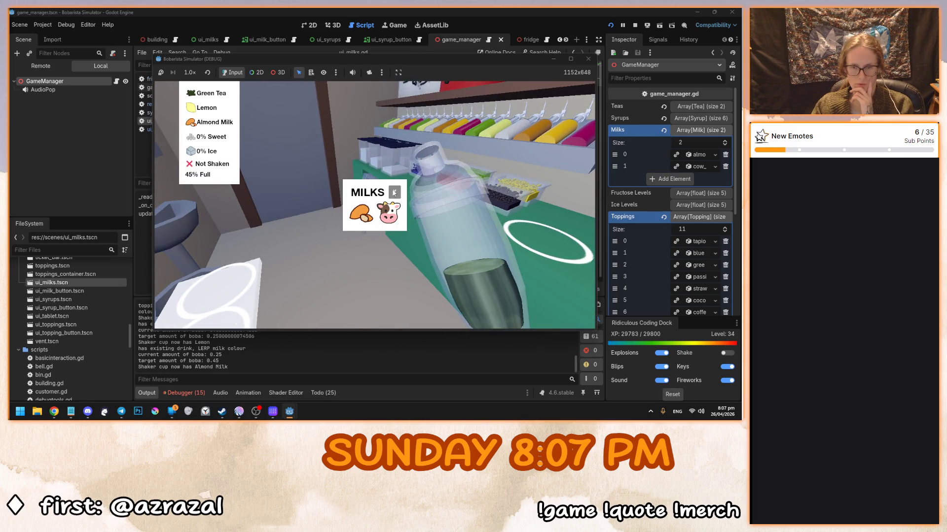
click(395, 192)
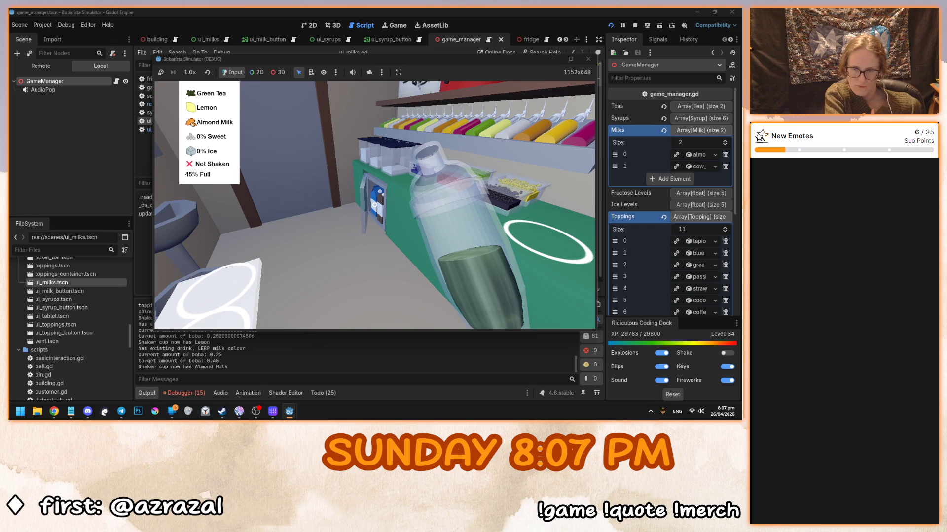
key(F8)
click(374, 206)
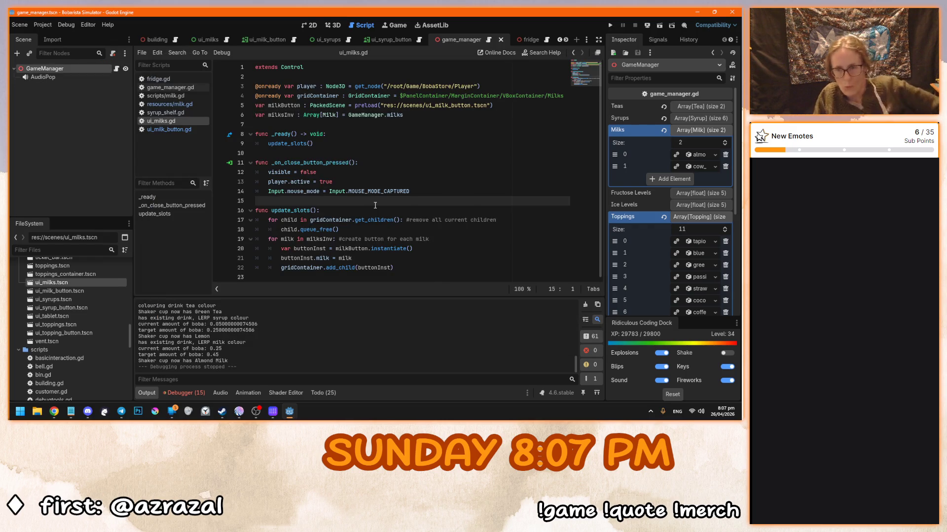